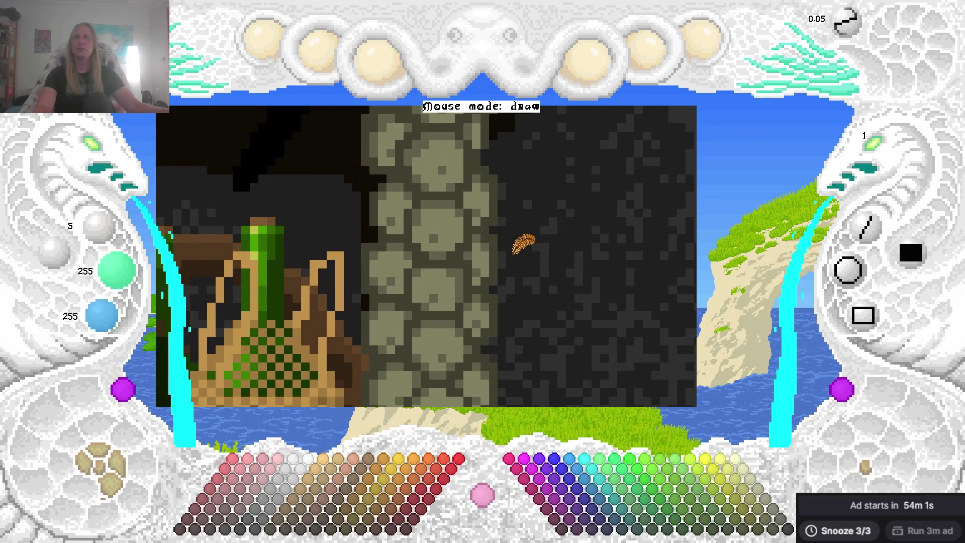
Sample the dark olive from the stone and paint pixels left of the stone column.
{"action": "right_click", "coordinate": [384, 207]}
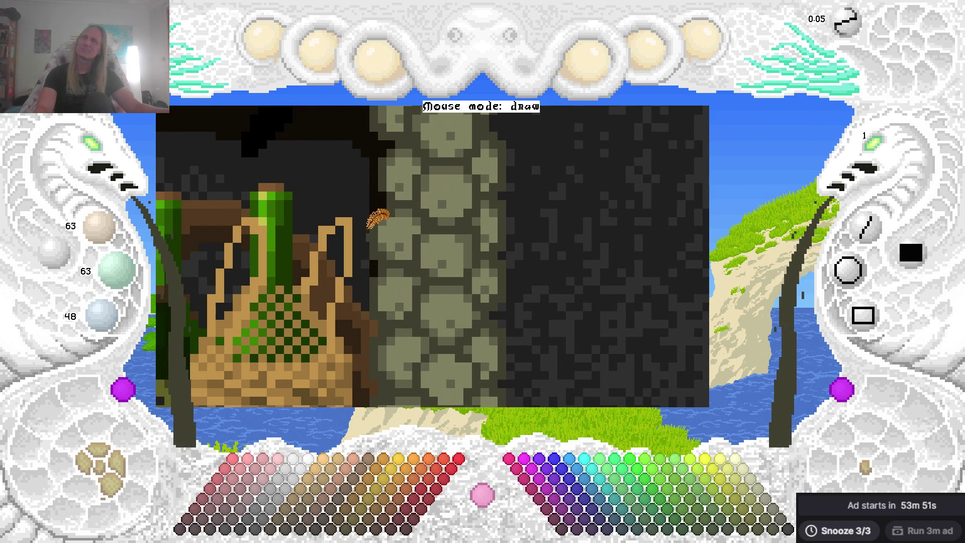
{"action": "left_click_drag", "start_coordinate": [369, 245], "coordinate": [377, 257]}
{"action": "scroll", "coordinate": [404, 221], "scroll_direction": "up", "scroll_amount": 1}
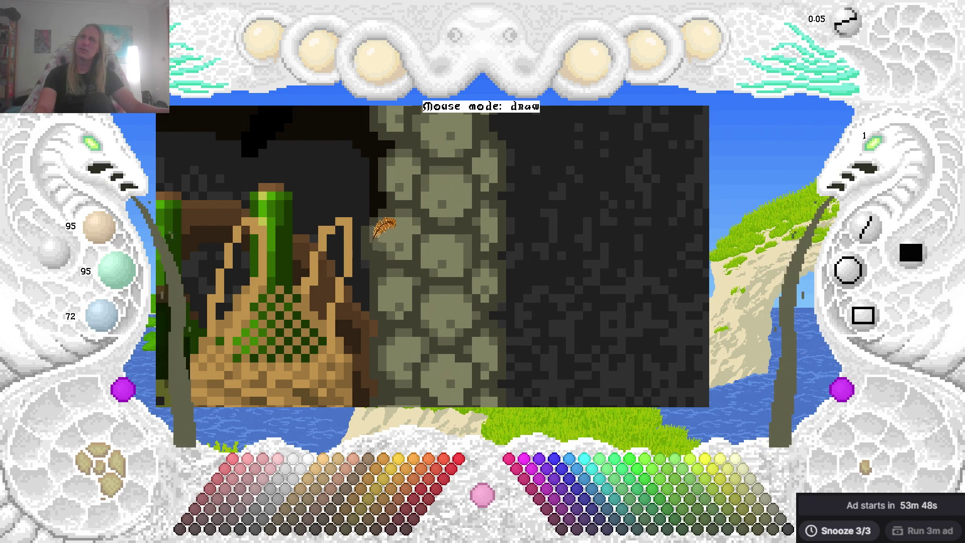
{"action": "scroll", "coordinate": [392, 236], "scroll_direction": "up", "scroll_amount": 1}
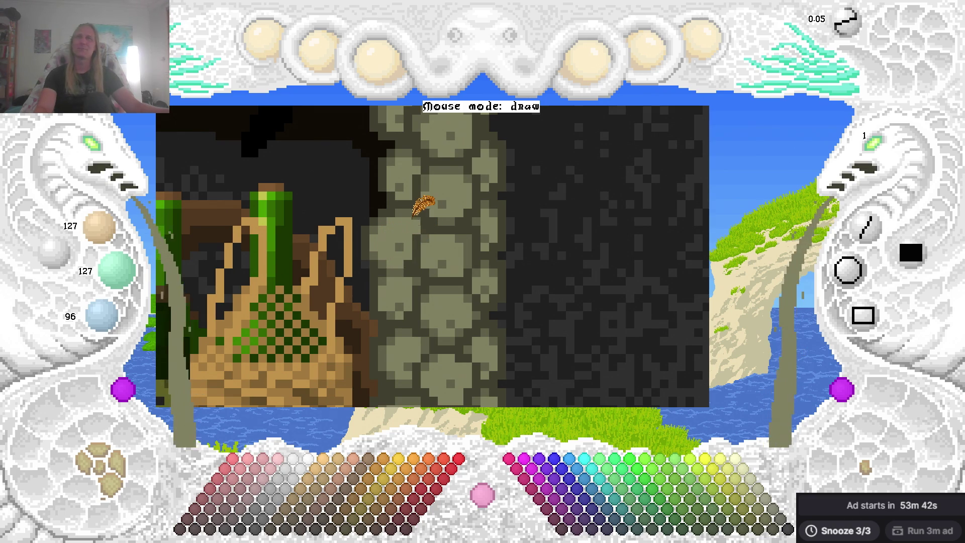
{"action": "scroll", "coordinate": [413, 216], "scroll_direction": "down", "scroll_amount": 1}
Dab a darker pixel onto the stone column and pick up the darker olive-grey.
{"action": "left_click", "coordinate": [420, 227]}
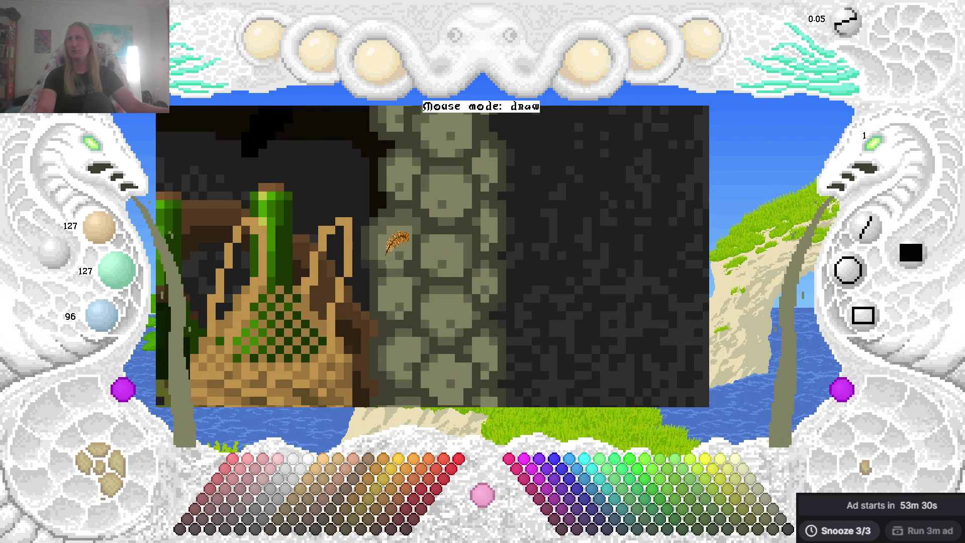
{"action": "right_click", "coordinate": [385, 248]}
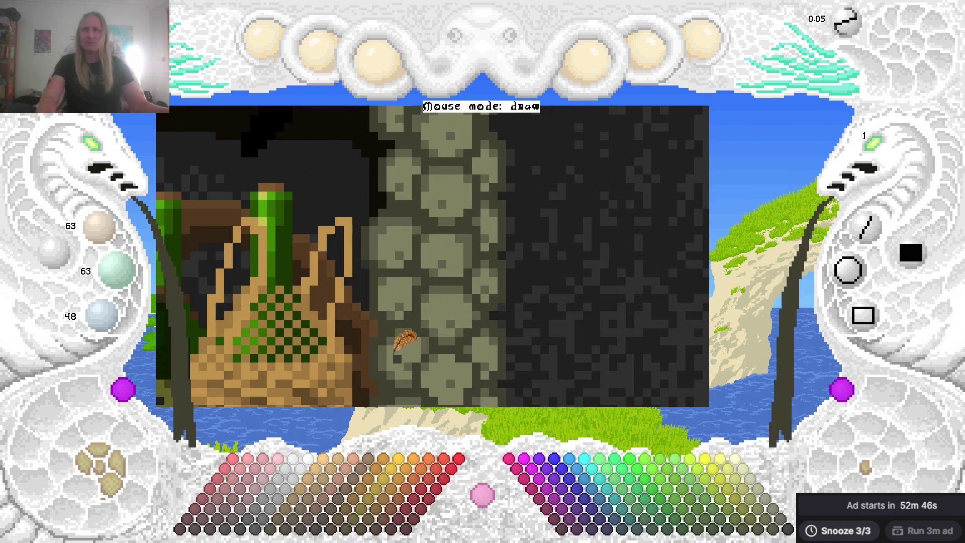
{"action": "scroll", "coordinate": [470, 170], "scroll_direction": "up", "scroll_amount": 1}
{"action": "scroll", "coordinate": [466, 165], "scroll_direction": "up", "scroll_amount": 1}
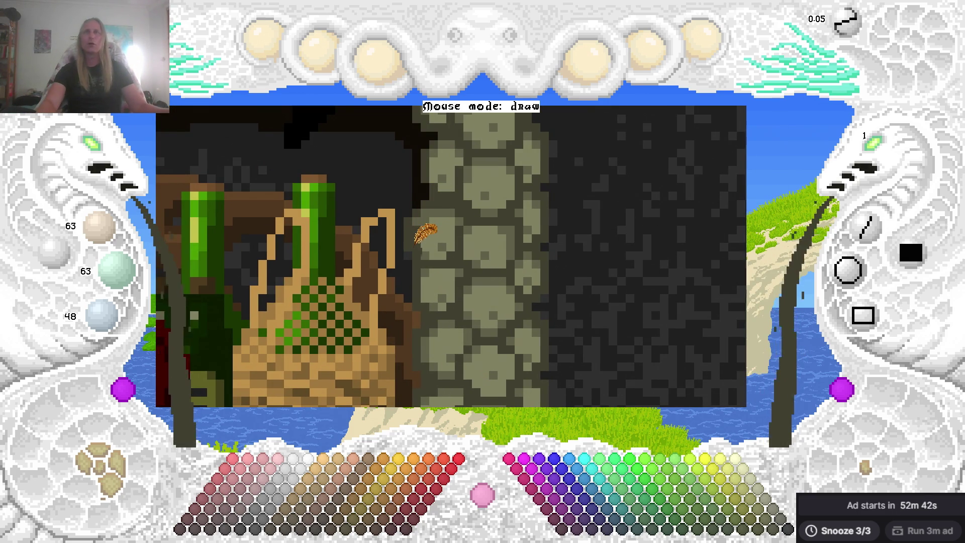
{"action": "key", "text": "c"}
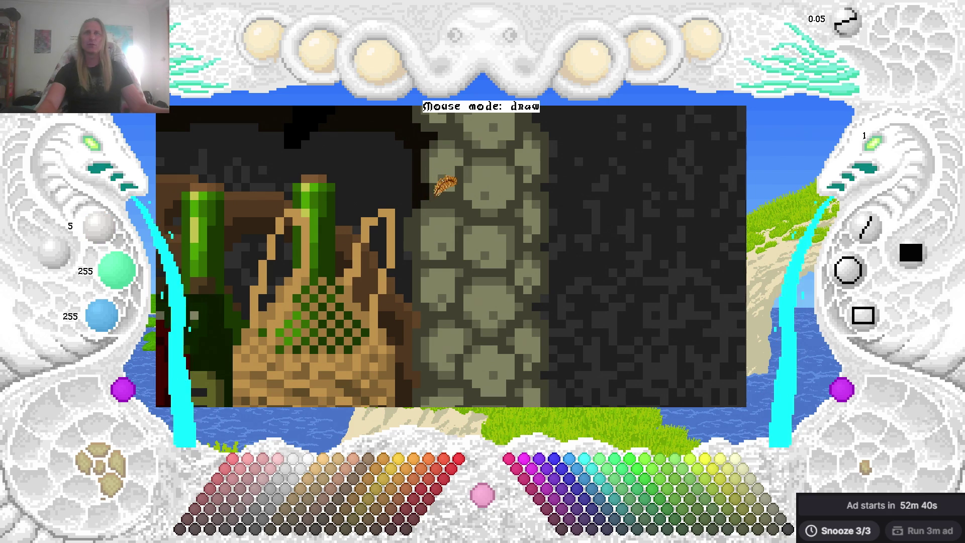
{"action": "key", "text": "c"}
{"action": "key", "text": "c"}
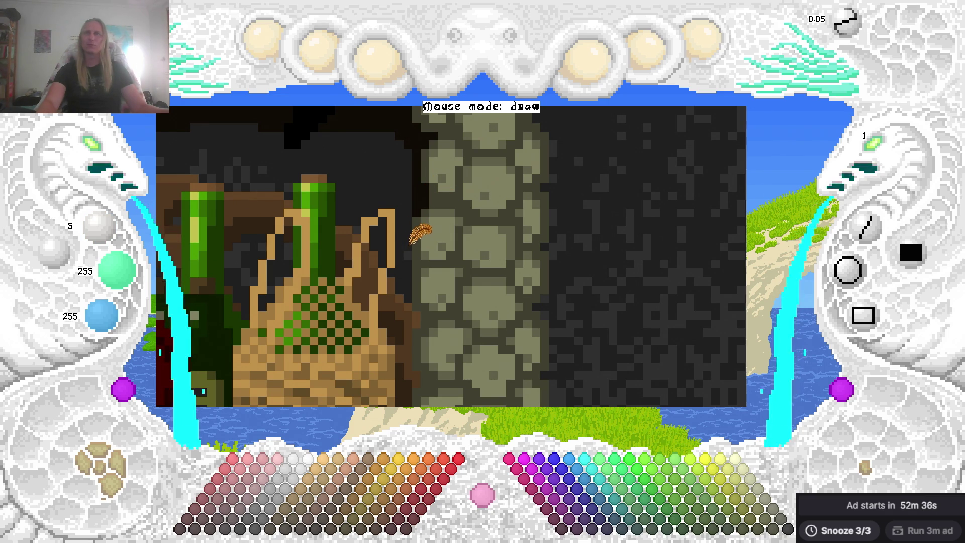
{"action": "scroll", "coordinate": [533, 226], "scroll_direction": "up", "scroll_amount": 1}
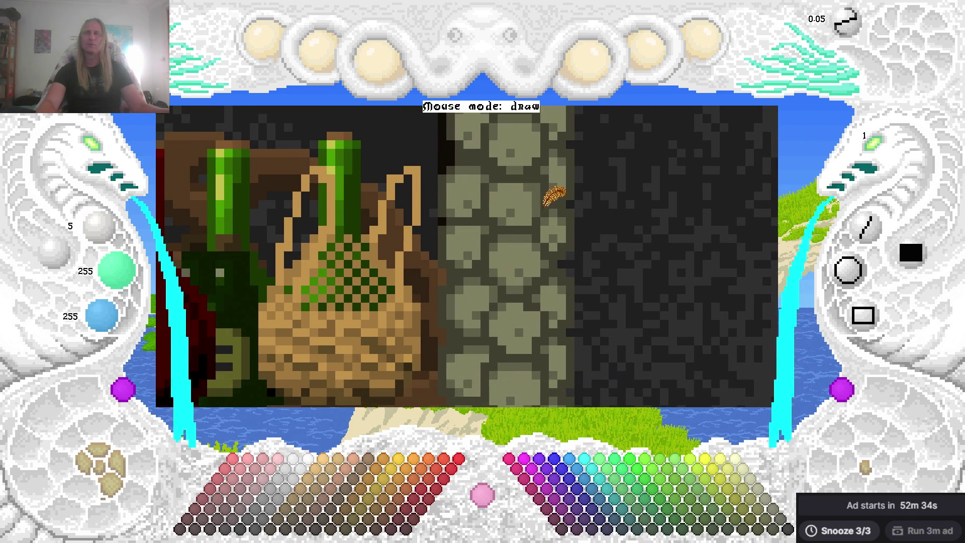
{"action": "key", "text": "c"}
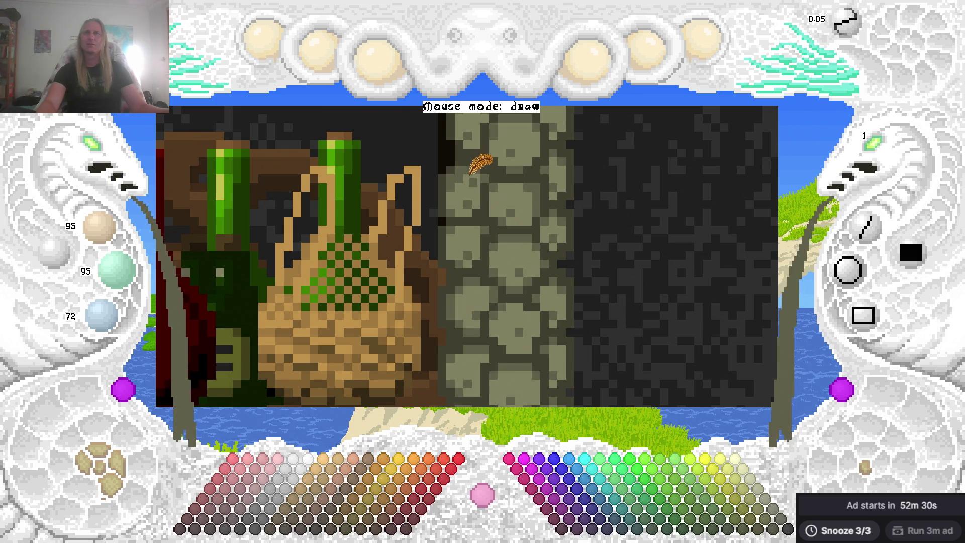
{"action": "key", "text": "c"}
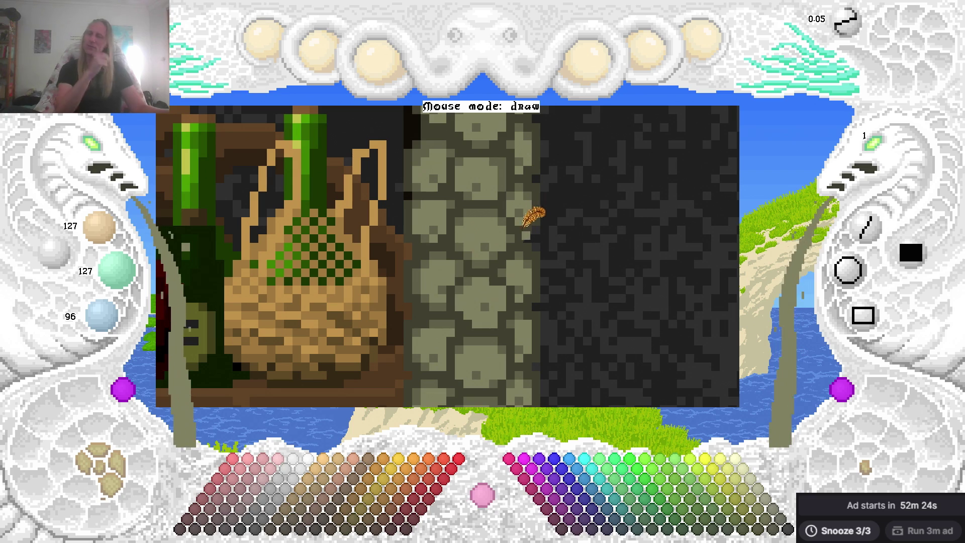
{"action": "right_click", "coordinate": [407, 180]}
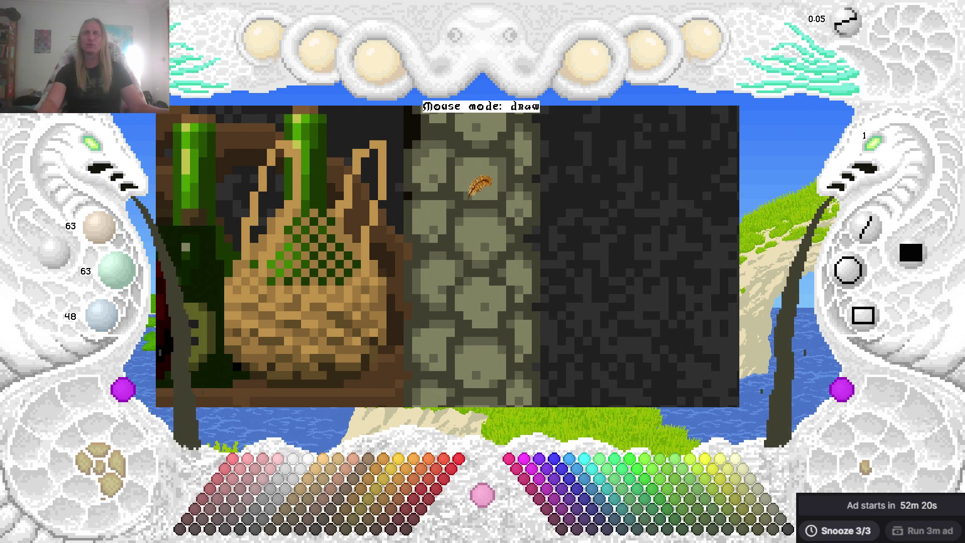
{"action": "mouse_move", "coordinate": [564, 176]}
{"action": "left_mouse_down"}
{"action": "mouse_move", "coordinate": [441, 252]}
{"action": "mouse_move", "coordinate": [458, 276]}
{"action": "mouse_move", "coordinate": [476, 270]}
{"action": "mouse_move", "coordinate": [511, 213]}
{"action": "mouse_move", "coordinate": [545, 222]}
{"action": "mouse_move", "coordinate": [496, 197]}
{"action": "left_mouse_up"}
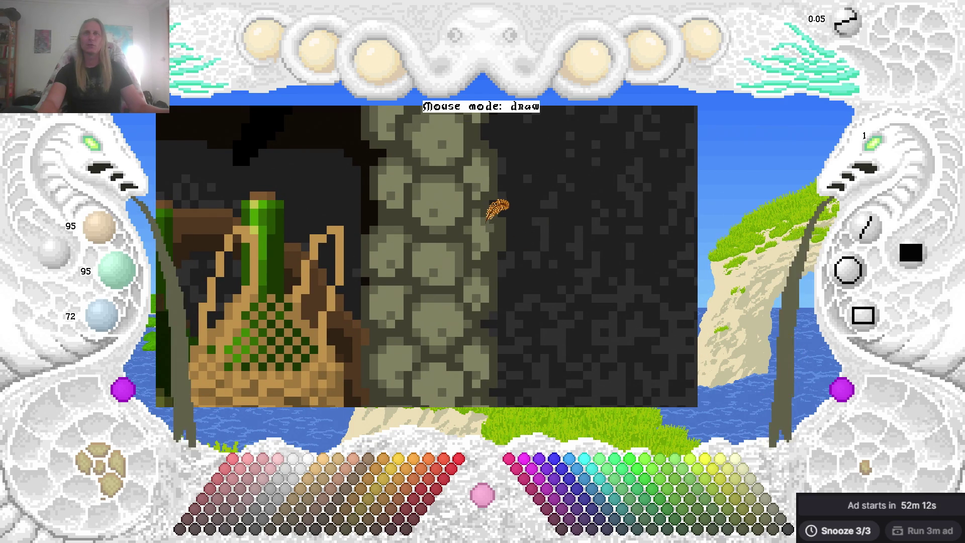
Pick the stone's olive-grey colour and nudge the drawing view around the column.
{"action": "scroll", "coordinate": [485, 230], "scroll_direction": "up", "scroll_amount": 1}
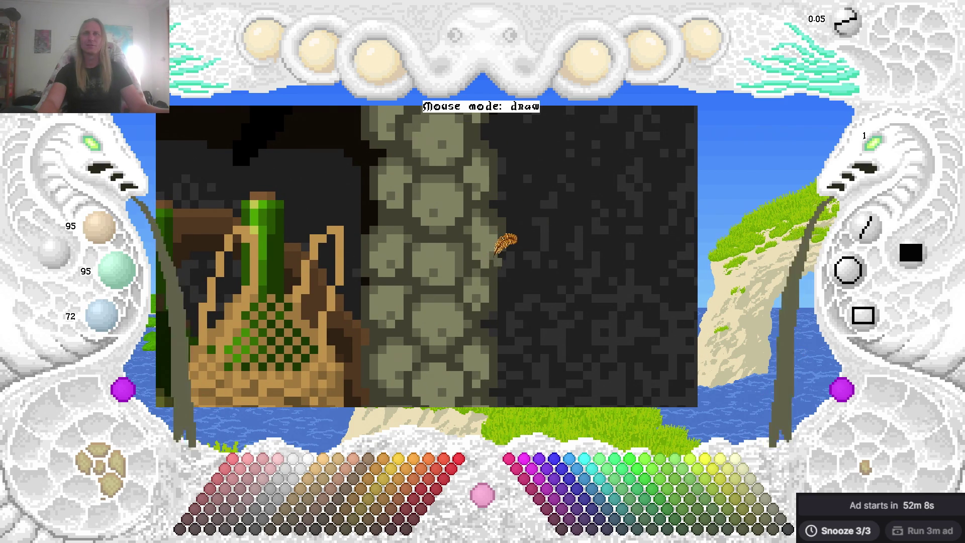
{"action": "scroll", "coordinate": [493, 259], "scroll_direction": "down", "scroll_amount": 1}
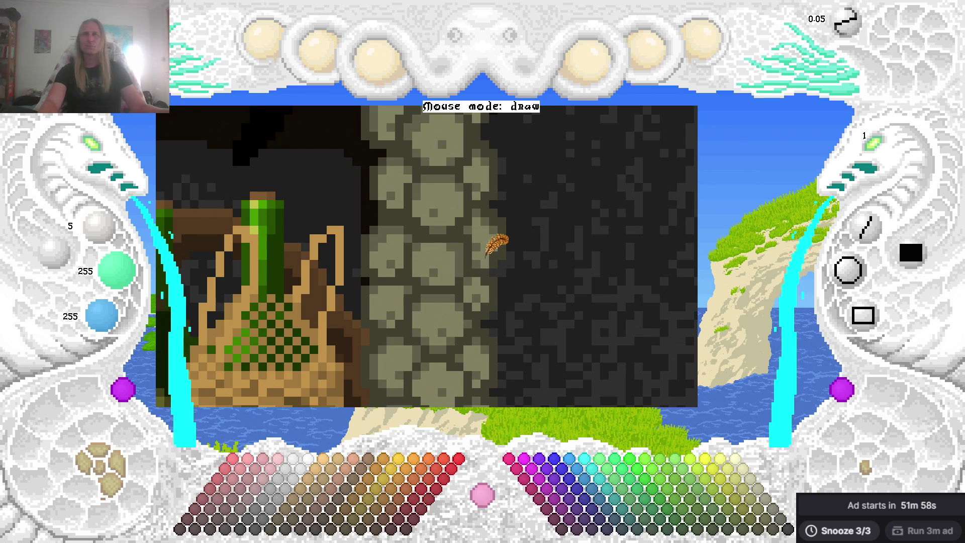
{"action": "right_click", "coordinate": [485, 256]}
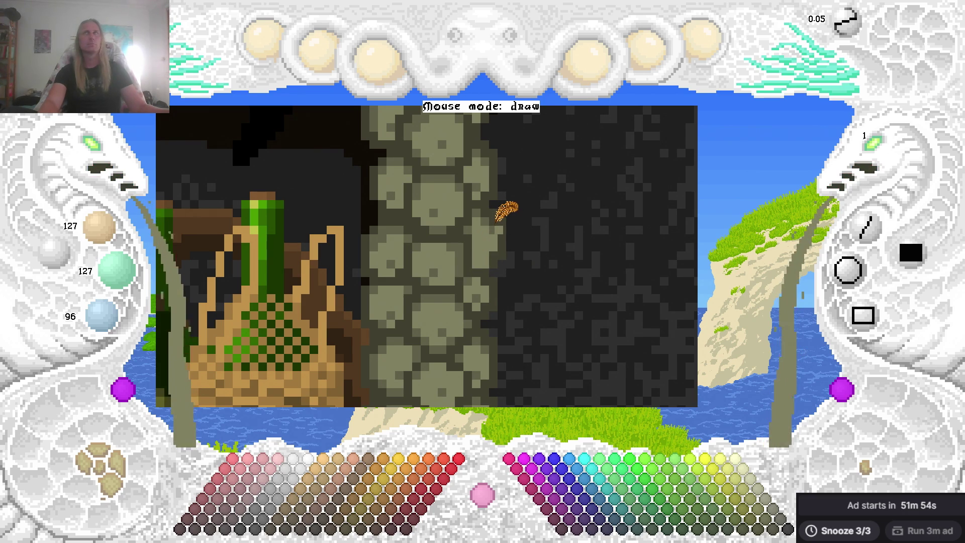
{"action": "left_click_drag", "start_coordinate": [506, 216], "coordinate": [487, 240]}
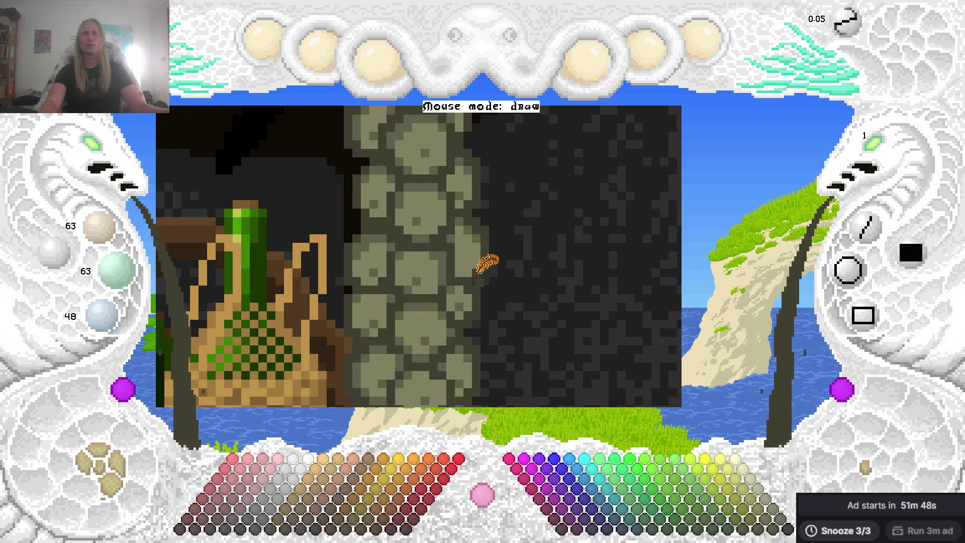
{"action": "key", "text": "Left"}
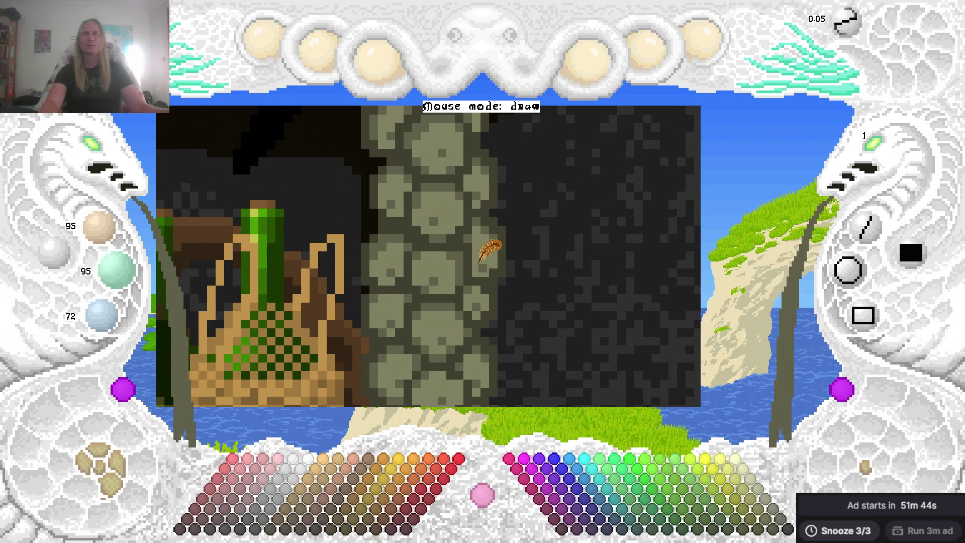
{"action": "key", "text": "Left"}
{"action": "key", "text": "Down"}
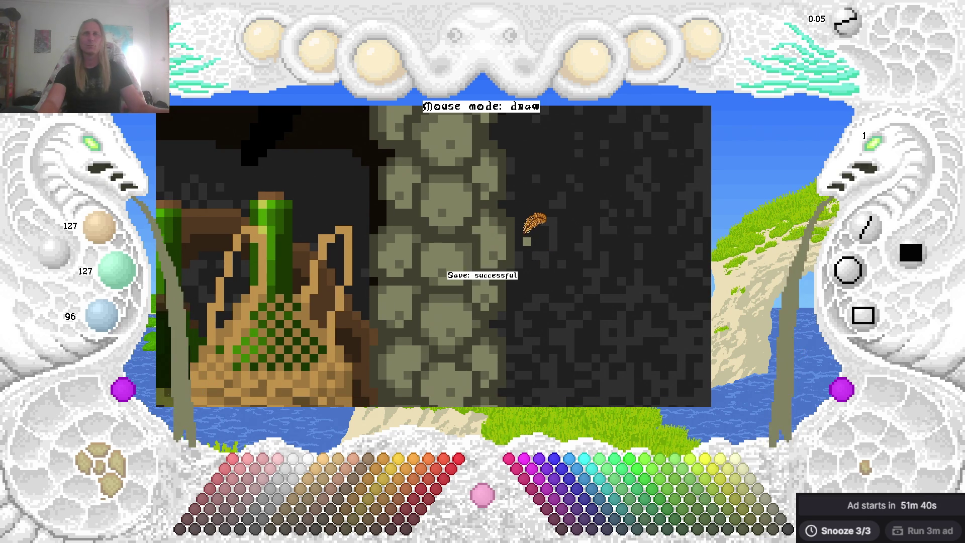
{"action": "key", "text": "Left"}
{"action": "key", "text": "Left"}
{"action": "key", "text": "Right"}
{"action": "key", "text": "Down"}
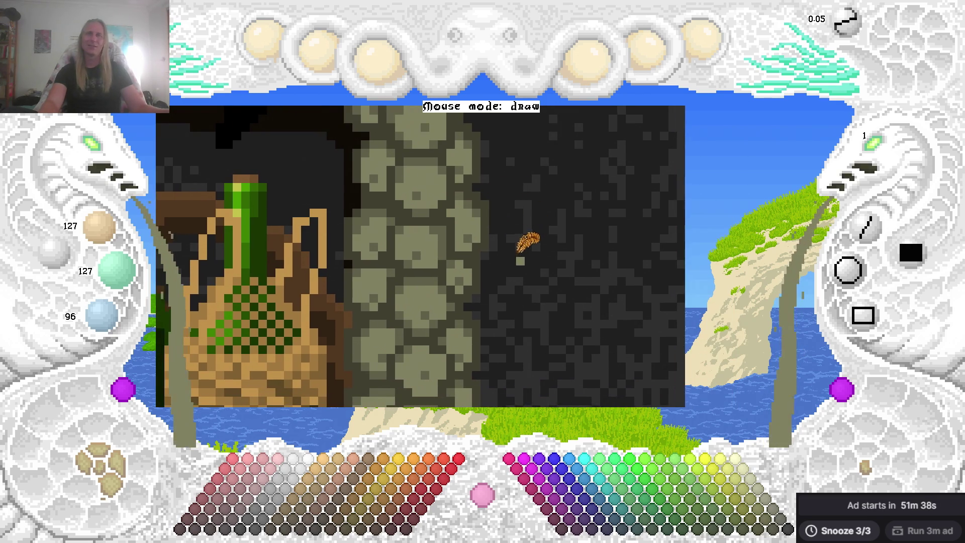
Place a grey-green pixel in the dark area right of the column, then widen the canvas zoom.
{"action": "right_click", "coordinate": [465, 166]}
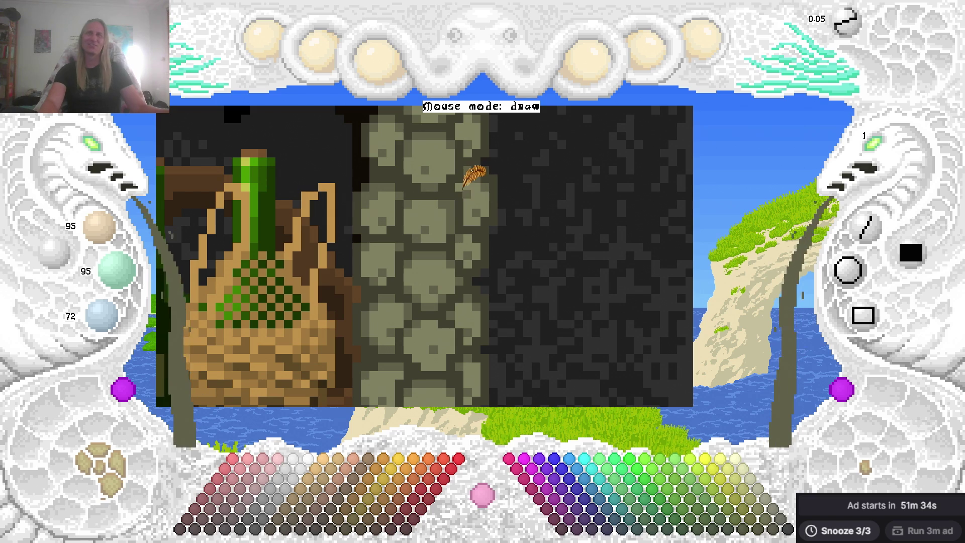
{"action": "left_click", "coordinate": [505, 167]}
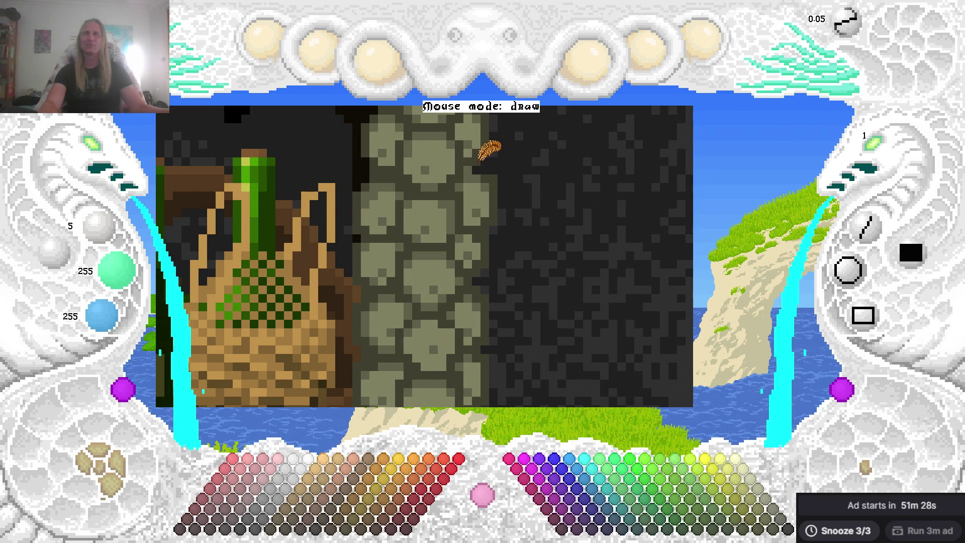
{"action": "right_click", "coordinate": [477, 161]}
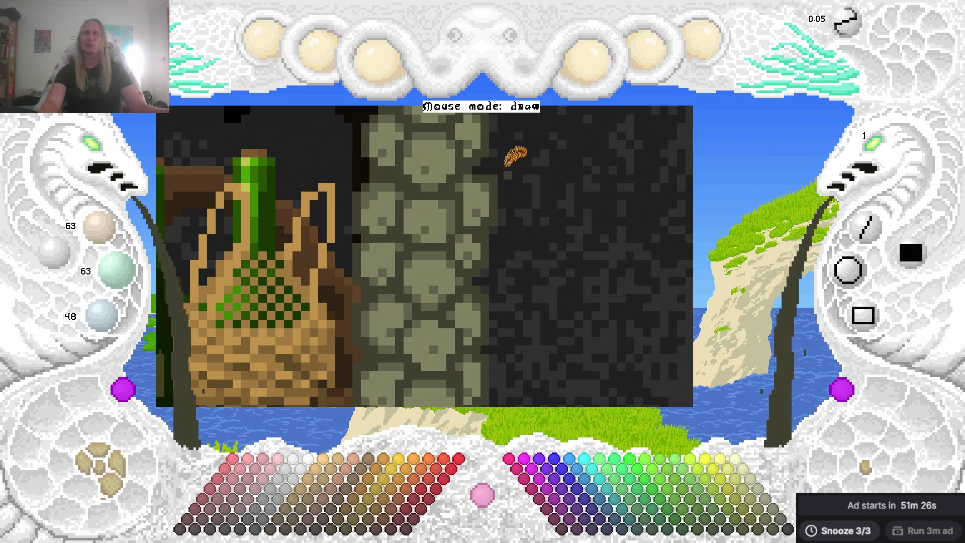
{"action": "mouse_move", "coordinate": [526, 194]}
{"action": "left_mouse_down"}
{"action": "mouse_move", "coordinate": [581, 216]}
{"action": "mouse_move", "coordinate": [563, 322]}
{"action": "mouse_move", "coordinate": [522, 347]}
{"action": "left_mouse_up"}
{"action": "left_click", "coordinate": [100, 161]}
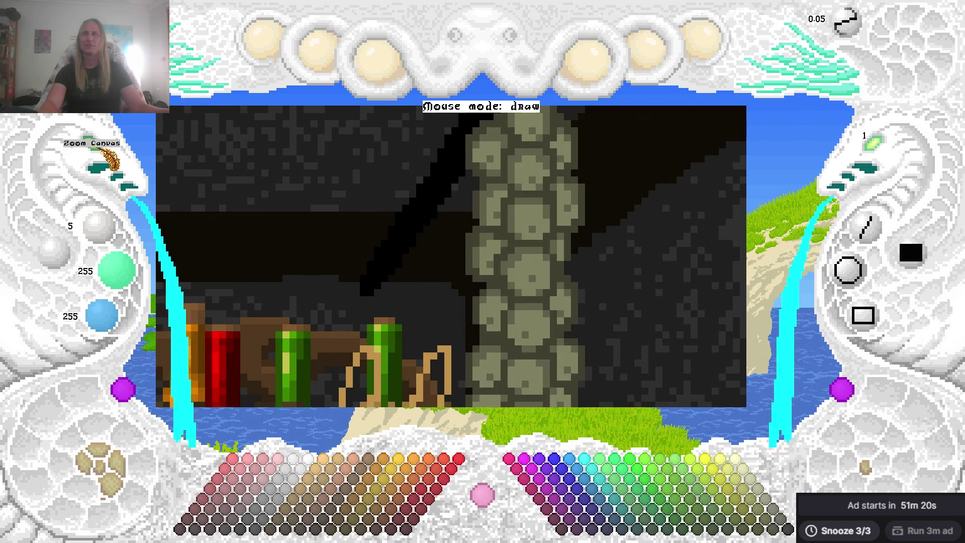
Zoom the canvas in tightly on the wicker basket and the stone column.
{"action": "left_click", "coordinate": [103, 159]}
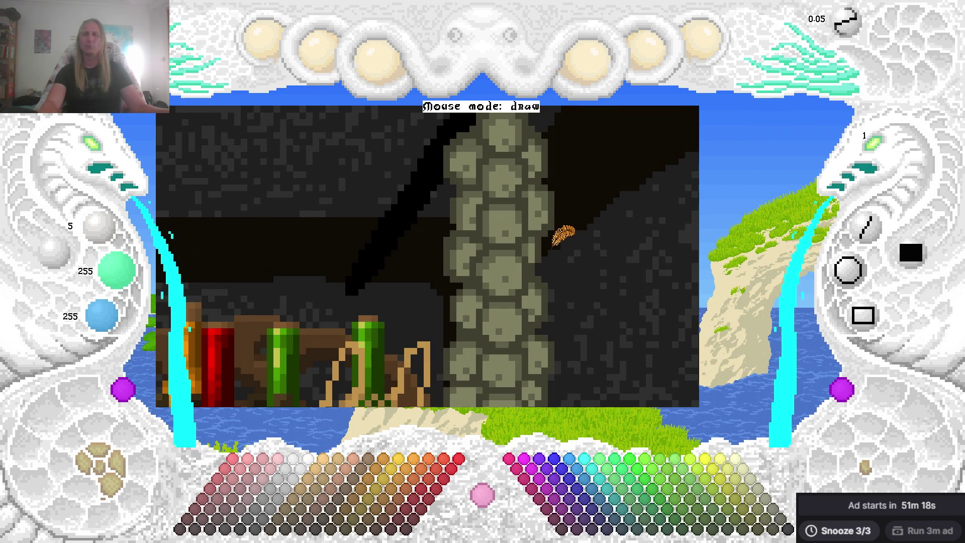
{"action": "scroll", "coordinate": [598, 224], "scroll_direction": "up", "scroll_amount": 3}
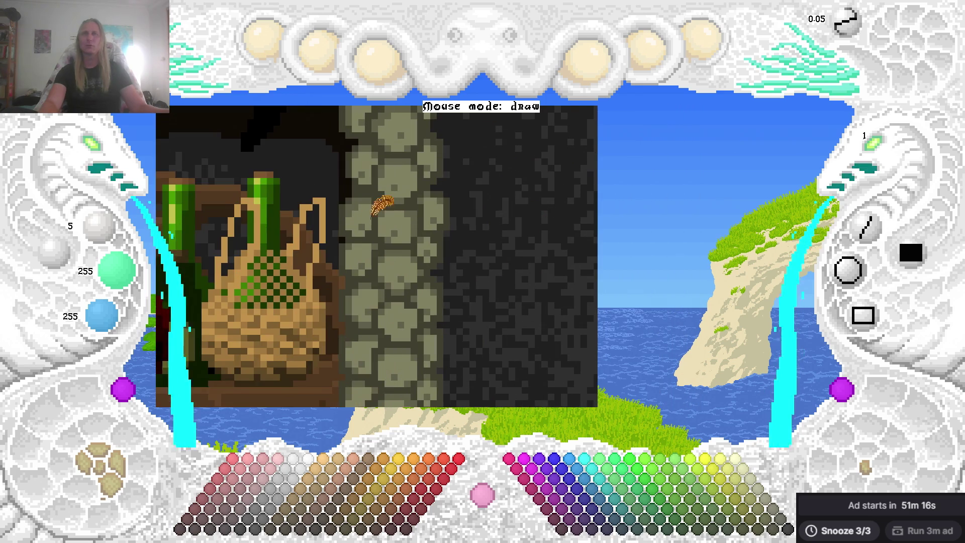
{"action": "left_click", "coordinate": [111, 160]}
{"action": "scroll", "coordinate": [502, 183], "scroll_direction": "up", "scroll_amount": 1}
{"action": "scroll", "coordinate": [113, 166], "scroll_direction": "up", "scroll_amount": 2}
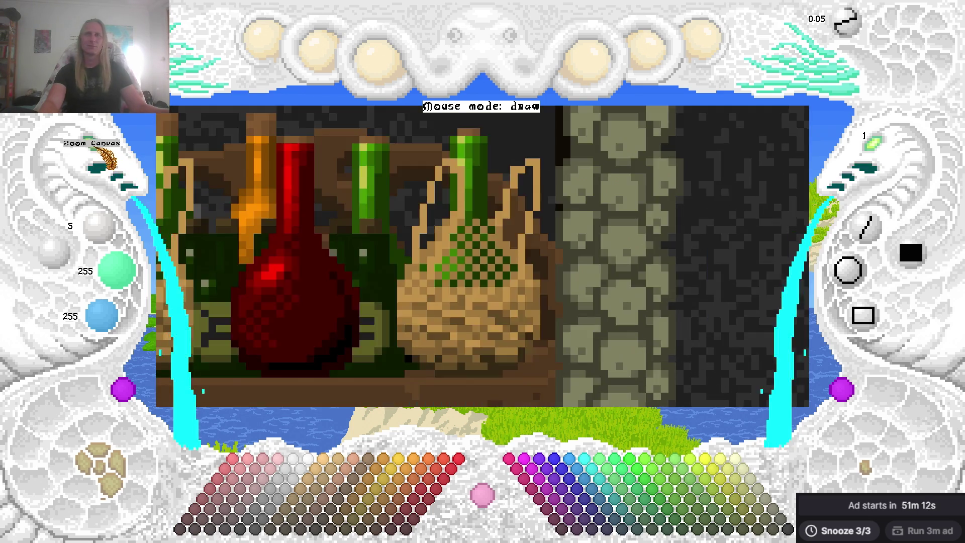
{"action": "scroll", "coordinate": [268, 256], "scroll_direction": "down", "scroll_amount": 2}
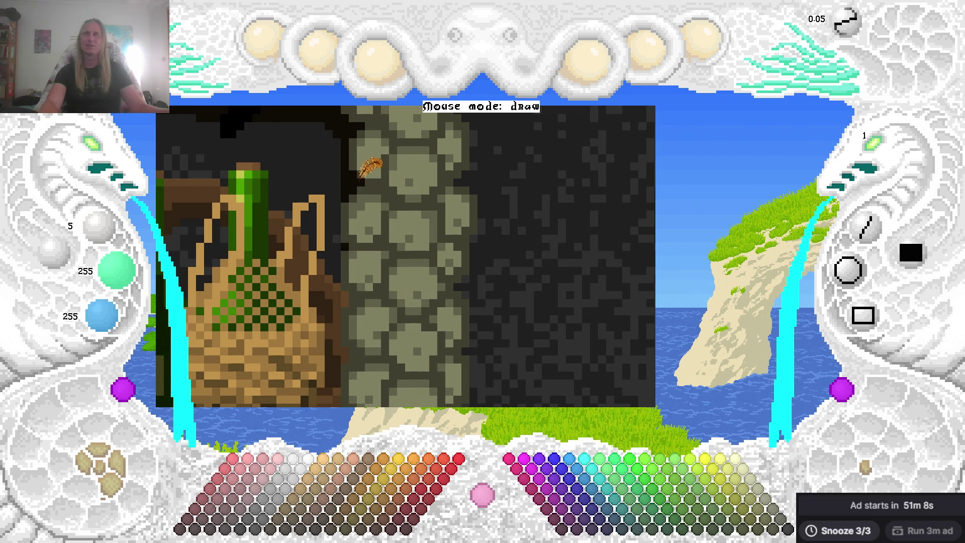
{"action": "scroll", "coordinate": [553, 206], "scroll_direction": "up", "scroll_amount": 1}
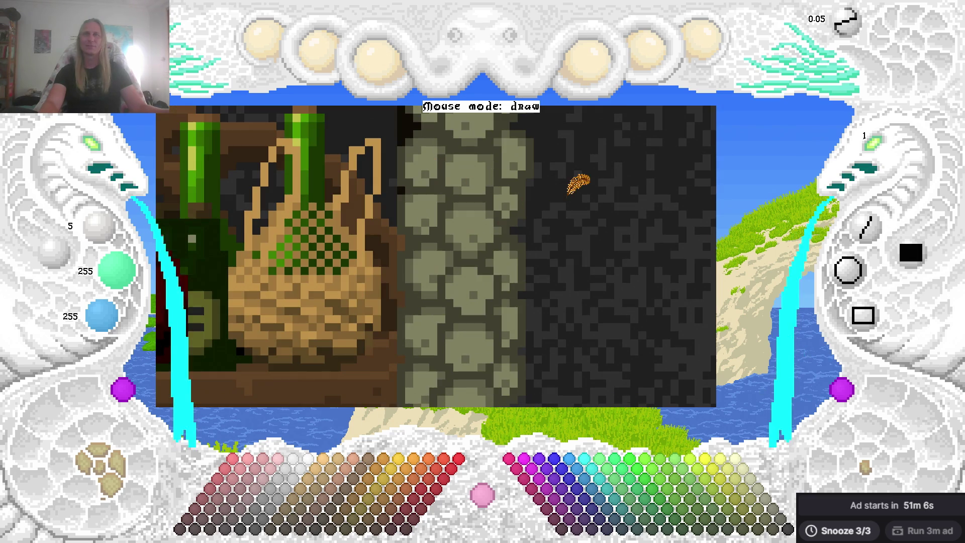
{"action": "scroll", "coordinate": [572, 208], "scroll_direction": "down", "scroll_amount": 1}
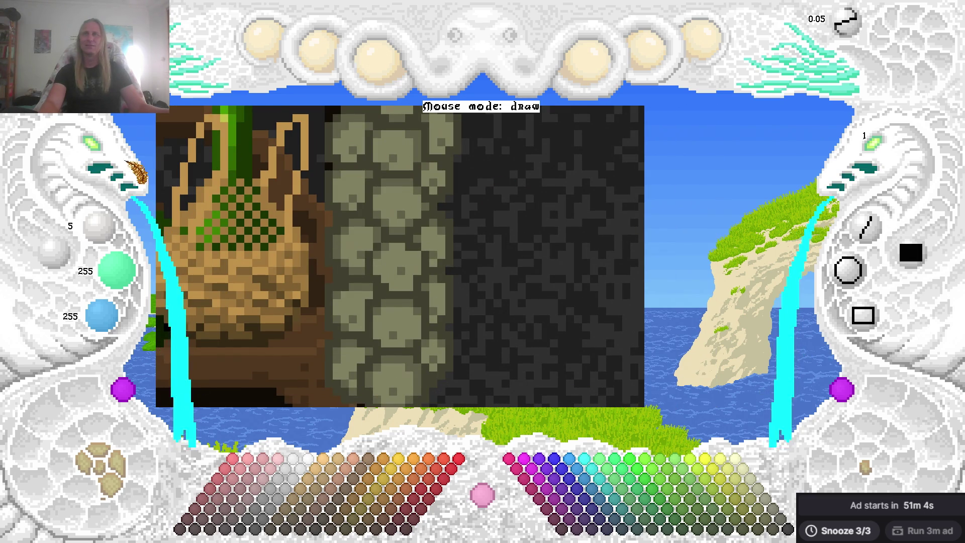
{"action": "mouse_move", "coordinate": [113, 158]}
{"action": "left_mouse_down"}
{"action": "mouse_move", "coordinate": [326, 201]}
{"action": "mouse_move", "coordinate": [399, 190]}
{"action": "mouse_move", "coordinate": [580, 273]}
{"action": "left_mouse_up"}
{"action": "scroll", "coordinate": [581, 223], "scroll_direction": "up", "scroll_amount": 2}
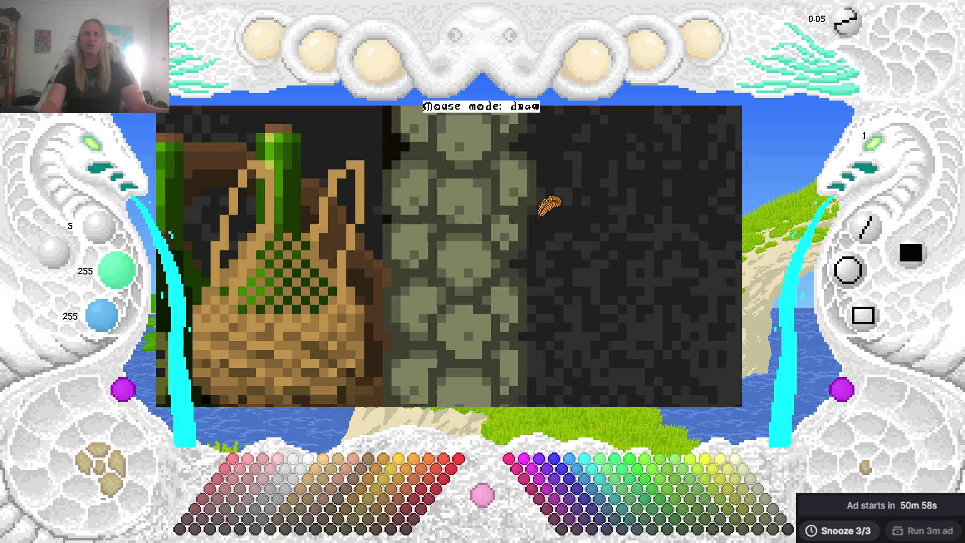
Paint olive pixels (127/127/96, 95/95/72) onto the dark wall beside the column and save.
{"action": "left_click_drag", "start_coordinate": [524, 226], "coordinate": [525, 230]}
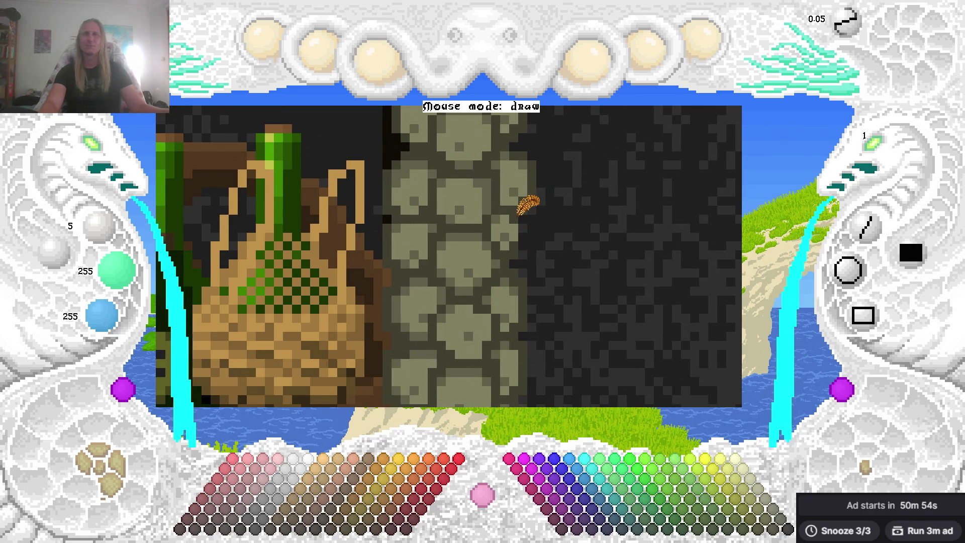
{"action": "right_click", "coordinate": [518, 216]}
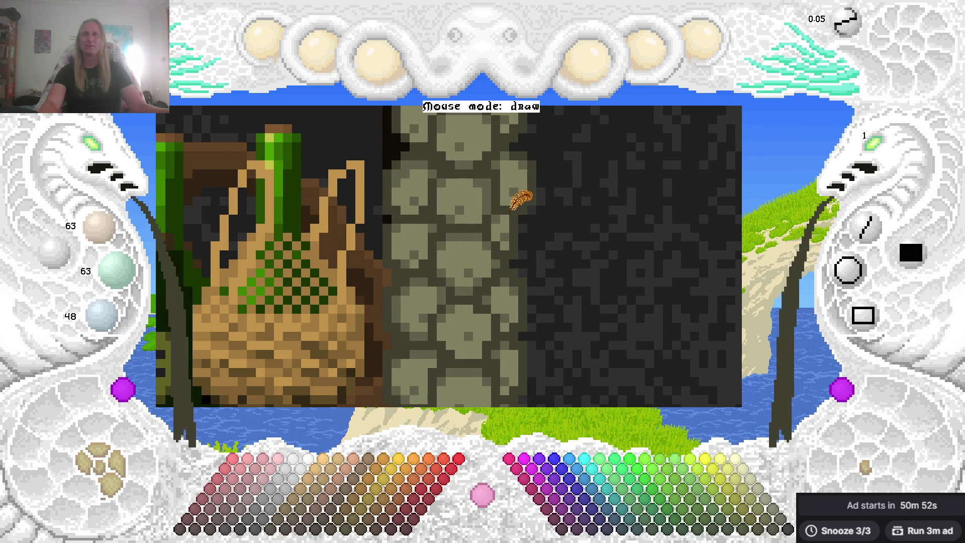
{"action": "right_click", "coordinate": [498, 222]}
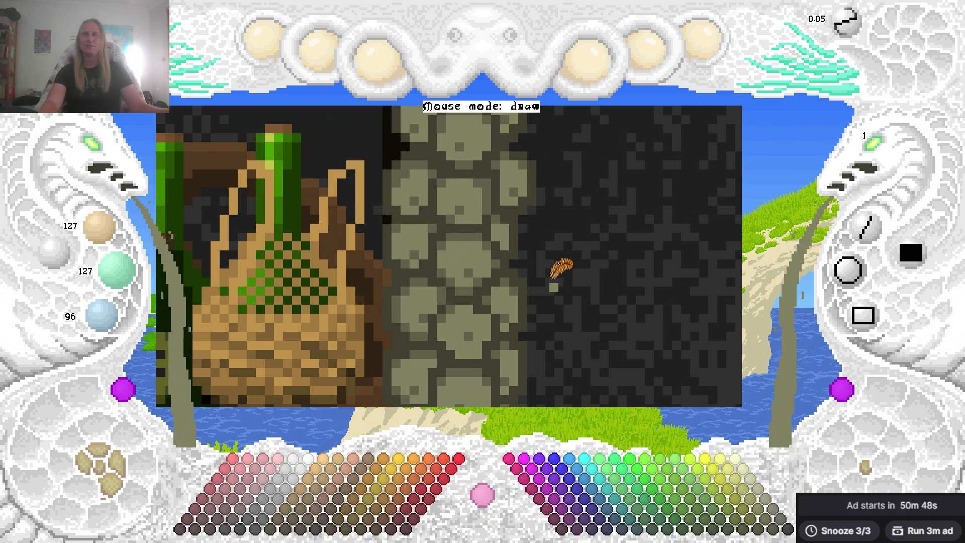
{"action": "right_click", "coordinate": [496, 214]}
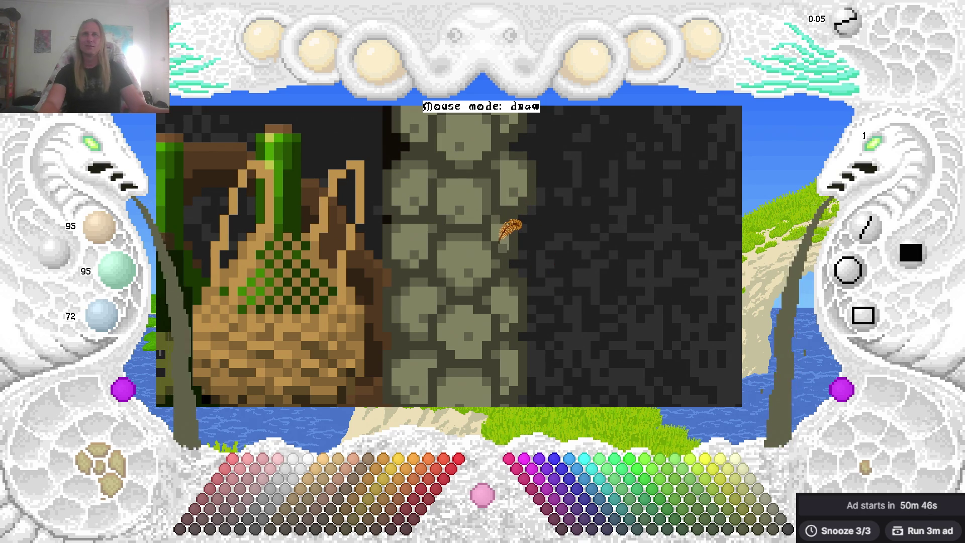
{"action": "left_click", "coordinate": [536, 242]}
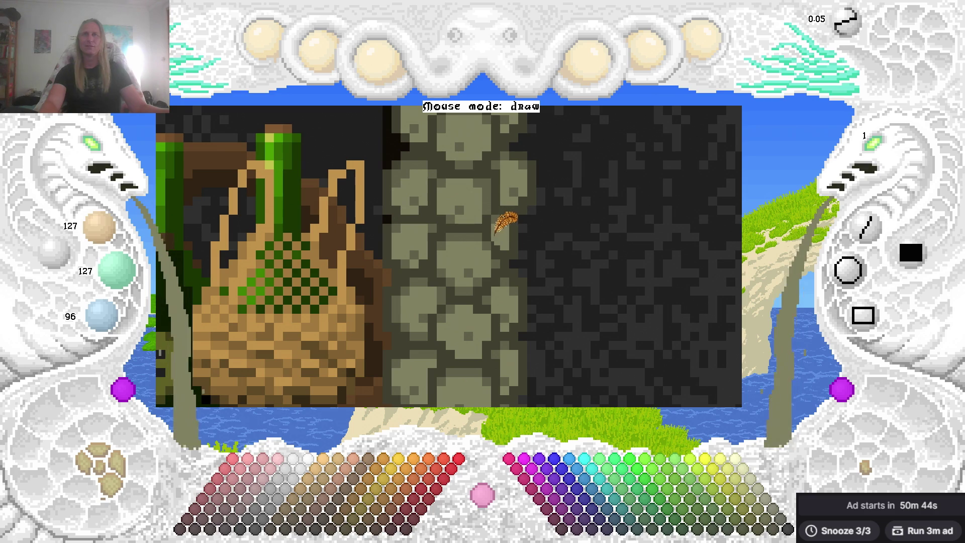
{"action": "scroll", "coordinate": [567, 233], "scroll_direction": "up", "scroll_amount": 1}
{"action": "key", "text": "ctrl+s"}
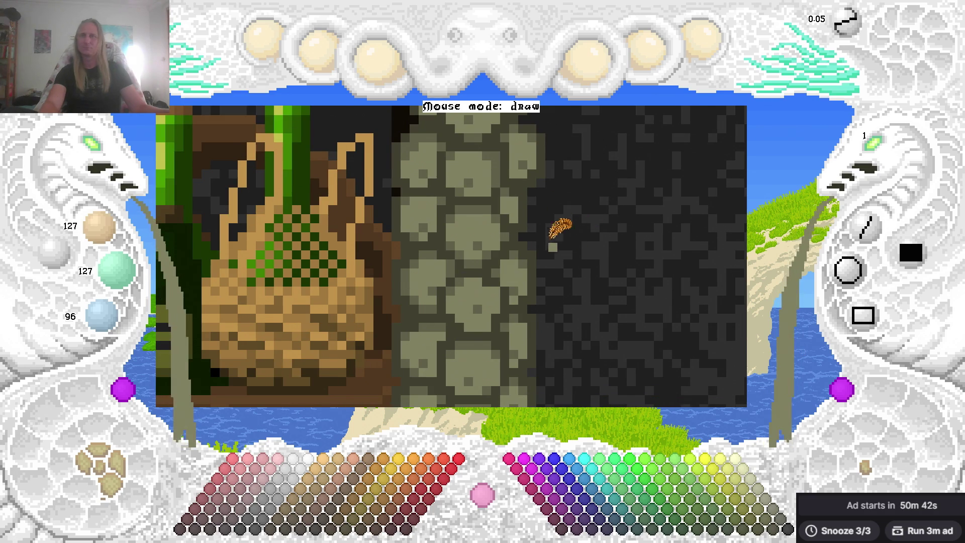
Pan the canvas to bring the bottles and basket into view, then widen the zoom.
{"action": "key", "text": "Left"}
{"action": "key", "text": "Down"}
{"action": "mouse_move", "coordinate": [495, 199]}
{"action": "left_mouse_down"}
{"action": "mouse_move", "coordinate": [458, 355]}
{"action": "mouse_move", "coordinate": [500, 248]}
{"action": "mouse_move", "coordinate": [480, 262]}
{"action": "mouse_move", "coordinate": [496, 222]}
{"action": "left_mouse_up"}
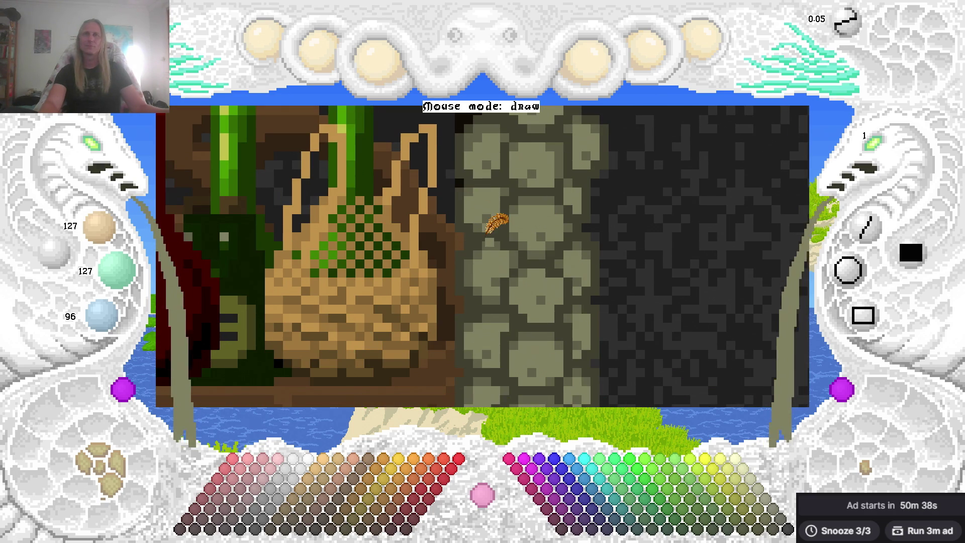
{"action": "left_click_drag", "start_coordinate": [482, 266], "coordinate": [497, 181]}
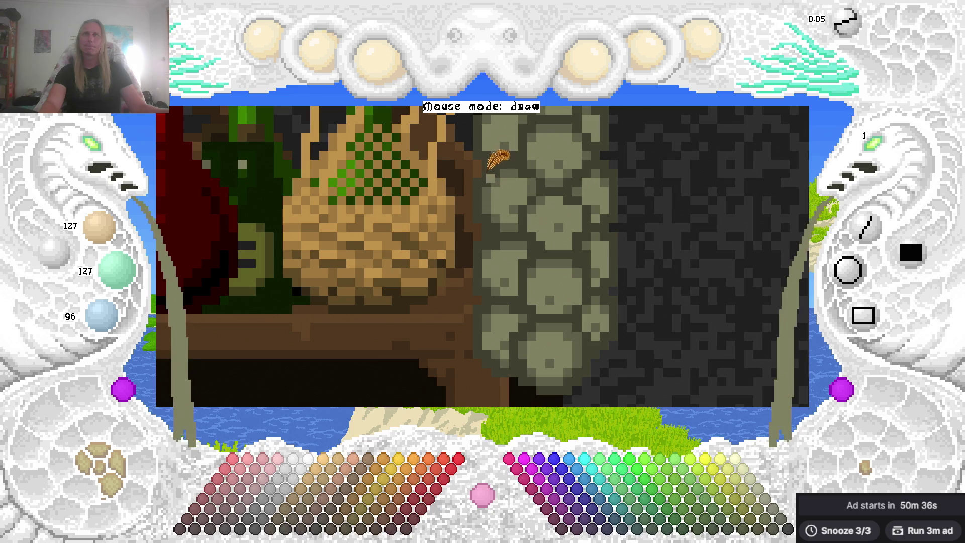
{"action": "left_click_drag", "start_coordinate": [510, 129], "coordinate": [496, 252]}
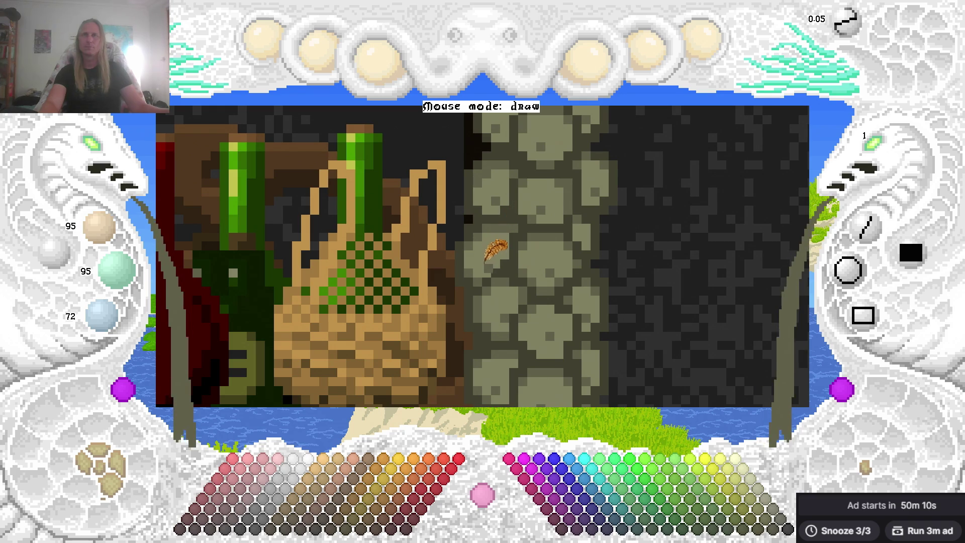
{"action": "scroll", "coordinate": [583, 231], "scroll_direction": "down", "scroll_amount": 3}
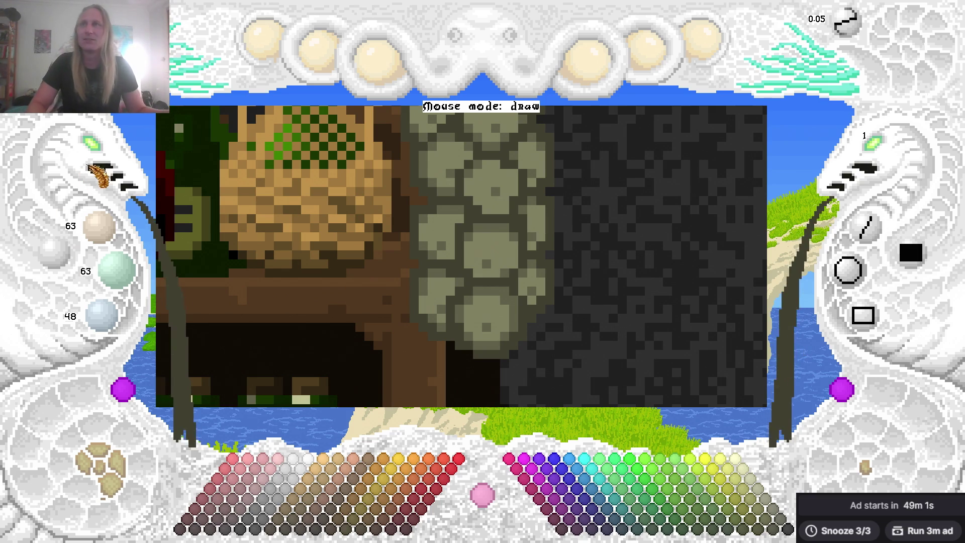
{"action": "left_click", "coordinate": [96, 149]}
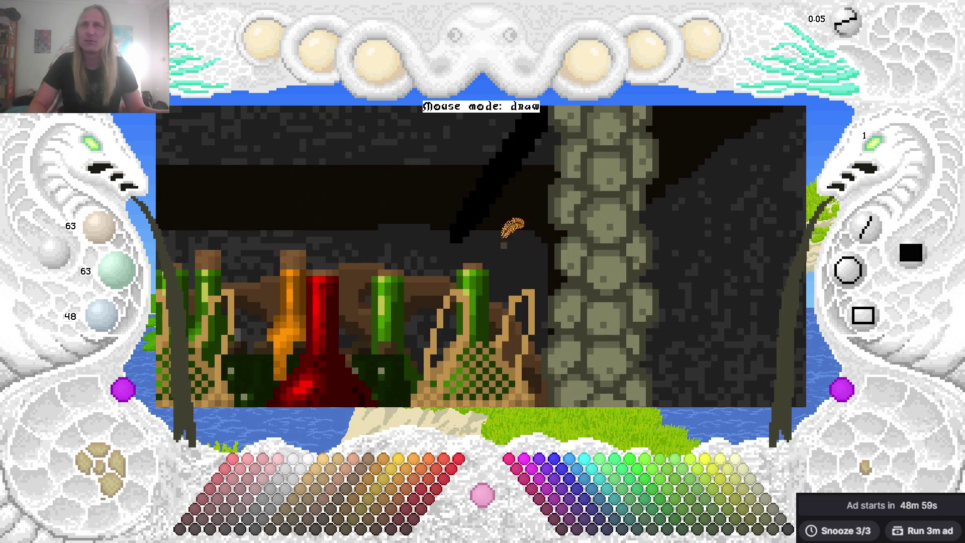
Cycle the Zoom Canvas control until the whole shop with the shopkeeper at his counter shows.
{"action": "left_click", "coordinate": [93, 148]}
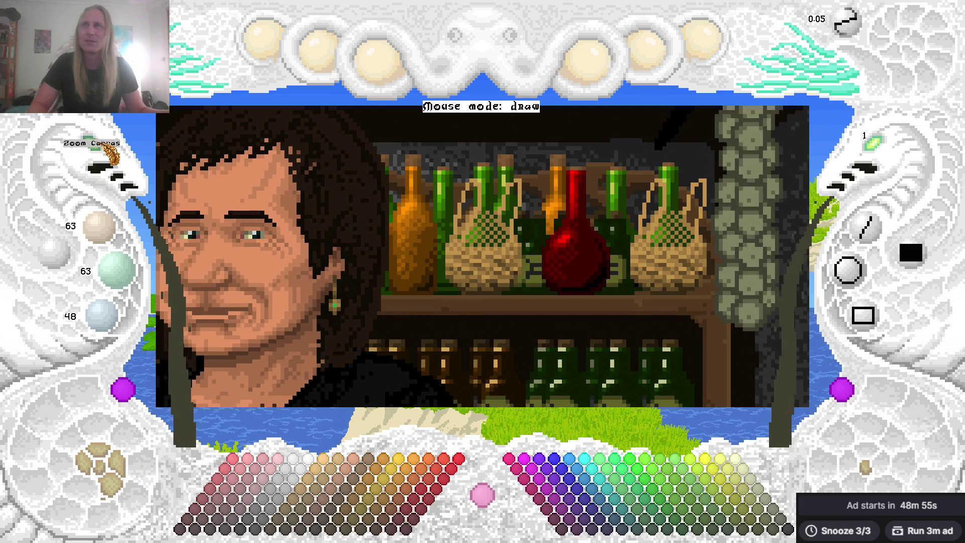
{"action": "left_click", "coordinate": [93, 148]}
{"action": "left_click", "coordinate": [191, 274]}
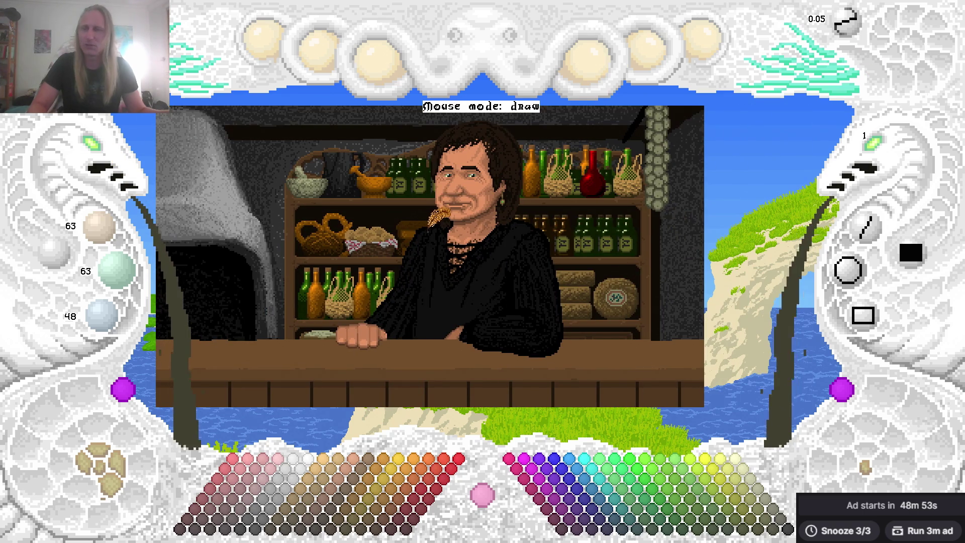
{"action": "left_click", "coordinate": [93, 148]}
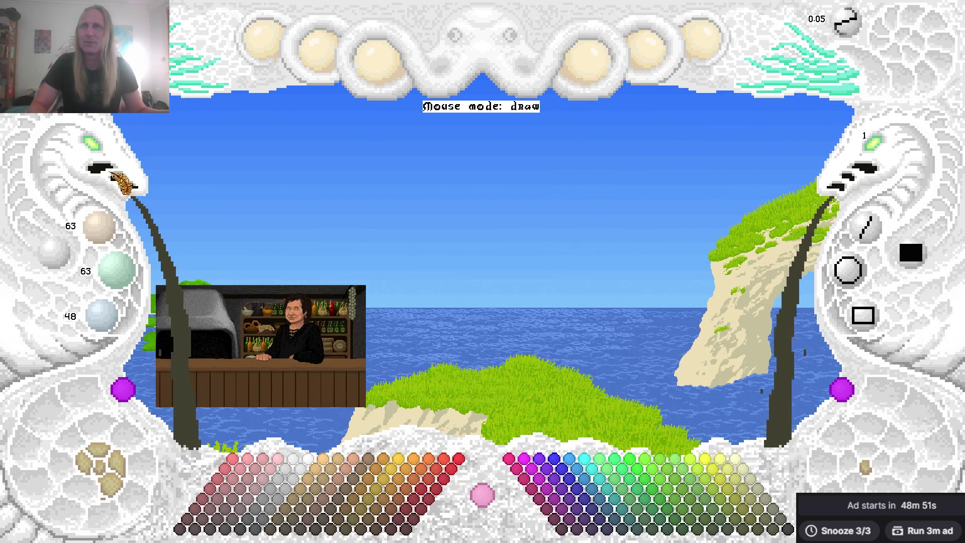
{"action": "left_click", "coordinate": [96, 151]}
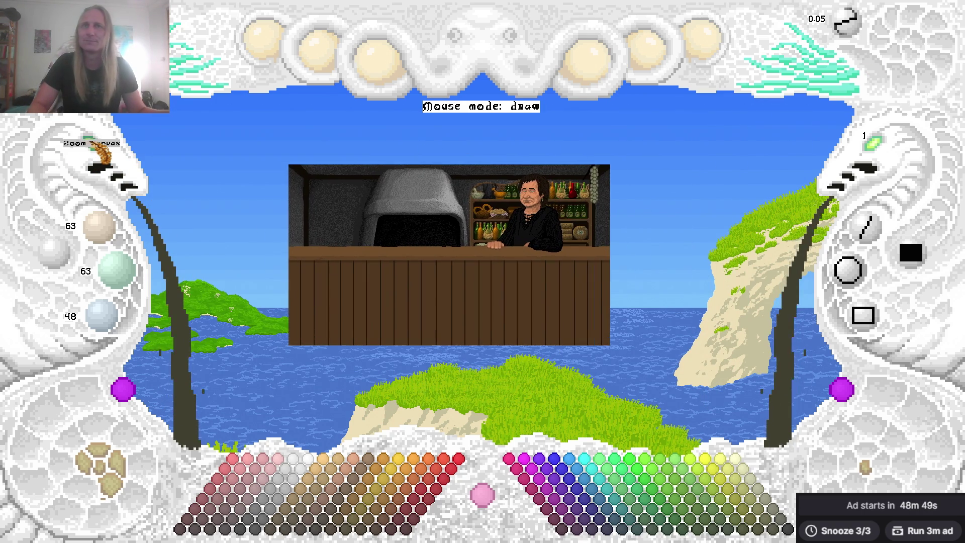
{"action": "left_click", "coordinate": [98, 154]}
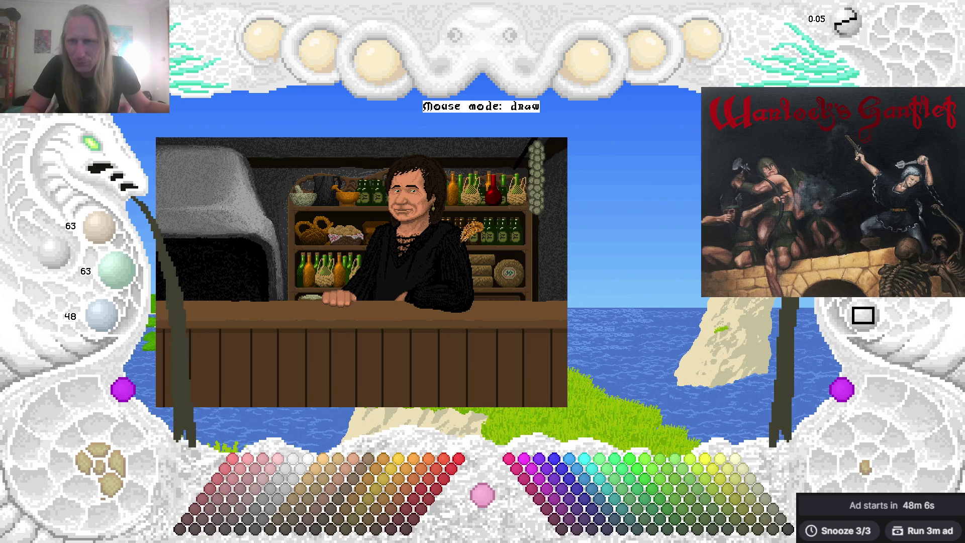
{"action": "key", "text": "alt+Tab"}
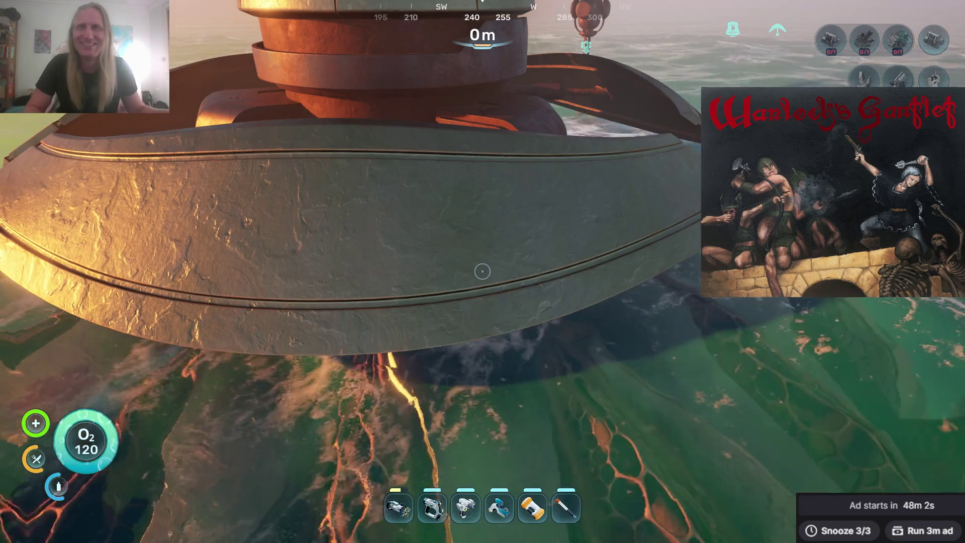
In the Subnautica 2 inventory, consume water and food to reach 82 food and 99 water.
{"action": "mouse_move", "coordinate": [482, 272]}
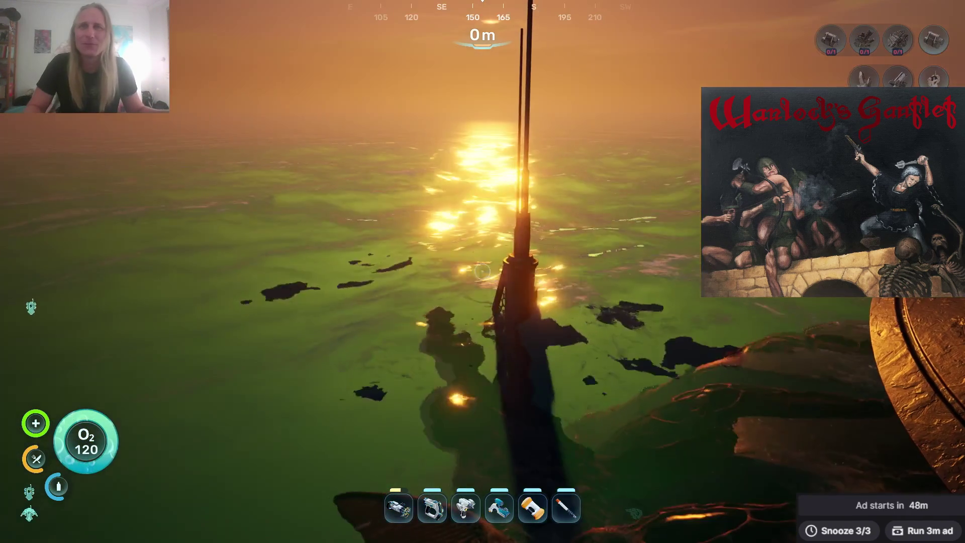
{"action": "key", "text": "Tab"}
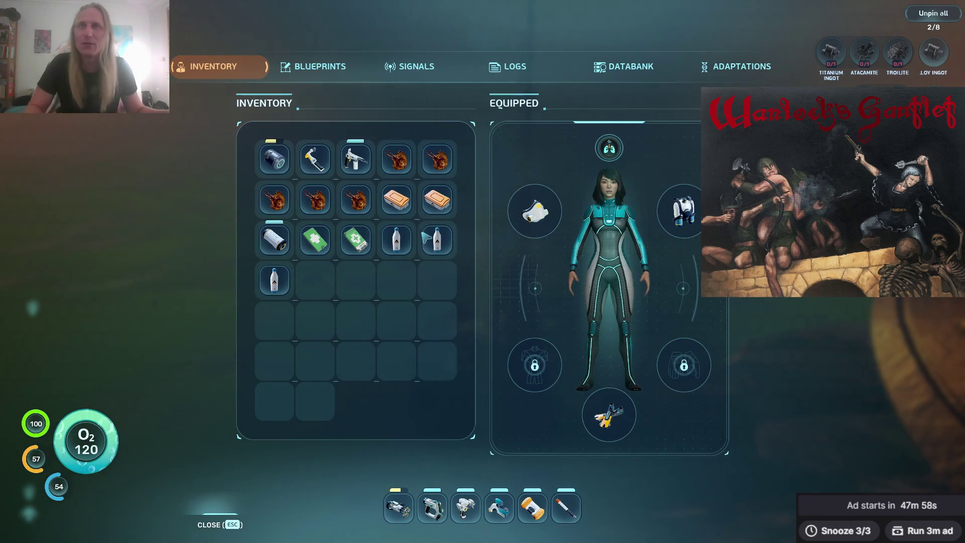
{"action": "right_click", "coordinate": [437, 240]}
{"action": "right_click", "coordinate": [397, 158]}
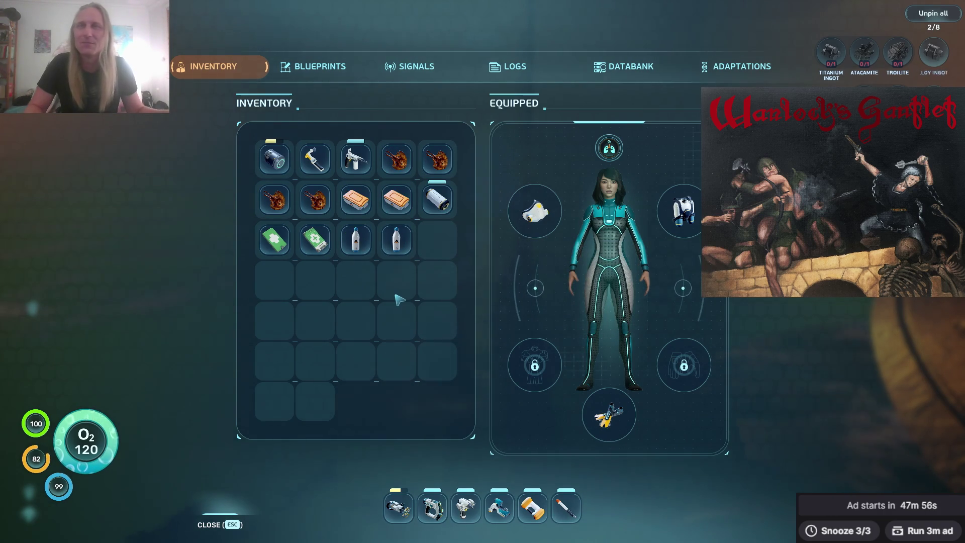
Close the inventory and switch back to the pixel paint program.
{"action": "key", "text": "alt+Tab"}
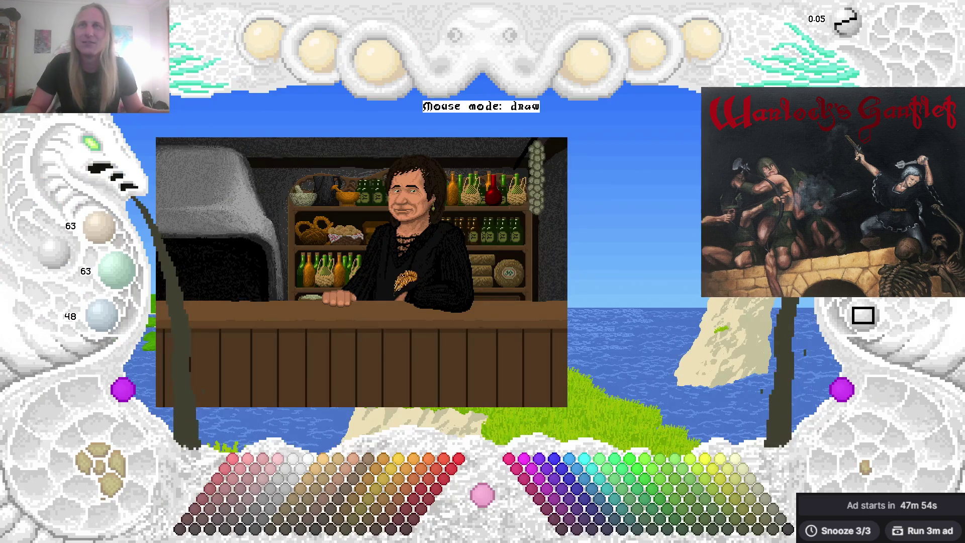
{"action": "key", "text": "alt+Tab"}
{"action": "key", "text": "Escape"}
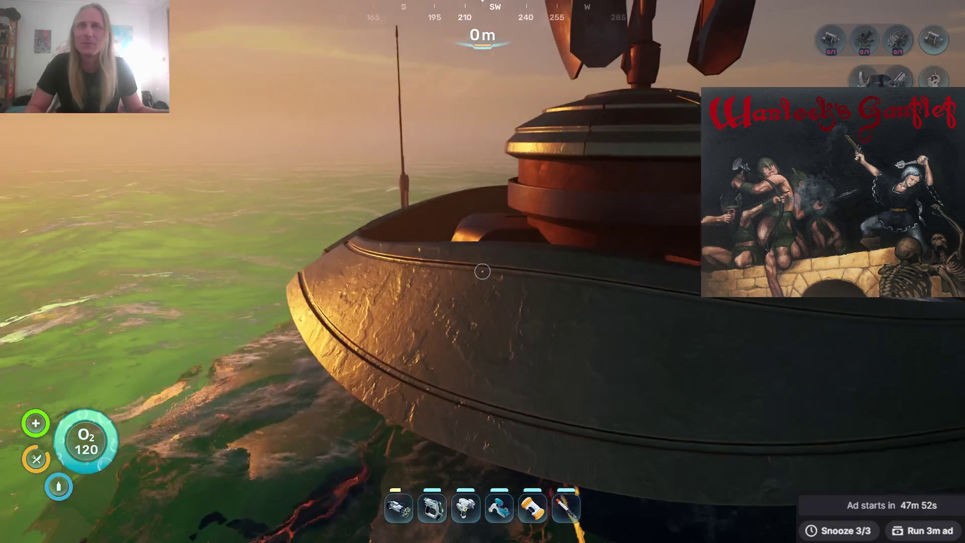
{"action": "key", "text": "alt+Tab"}
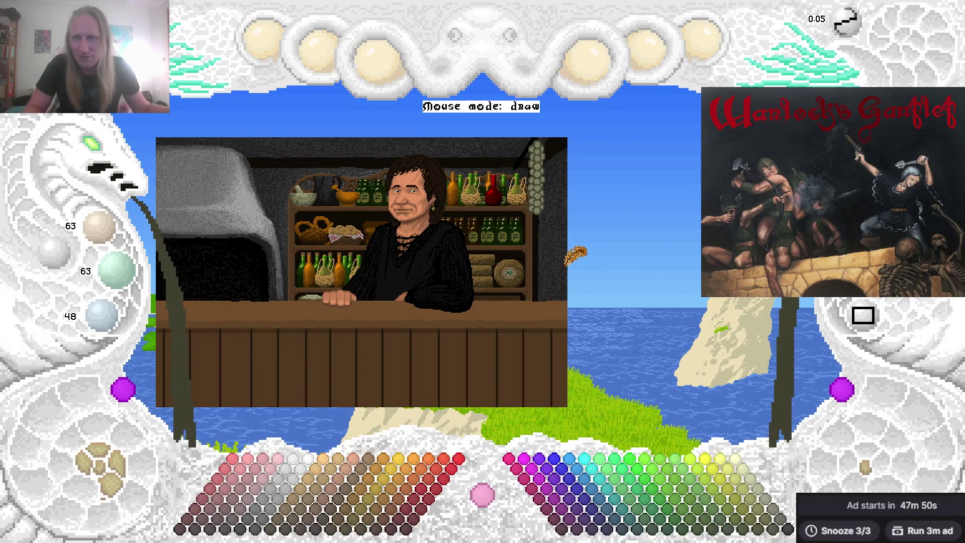
Leave the pixel paint program with Alt+Tab.
{"action": "key", "text": "alt+Tab"}
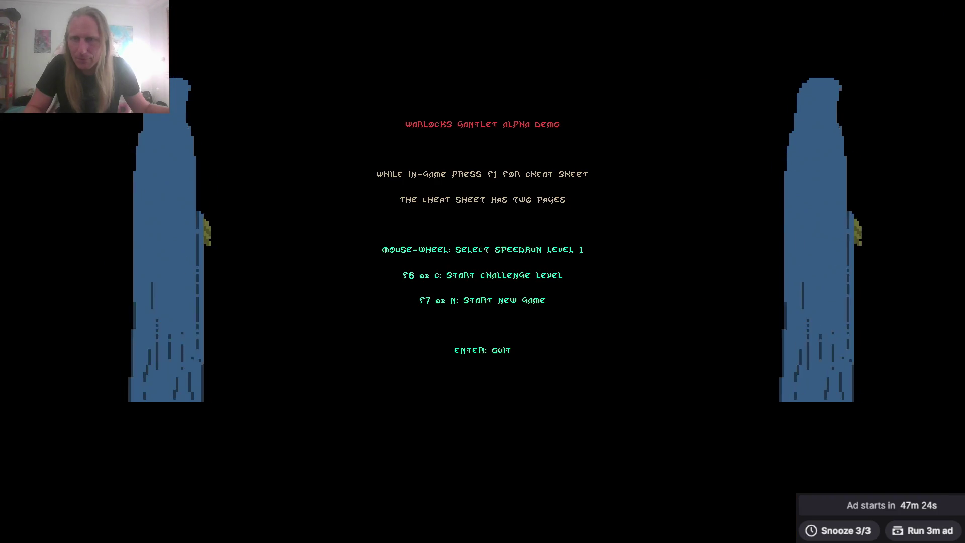
Start a new level and sell the lantern fuel and green potion at the Dungeon Kiosk.
{"action": "key", "text": "n"}
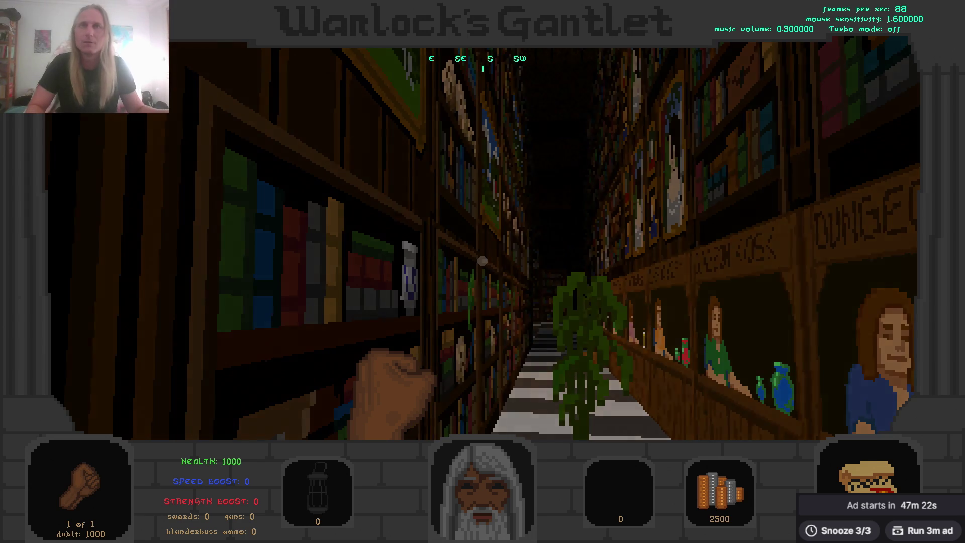
{"action": "key", "text": "w"}
{"action": "key", "text": "w"}
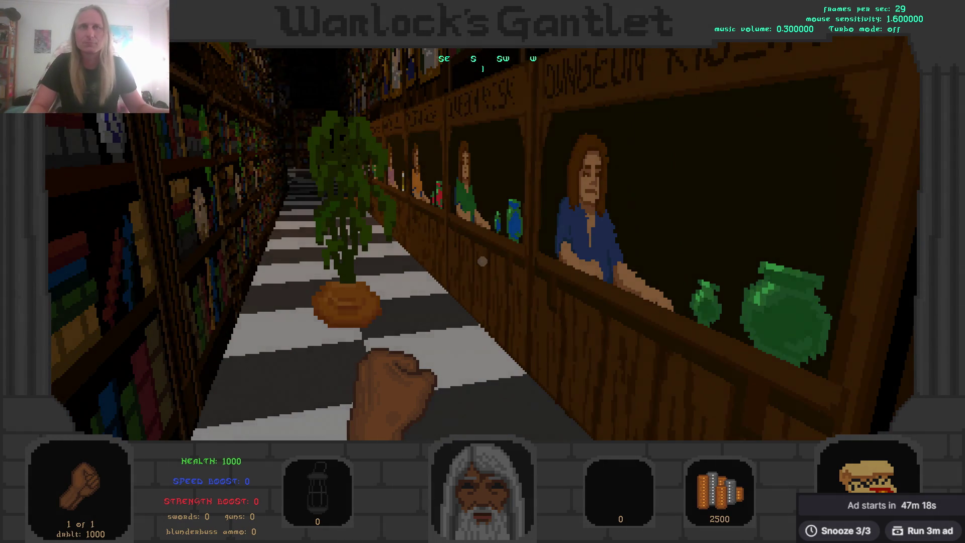
{"action": "key", "text": "e"}
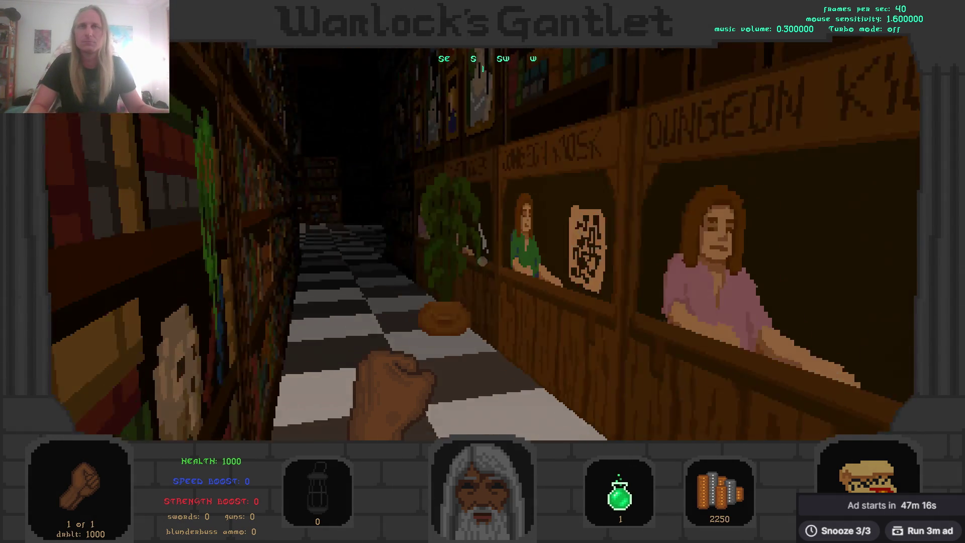
{"action": "key", "text": "s"}
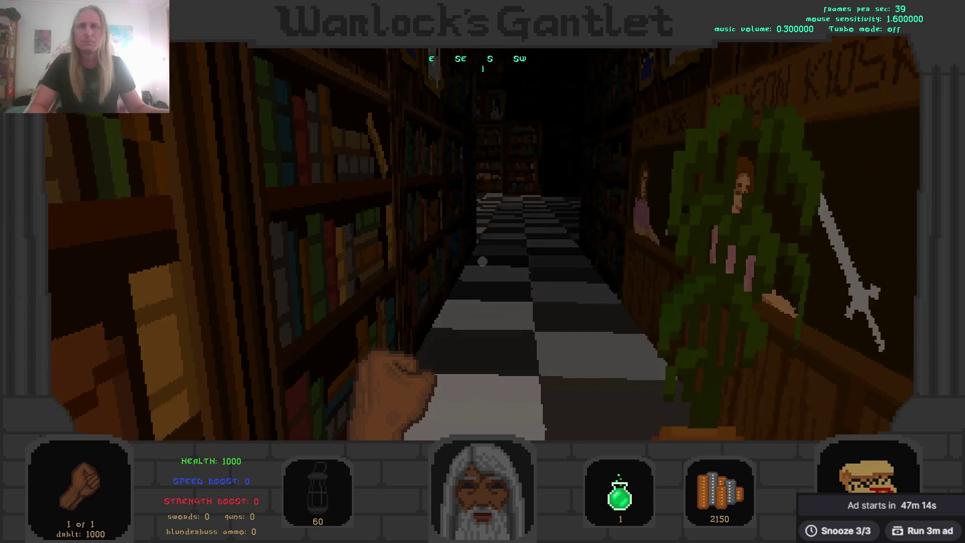
Step away from the kiosk, pause, and spend the coins on the blunderbuss.
{"action": "key", "text": "w"}
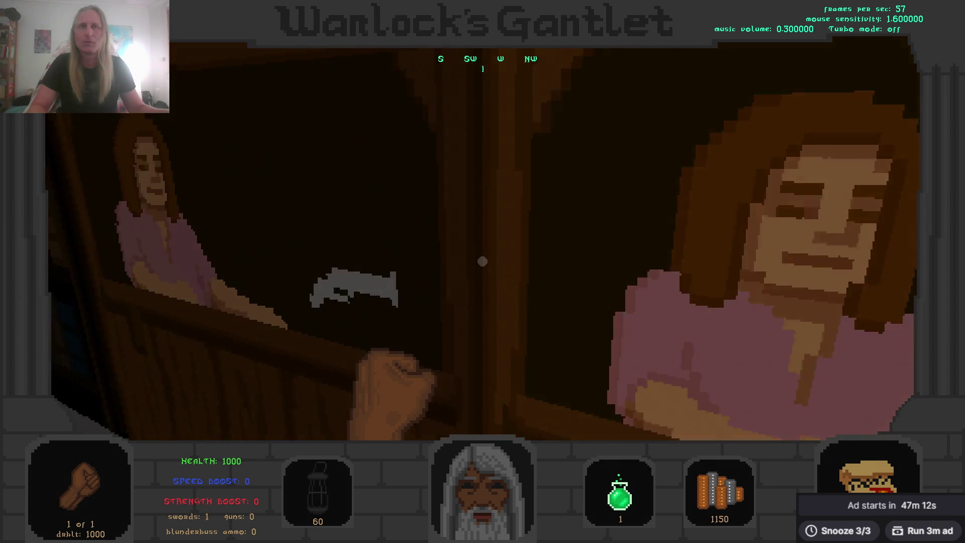
{"action": "key", "text": "s"}
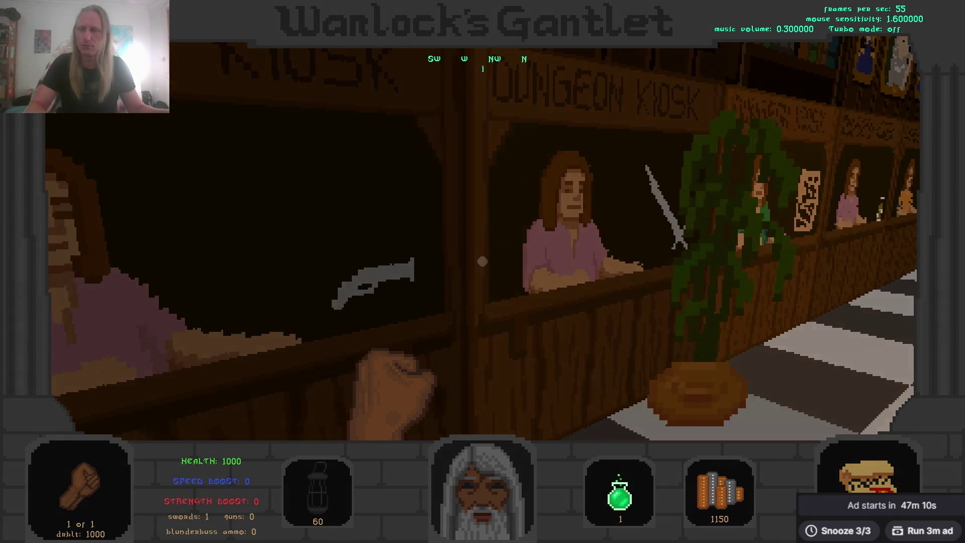
{"action": "key", "text": "Escape"}
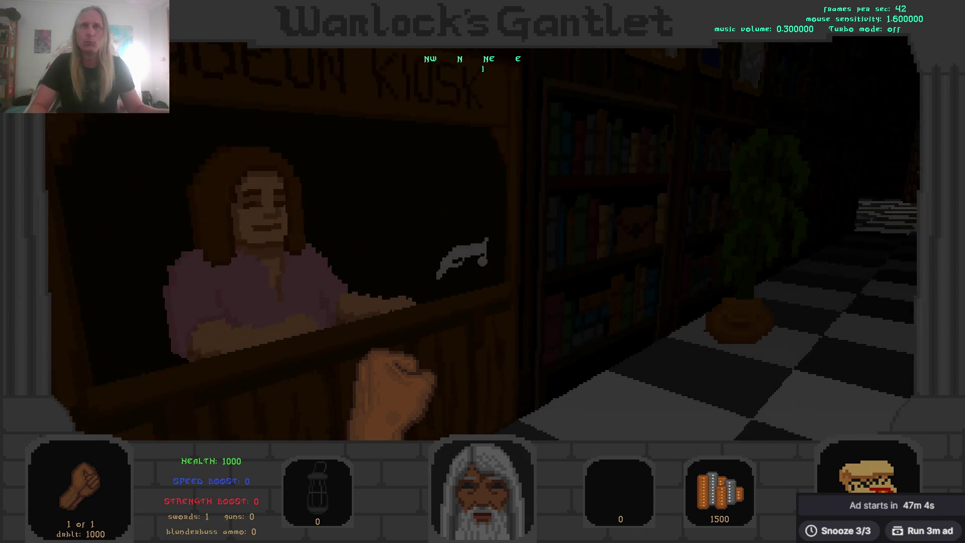
{"action": "left_click", "coordinate": [483, 261]}
Walk through the library and down the corridor to face the approaching zombie.
{"action": "scroll", "coordinate": [482, 261], "scroll_direction": "down", "scroll_amount": 1}
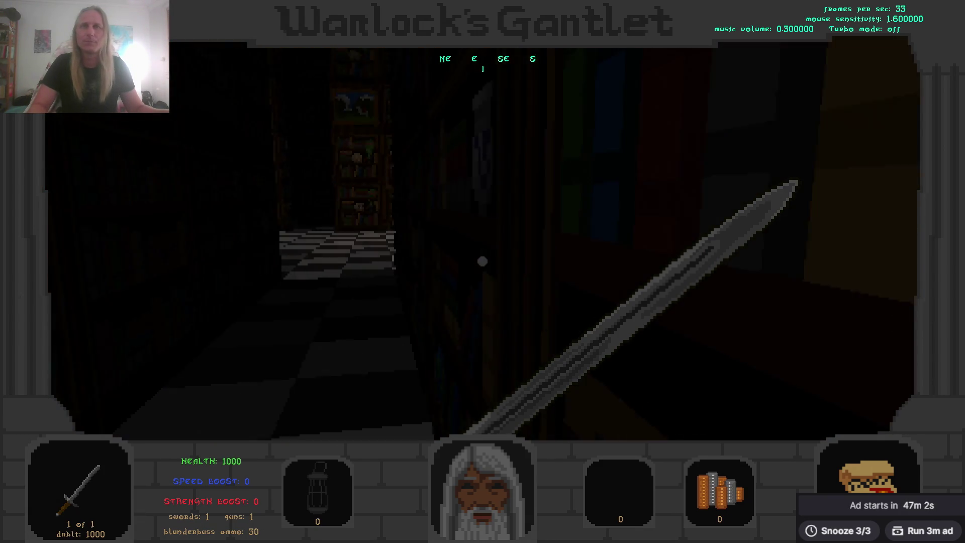
{"action": "key", "text": "w"}
{"action": "key", "text": "Left"}
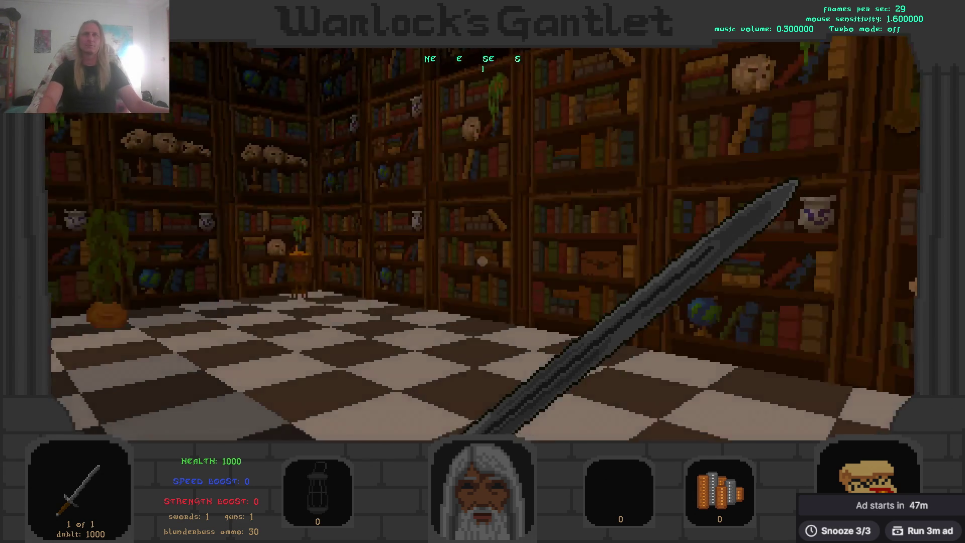
{"action": "key", "text": "Left"}
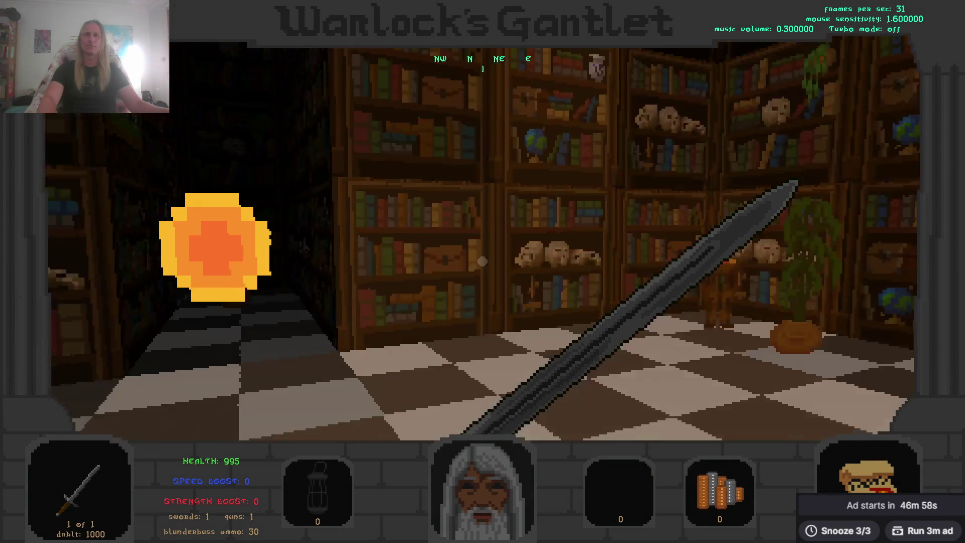
{"action": "key", "text": "w"}
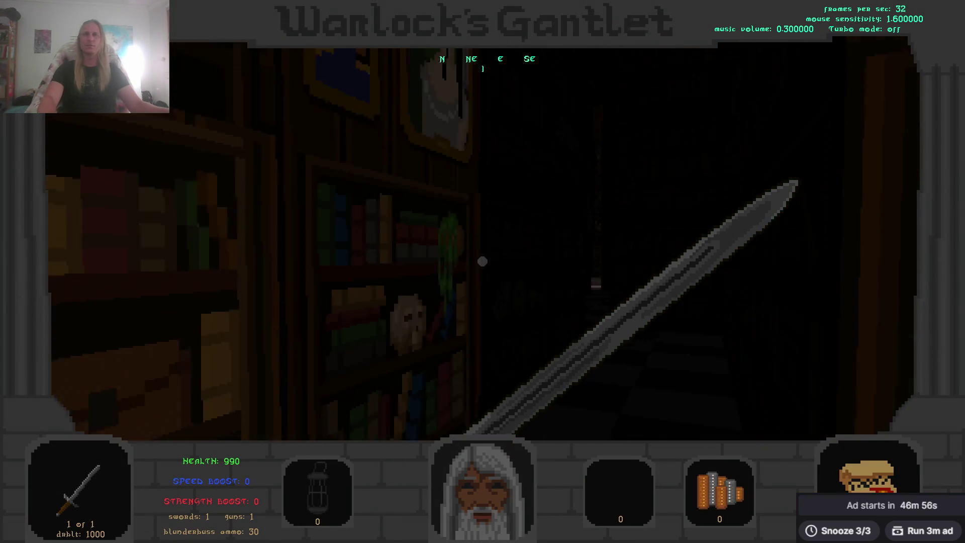
{"action": "key", "text": "space"}
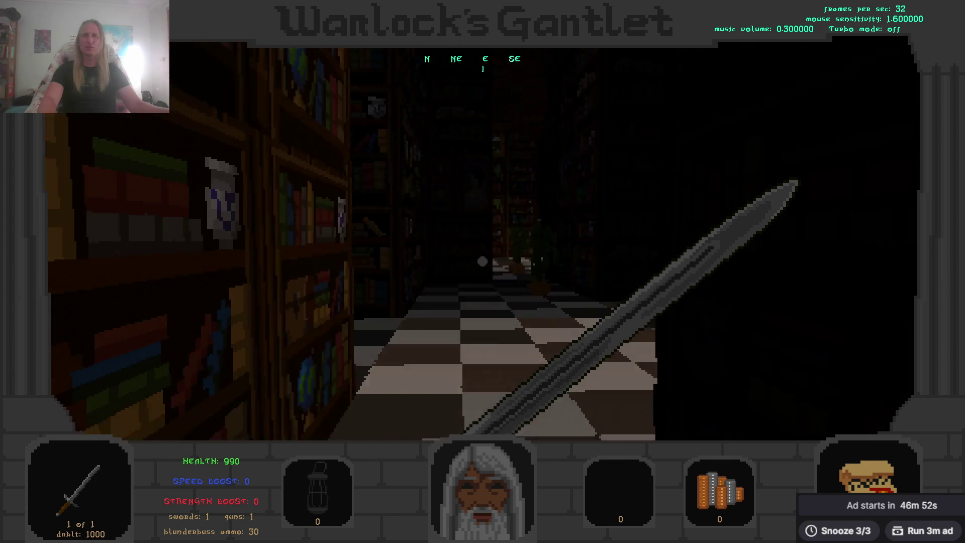
{"action": "key", "text": "Right"}
{"action": "key", "text": "Left"}
{"action": "key", "text": "w"}
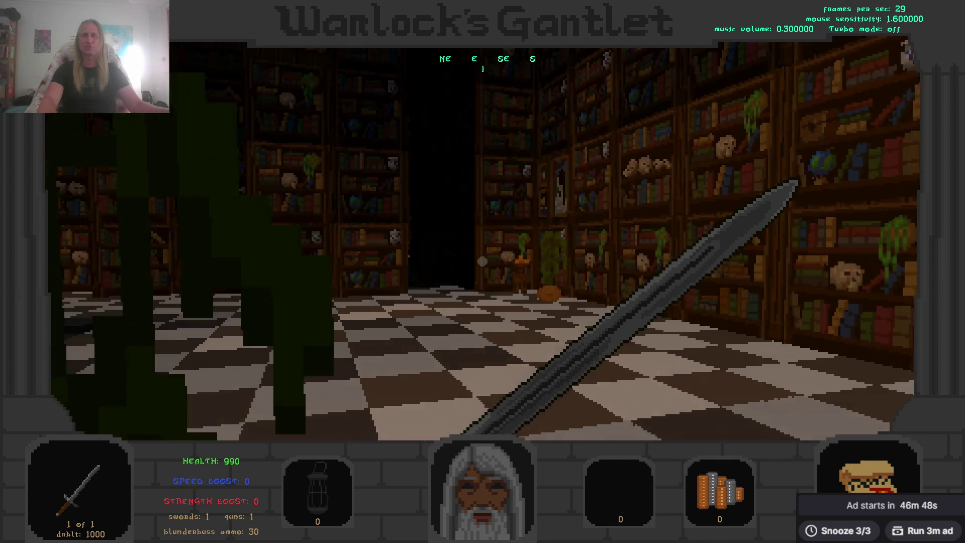
{"action": "key", "text": "Left"}
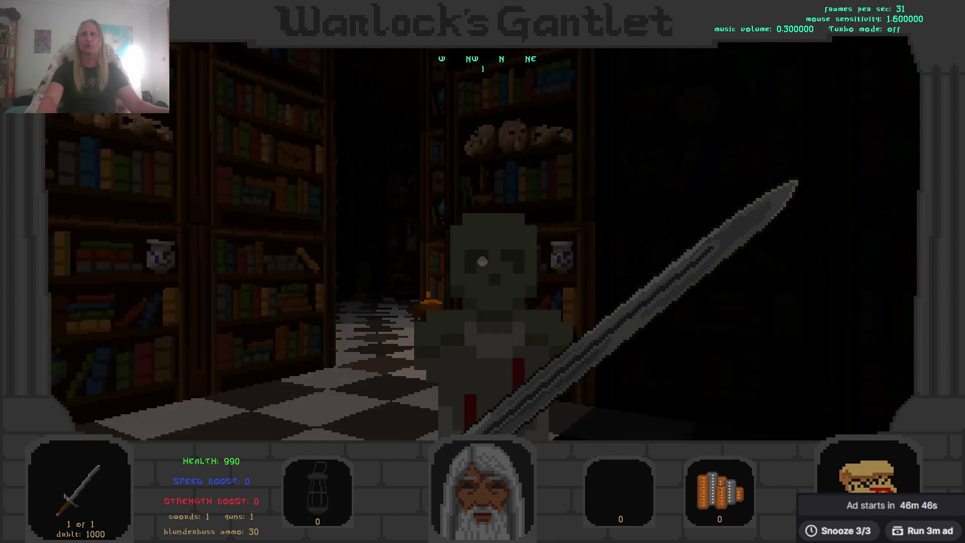
Kill the zombie in the dark room with repeated sword strikes.
{"action": "left_click", "coordinate": [483, 262]}
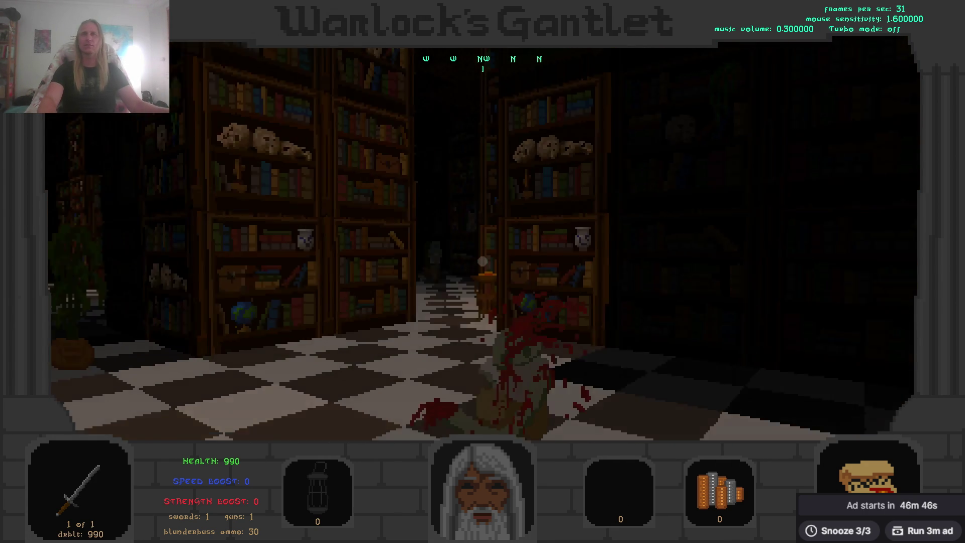
{"action": "key", "text": "w"}
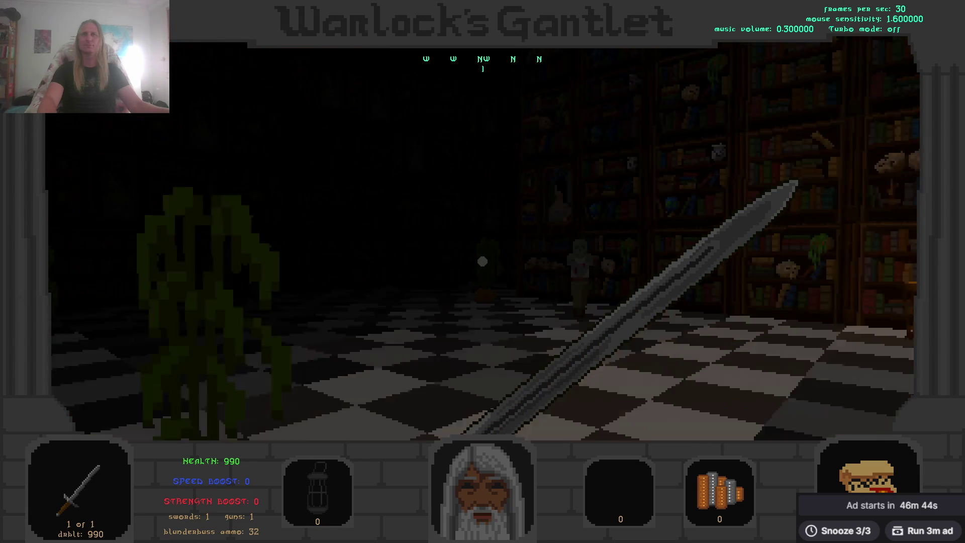
{"action": "key", "text": "Left"}
{"action": "left_click", "coordinate": [482, 262]}
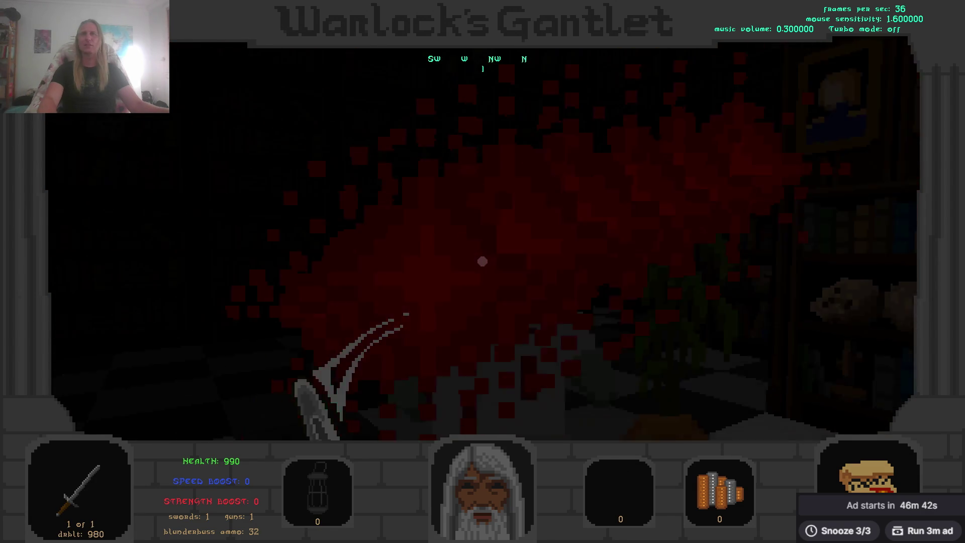
{"action": "key", "text": "Left"}
{"action": "left_click", "coordinate": [482, 262]}
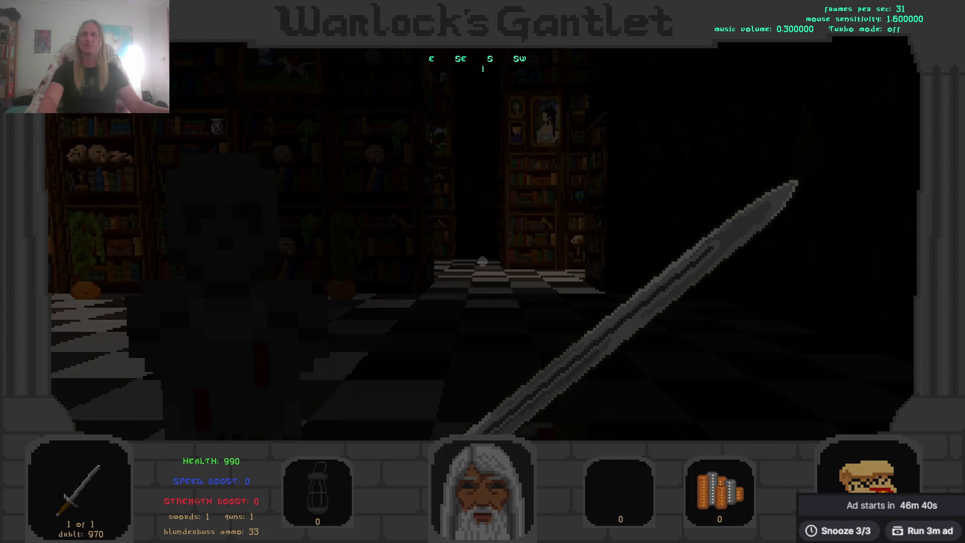
{"action": "left_click", "coordinate": [483, 262]}
{"action": "key", "text": "w"}
{"action": "key", "text": "Left"}
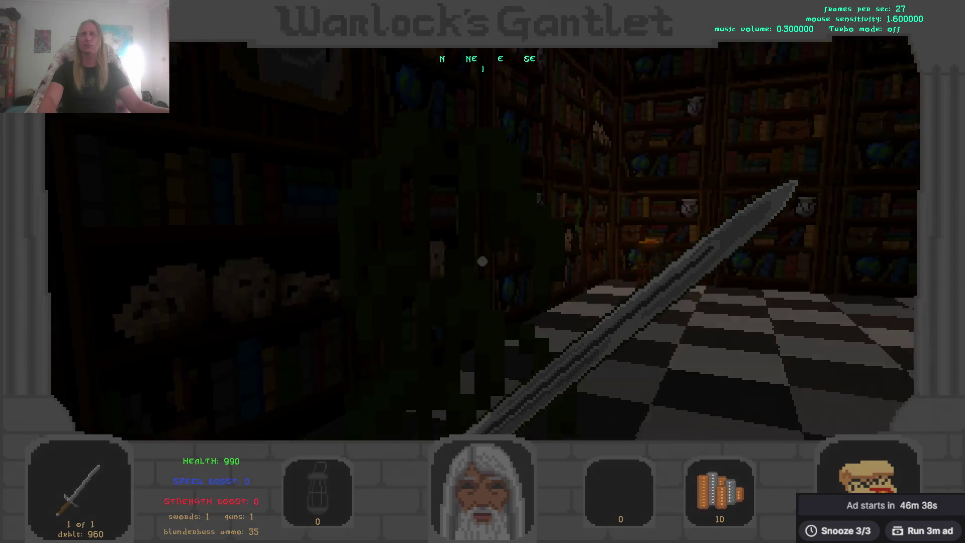
{"action": "key", "text": "Right"}
Move further down the library corridor and swing the sword at the next zombie.
{"action": "key", "text": "w"}
{"action": "key", "text": "Left"}
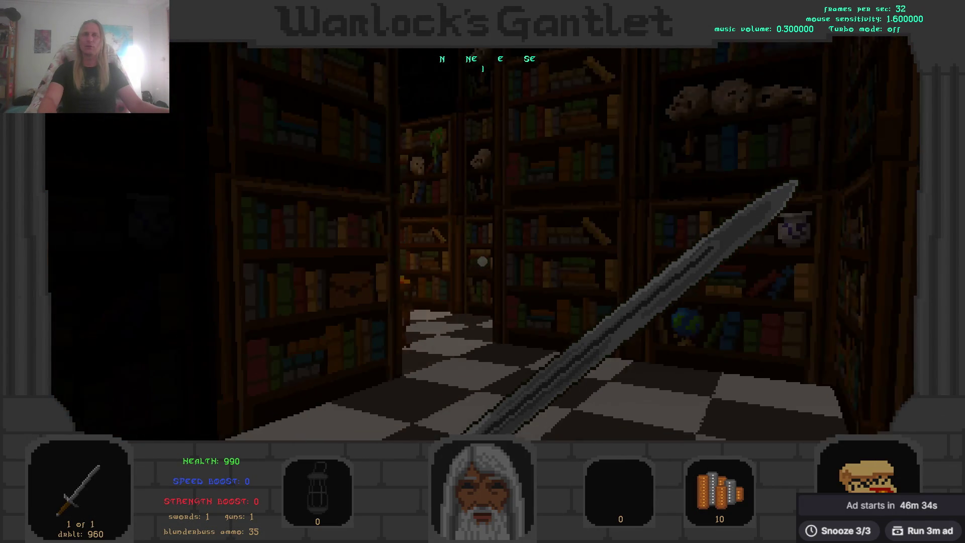
{"action": "key", "text": "w"}
{"action": "key", "text": "Left"}
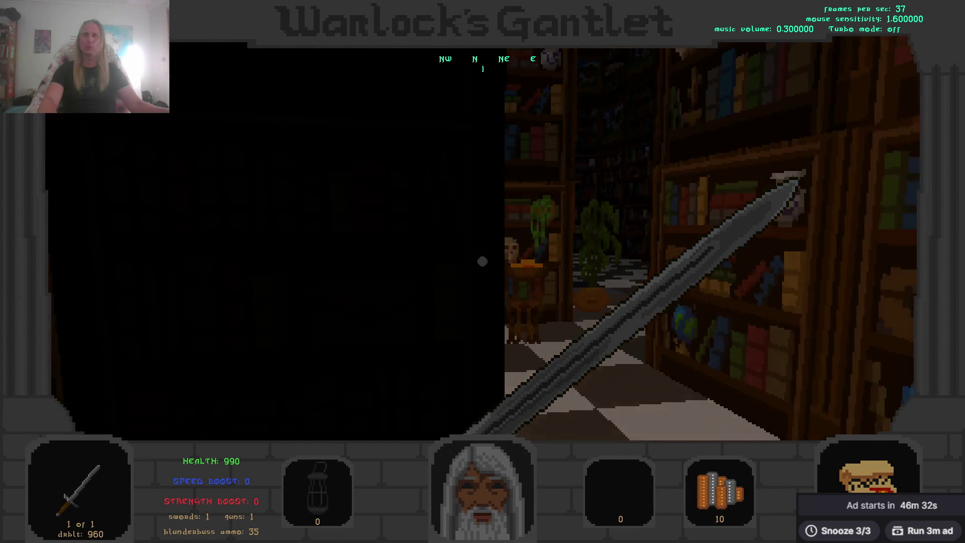
{"action": "key", "text": "Right"}
{"action": "key", "text": "Right"}
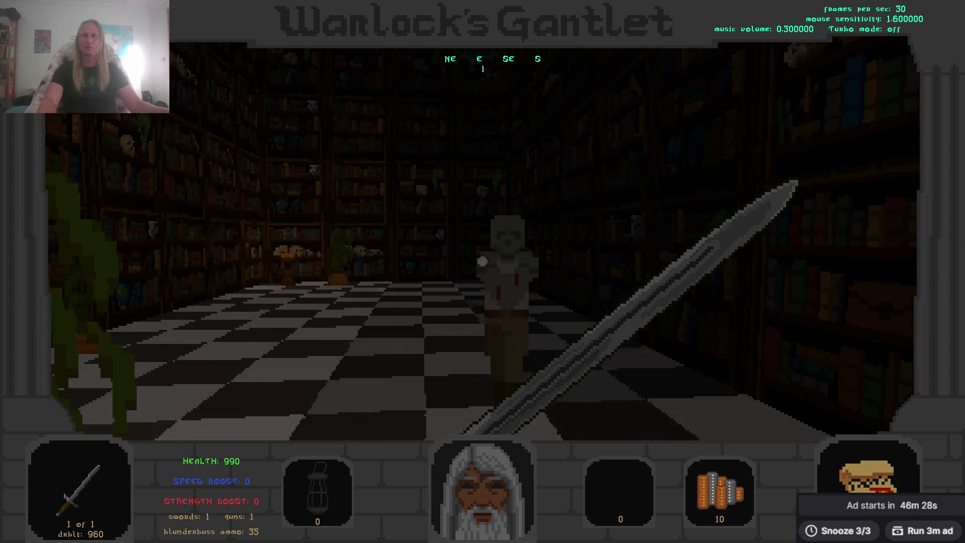
{"action": "left_click", "coordinate": [483, 261]}
Back out through the doorway, ready the blunderbuss, and pick up the key.
{"action": "key", "text": "Left"}
{"action": "key", "text": "Left"}
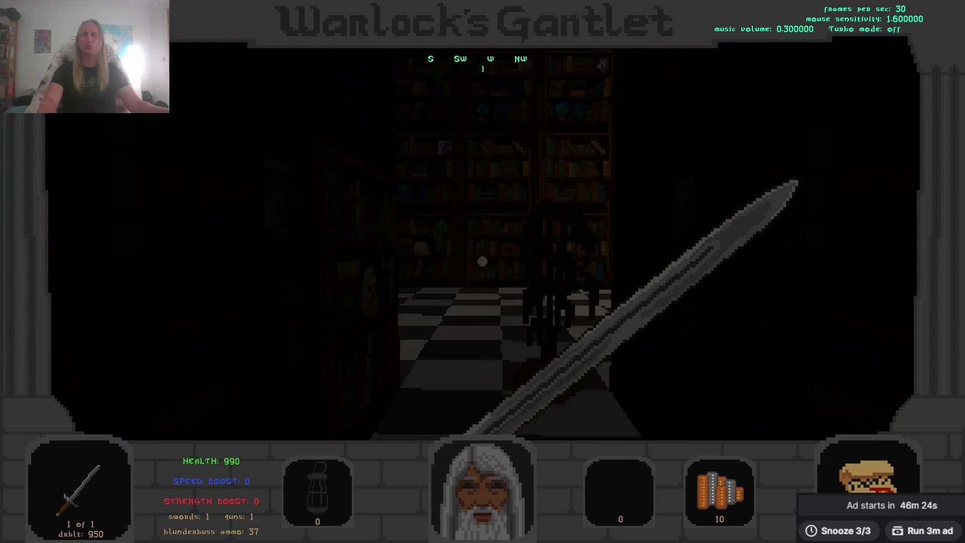
{"action": "key", "text": "Left"}
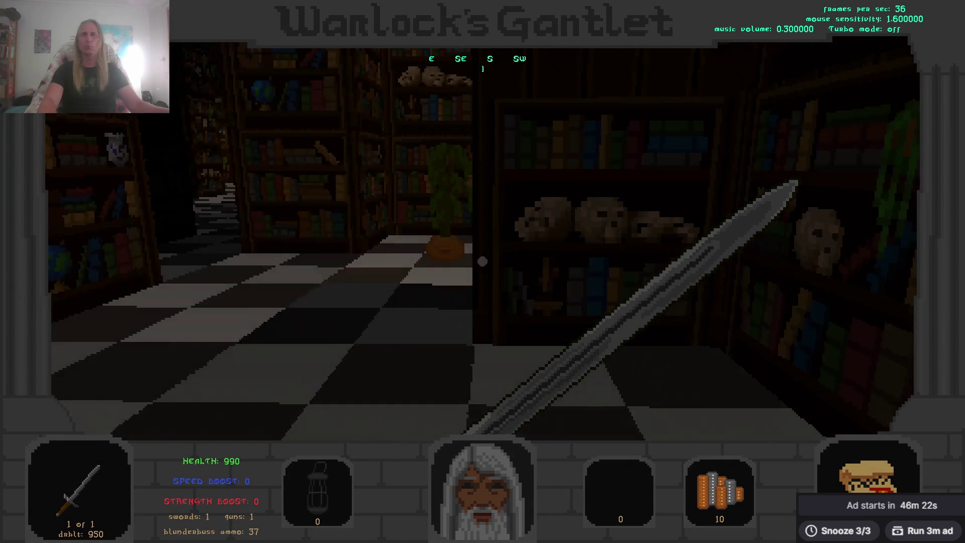
{"action": "key", "text": "Down"}
{"action": "key", "text": "2"}
{"action": "key", "text": "Up"}
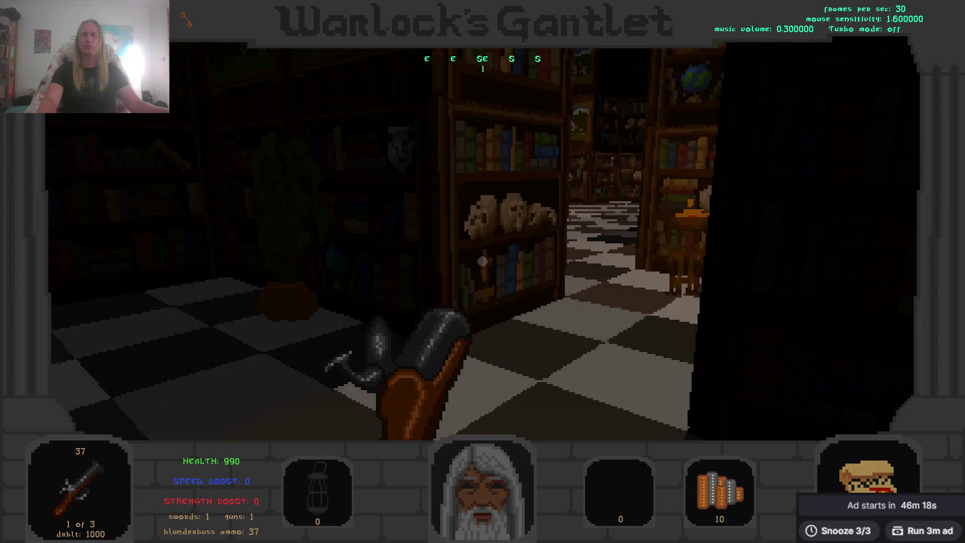
Advance into the library and fire the blunderbuss at the hooded figures.
{"action": "key", "text": "Up"}
{"action": "key", "text": "Left"}
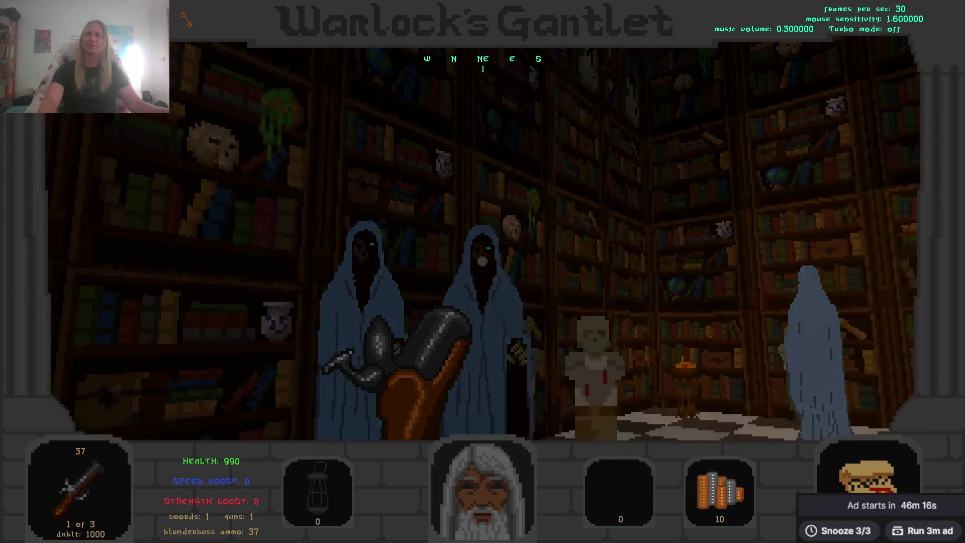
{"action": "key", "text": "Left"}
{"action": "key", "text": "Up"}
{"action": "key", "text": "space"}
{"action": "key", "text": "space"}
{"action": "key", "text": "Up"}
{"action": "key", "text": "Right"}
{"action": "key", "text": "space"}
{"action": "key", "text": "space"}
{"action": "key", "text": "Left"}
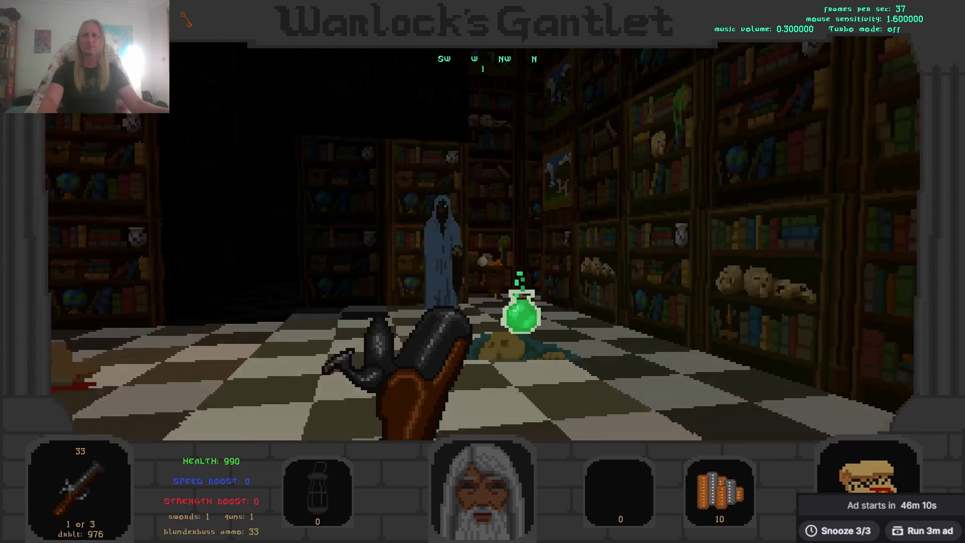
Grab the green potion, then shoot the skeleton and the ghosts with the blunderbuss.
{"action": "key", "text": "Up"}
{"action": "key", "text": "Left"}
{"action": "key", "text": "space"}
{"action": "key", "text": "Left"}
{"action": "key", "text": "space"}
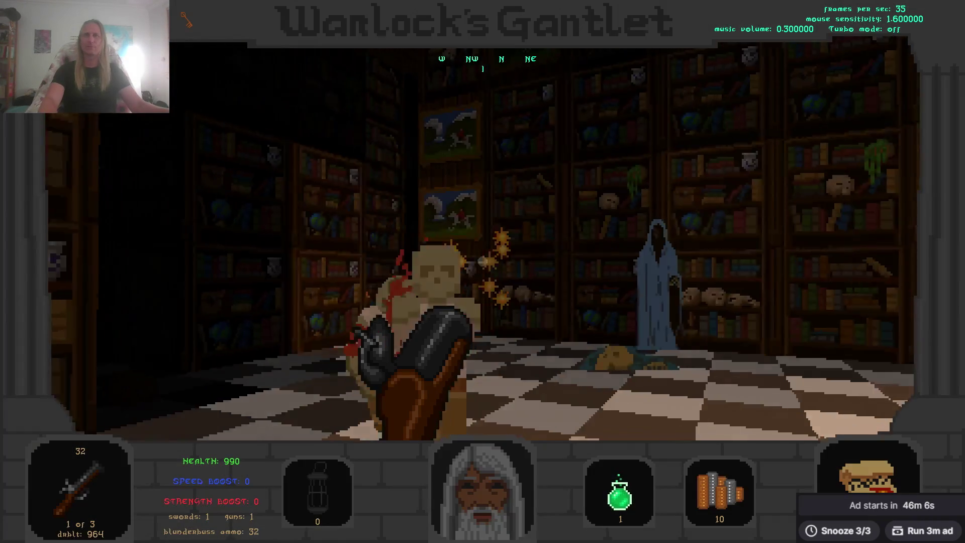
{"action": "key", "text": "Right"}
{"action": "key", "text": "space"}
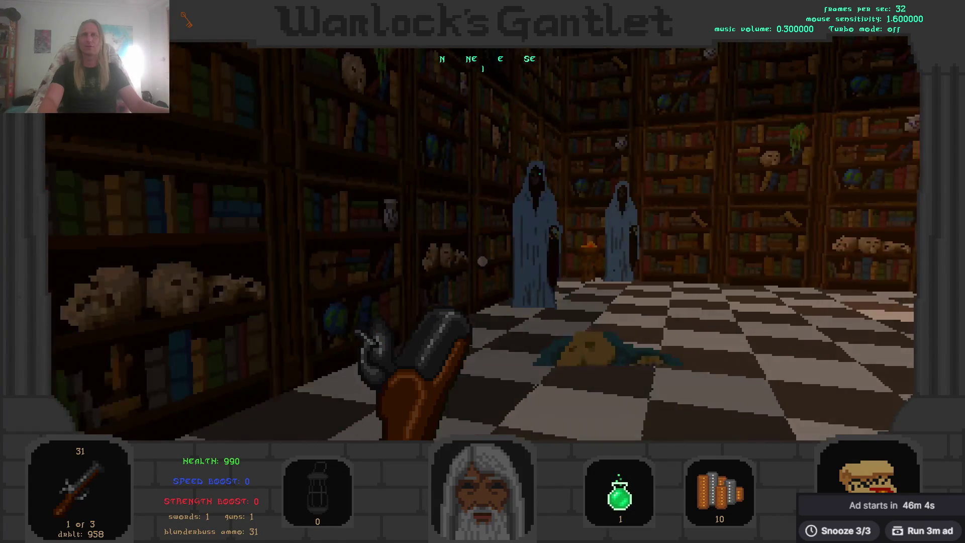
{"action": "key", "text": "space"}
{"action": "key", "text": "Left"}
{"action": "key", "text": "space"}
Swing the sword once, switch back to the blunderbuss, and collect the ammo pickup.
{"action": "key", "text": "1"}
{"action": "key", "text": "space"}
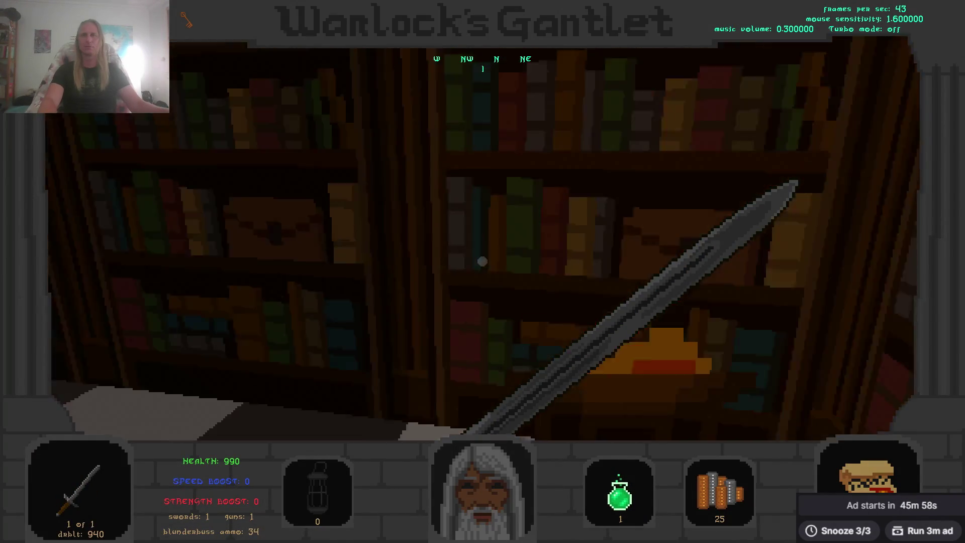
{"action": "key", "text": "2"}
{"action": "key", "text": "Up"}
{"action": "key", "text": "Right"}
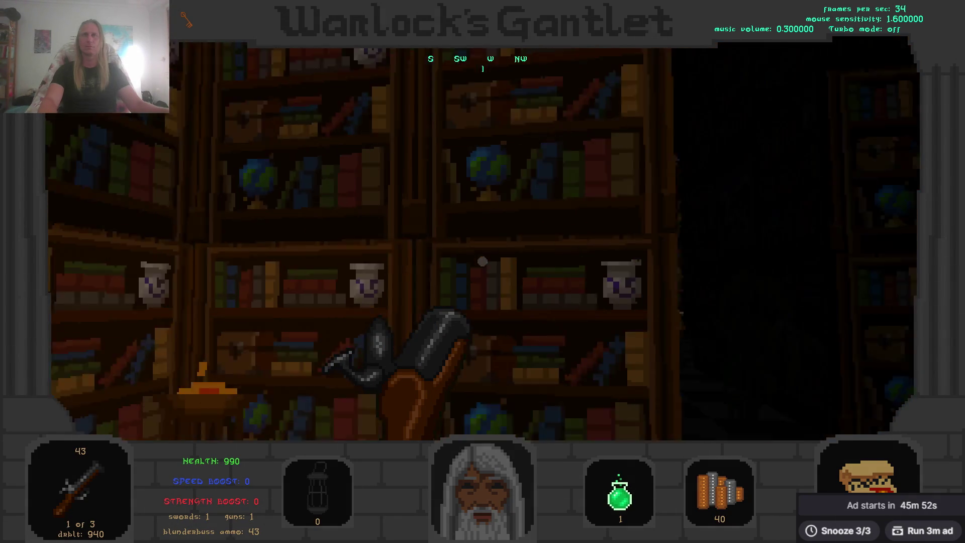
Walk through the bookshelf corridors into the dark library room.
{"action": "key", "text": "Up"}
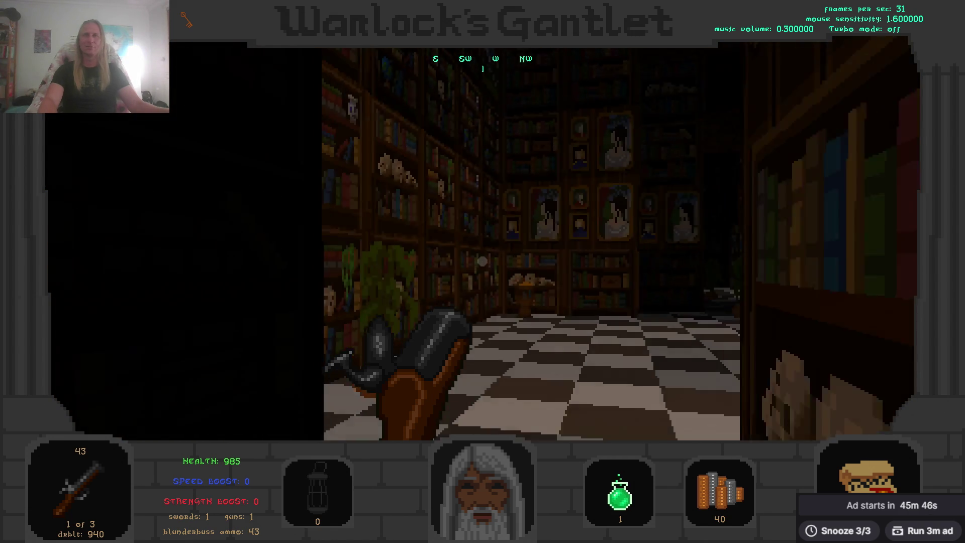
{"action": "key", "text": "Up"}
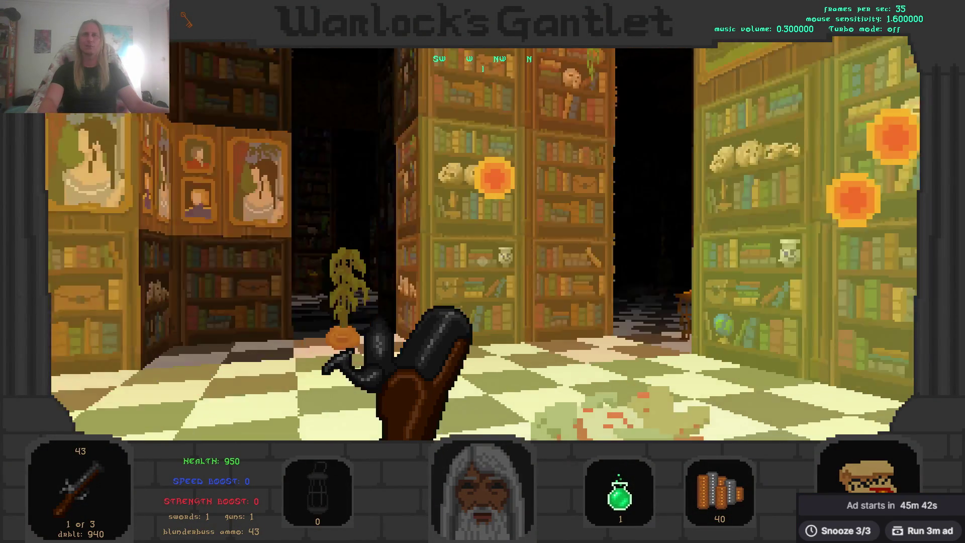
{"action": "key", "text": "Up"}
{"action": "key", "text": "Left"}
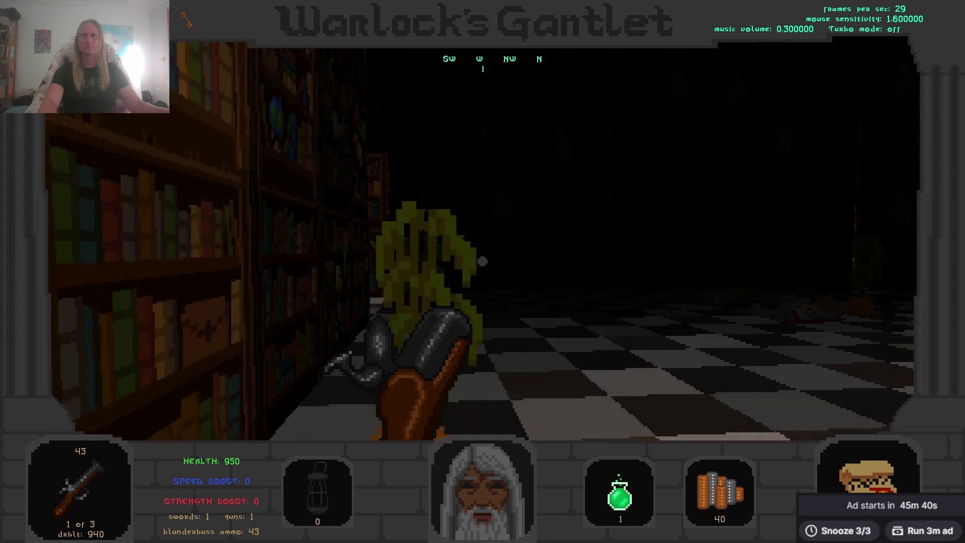
{"action": "key", "text": "Up"}
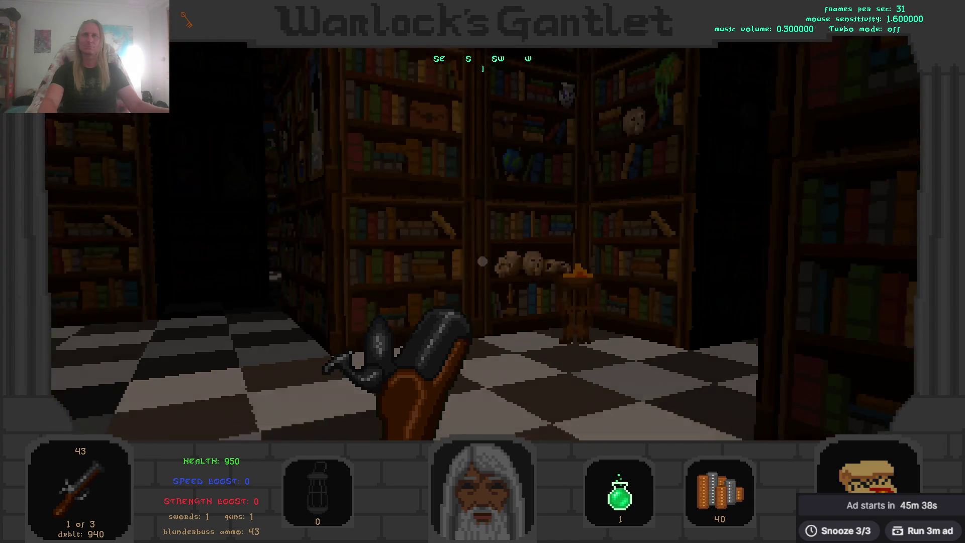
{"action": "key", "text": "Right"}
{"action": "key", "text": "Up"}
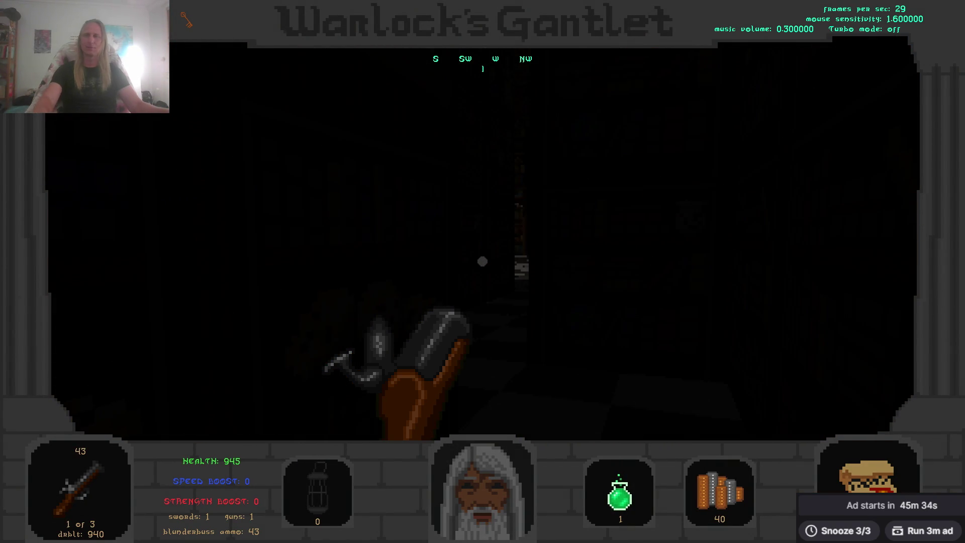
Quit the game to the desktop and deselect the Warlock's Gantlet Demo shortcut.
{"action": "key", "text": "Escape"}
{"action": "key", "text": "Return"}
{"action": "left_click", "coordinate": [542, 339]}
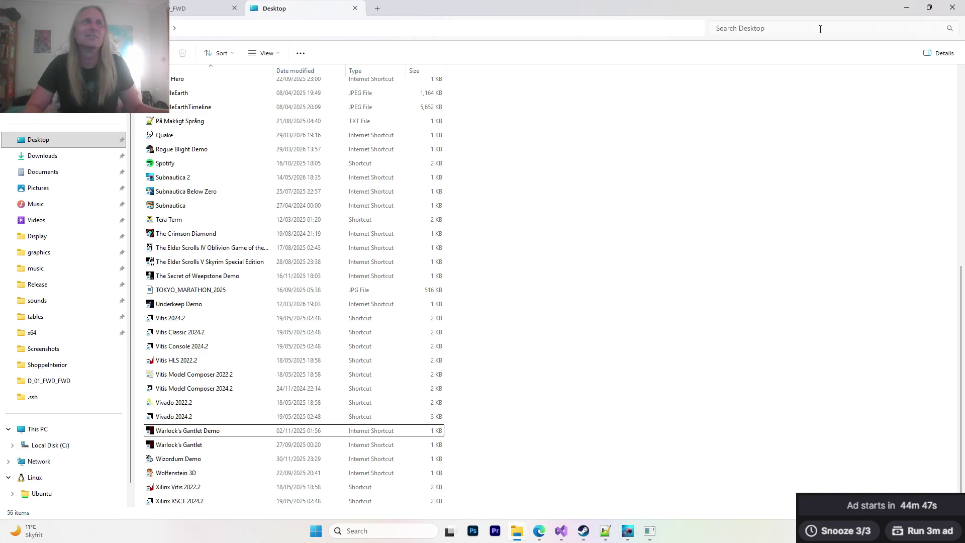
Minimise the Desktop folder window to bring back the tavern shop picture.
{"action": "left_click", "coordinate": [906, 7]}
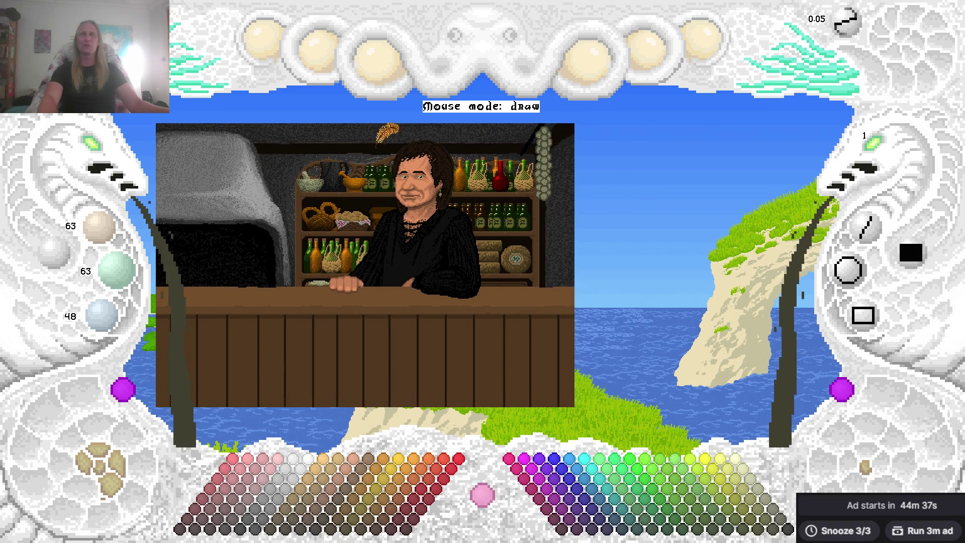
Zoom the shop picture in several levels onto the wicker bottle and shelf.
{"action": "left_click", "coordinate": [101, 151]}
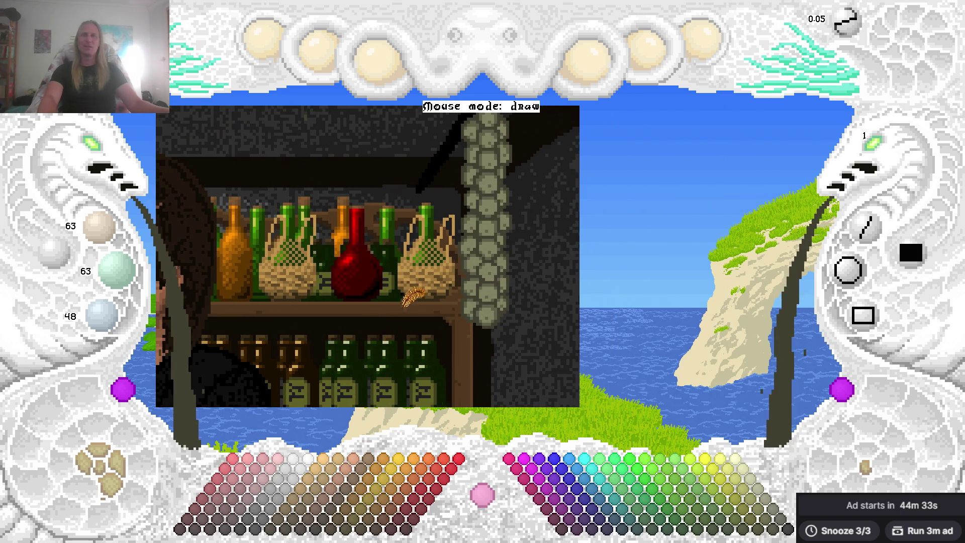
{"action": "left_click", "coordinate": [96, 153]}
{"action": "left_click", "coordinate": [101, 151]}
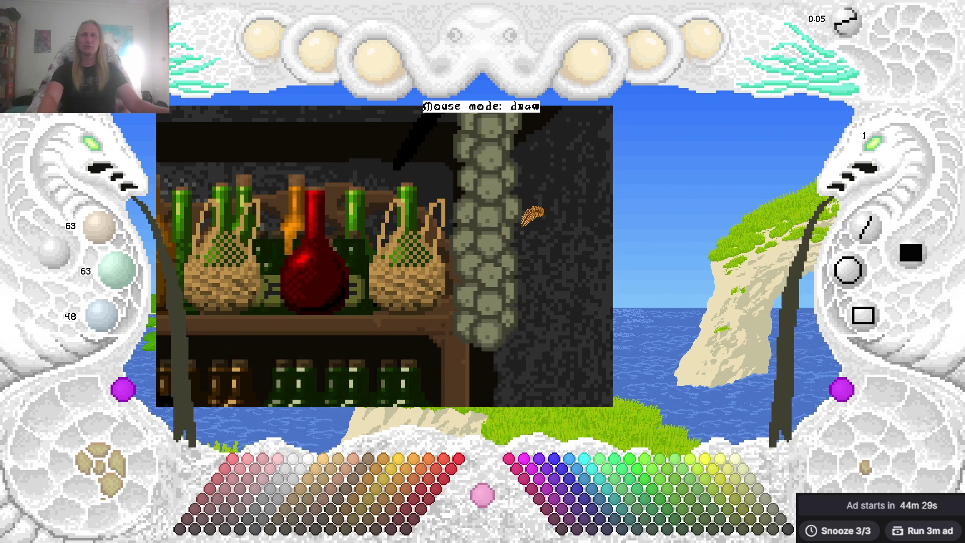
{"action": "left_click", "coordinate": [103, 153]}
{"action": "scroll", "coordinate": [535, 163], "scroll_direction": "down", "scroll_amount": 2}
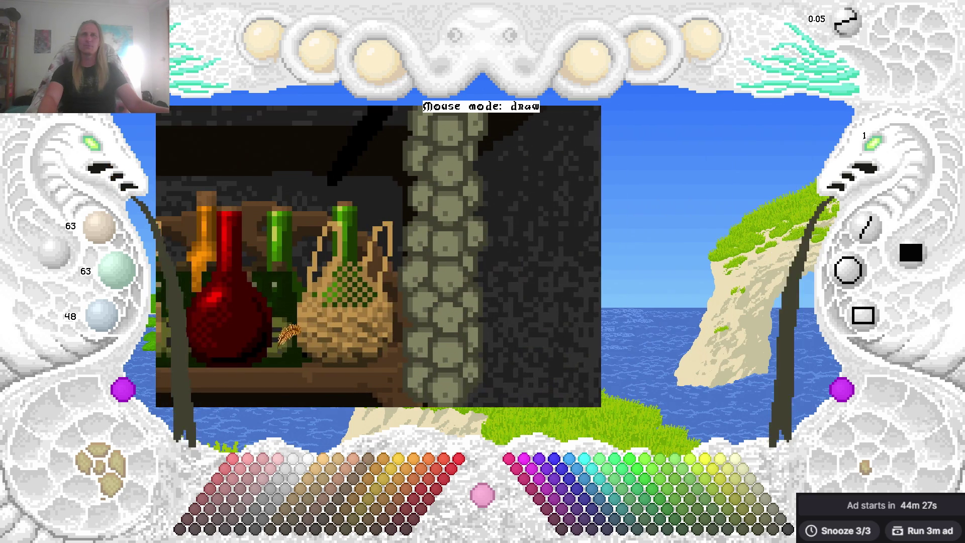
{"action": "scroll", "coordinate": [535, 164], "scroll_direction": "up", "scroll_amount": 3}
{"action": "scroll", "coordinate": [528, 246], "scroll_direction": "down", "scroll_amount": 2}
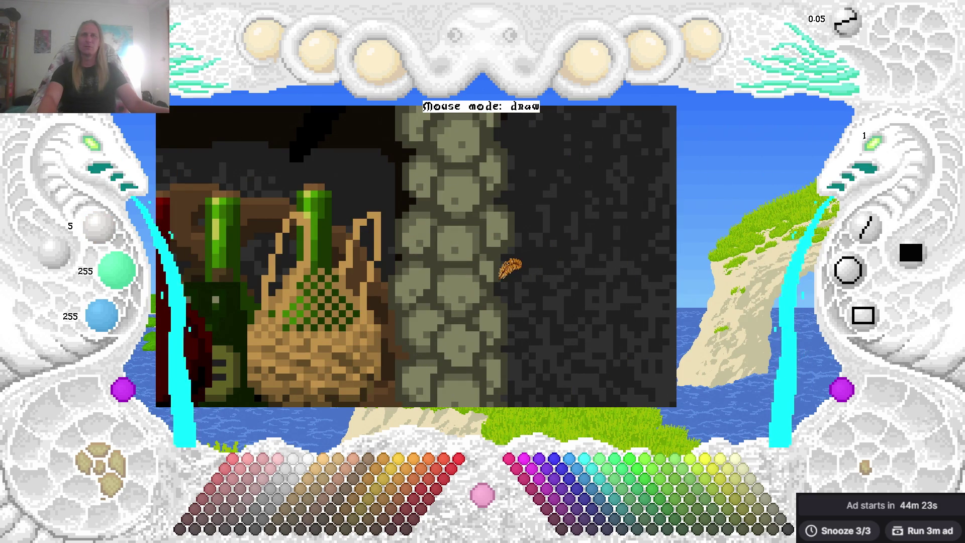
{"action": "scroll", "coordinate": [516, 266], "scroll_direction": "left", "scroll_amount": 1}
{"action": "scroll", "coordinate": [508, 155], "scroll_direction": "down", "scroll_amount": 3}
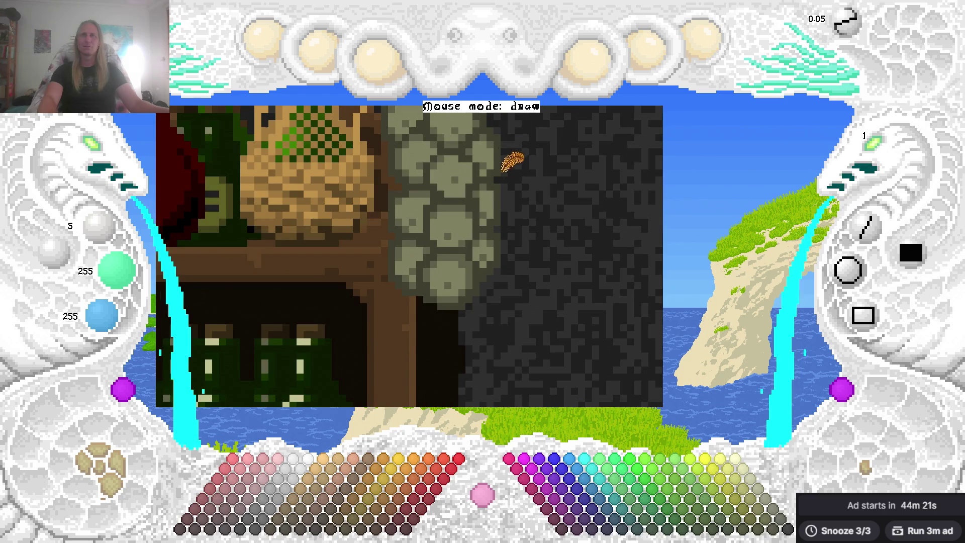
Zoom further, frame the stone column, and pick its dark olive 63/63/48 colour.
{"action": "left_click", "coordinate": [98, 151]}
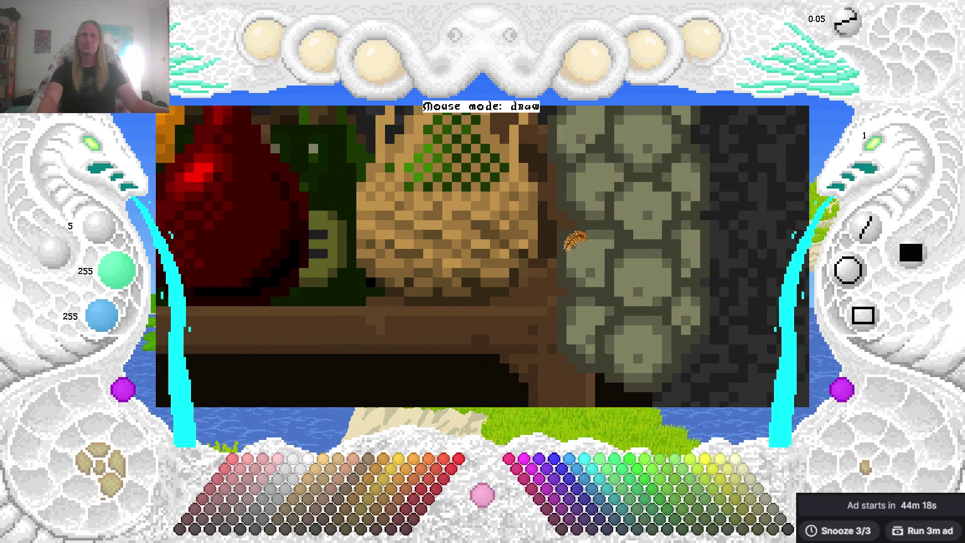
{"action": "left_click_drag", "start_coordinate": [571, 241], "coordinate": [441, 224]}
{"action": "mouse_move", "coordinate": [553, 205]}
{"action": "left_mouse_down"}
{"action": "mouse_move", "coordinate": [528, 323]}
{"action": "mouse_move", "coordinate": [549, 259]}
{"action": "mouse_move", "coordinate": [535, 244]}
{"action": "left_mouse_up"}
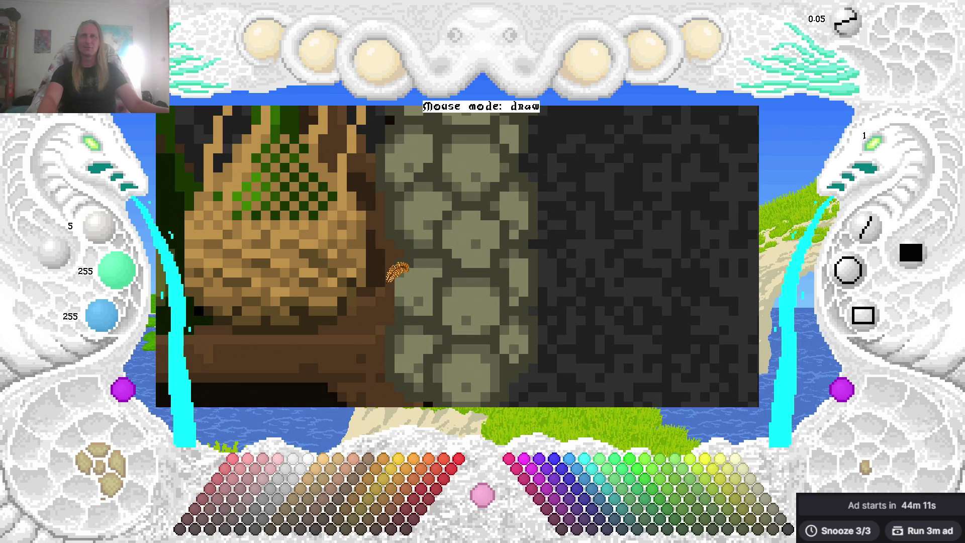
{"action": "right_click", "coordinate": [408, 249]}
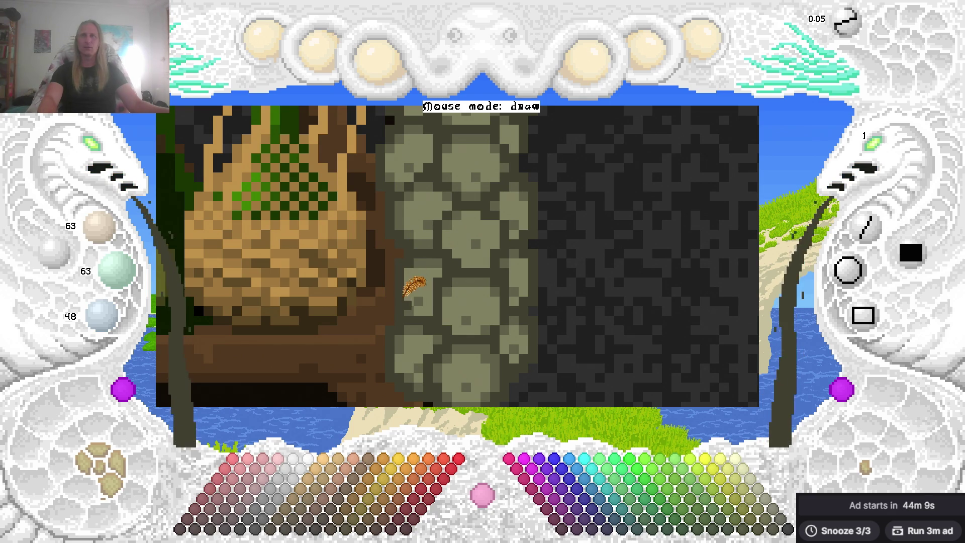
Undo the last colour pick and eyedrop the stone's olive, 127/127/96 and 95/95/72 tones.
{"action": "key", "text": "ctrl+z"}
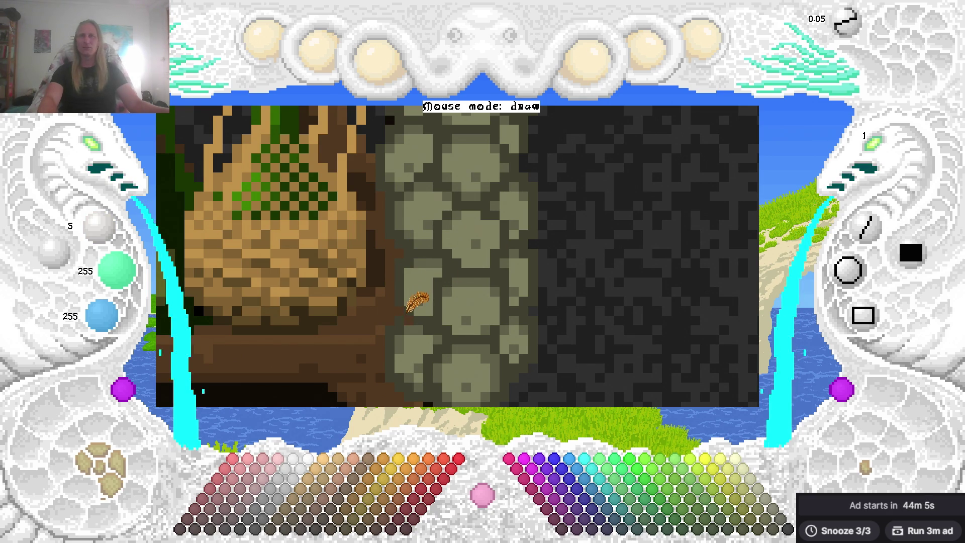
{"action": "right_click", "coordinate": [409, 304]}
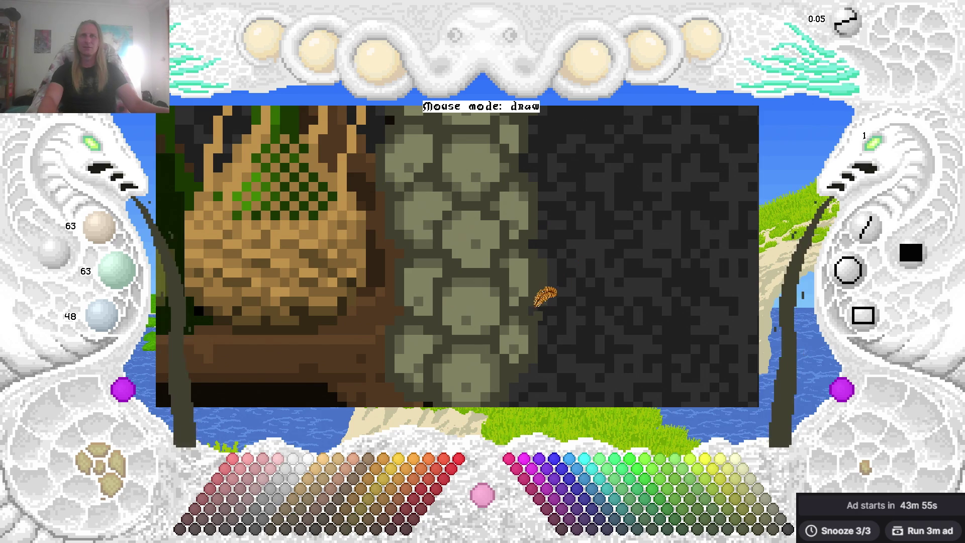
{"action": "right_click", "coordinate": [527, 263]}
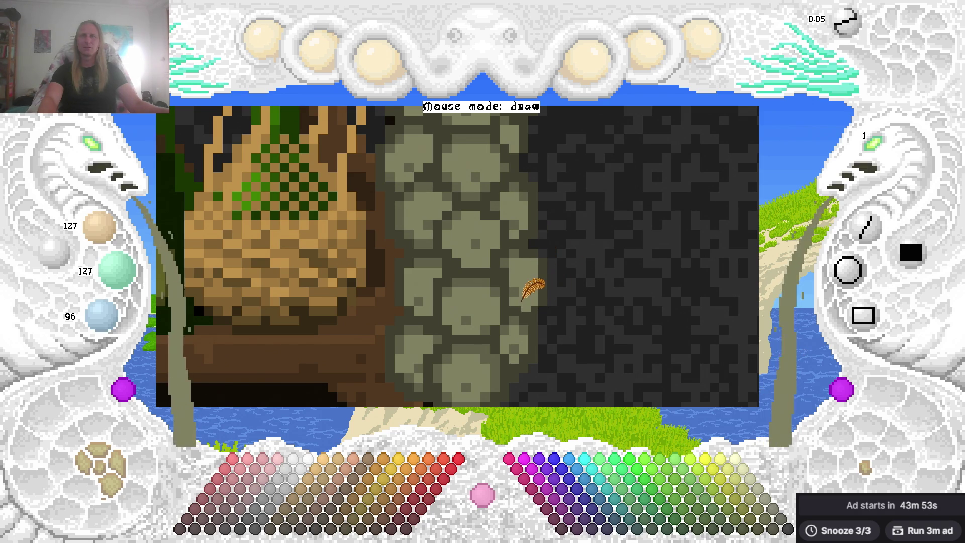
{"action": "right_click", "coordinate": [517, 243]}
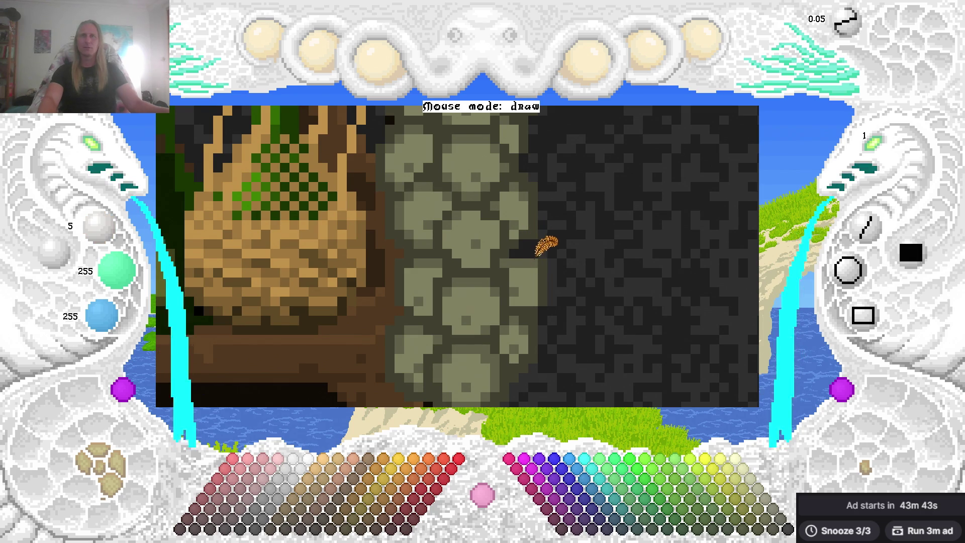
{"action": "right_click", "coordinate": [540, 253]}
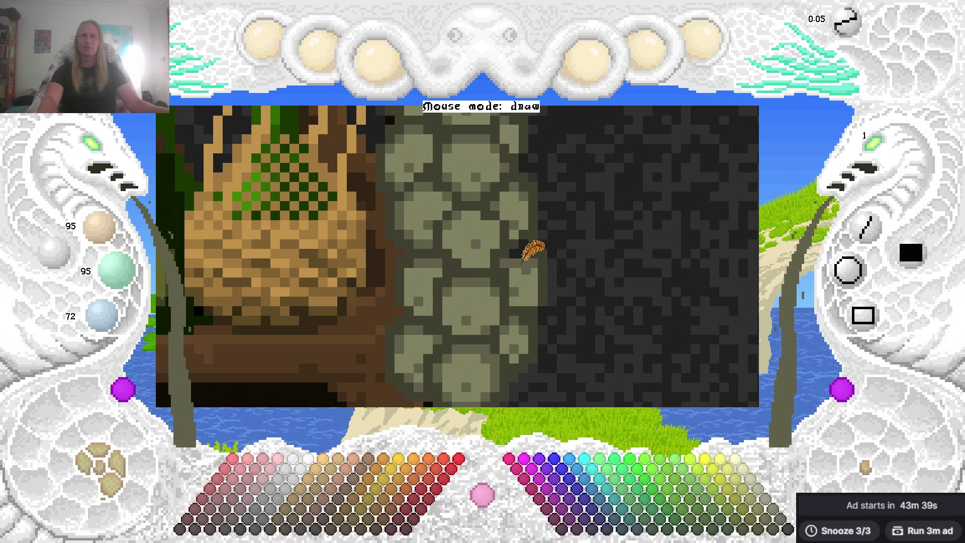
Keep sampling the column's dark 63/63/48 and mid greys, ending on light 127/127/96.
{"action": "right_click", "coordinate": [526, 238]}
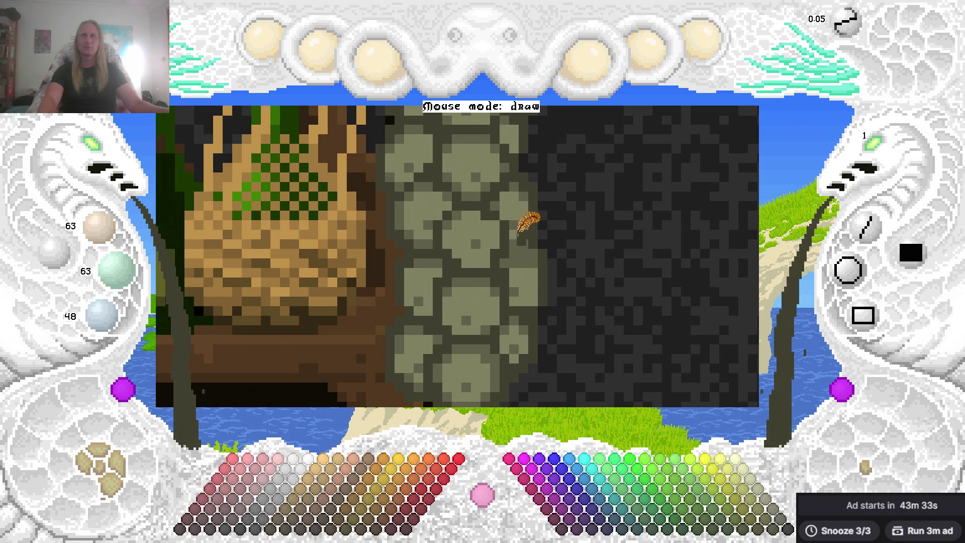
{"action": "right_click", "coordinate": [517, 254]}
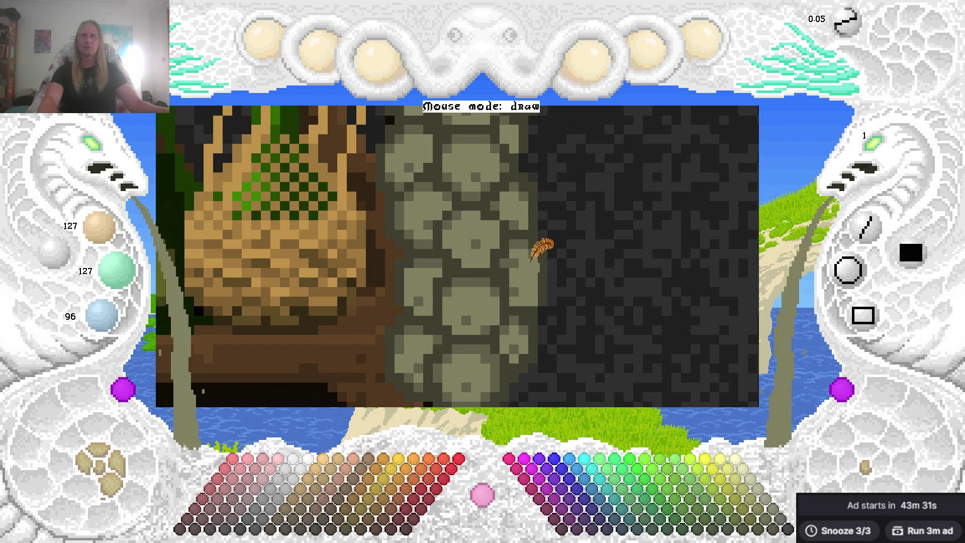
{"action": "right_click", "coordinate": [517, 287]}
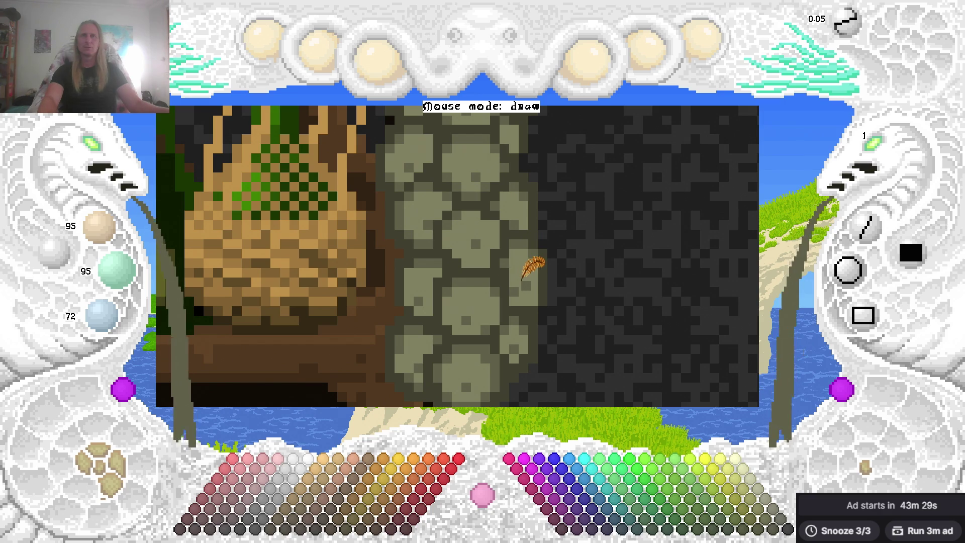
{"action": "right_click", "coordinate": [521, 284]}
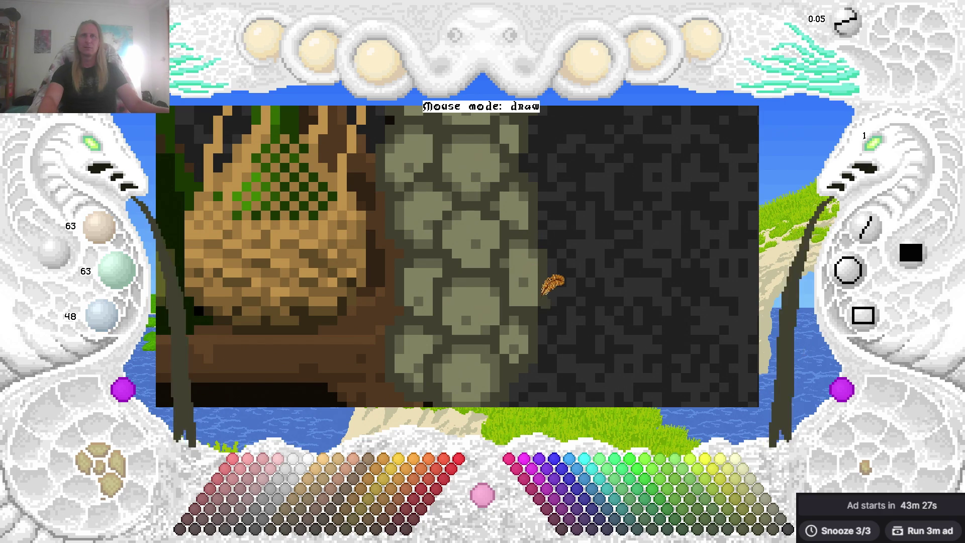
{"action": "right_click", "coordinate": [510, 273]}
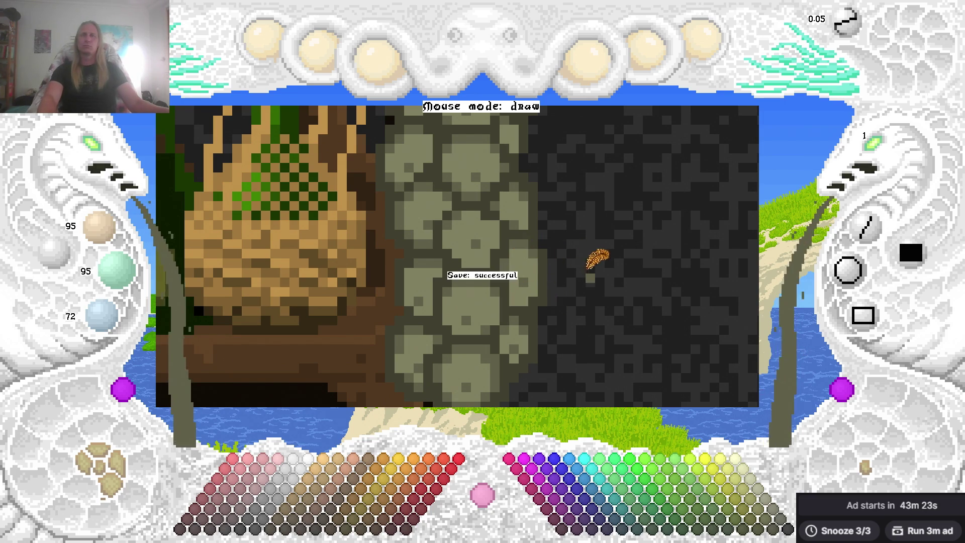
{"action": "right_click", "coordinate": [509, 271]}
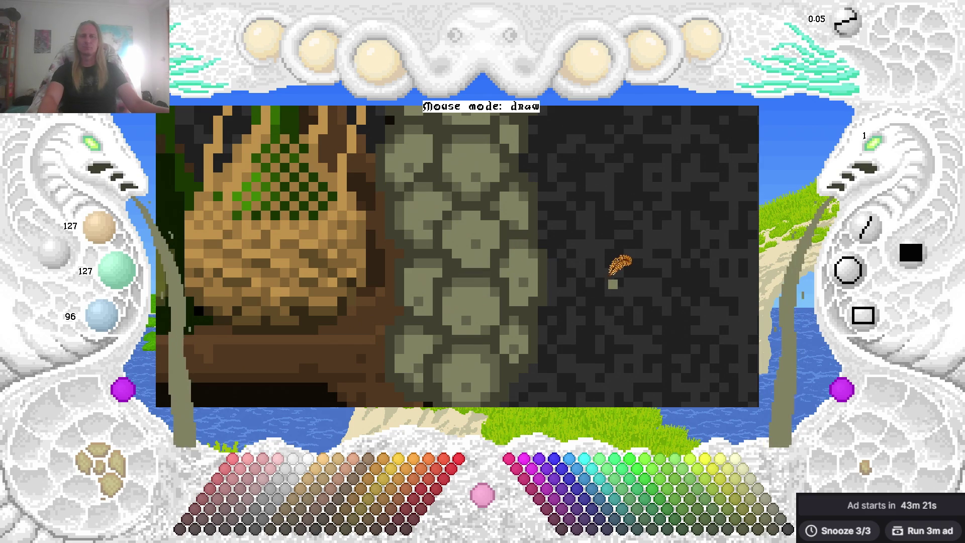
Sample the mid stone grey 95/95/72 from the column while adjusting the view.
{"action": "scroll", "coordinate": [610, 195], "scroll_direction": "down", "scroll_amount": 2}
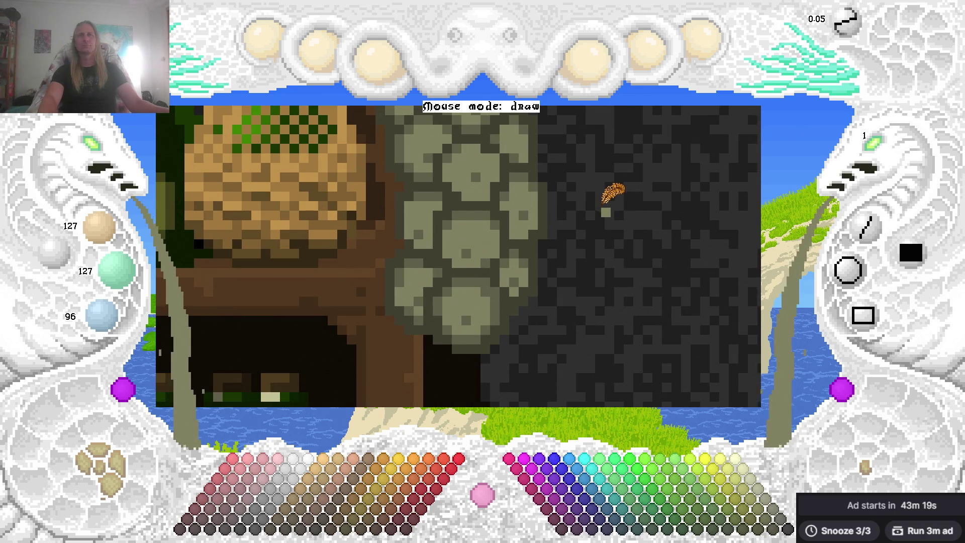
{"action": "right_click", "coordinate": [421, 191]}
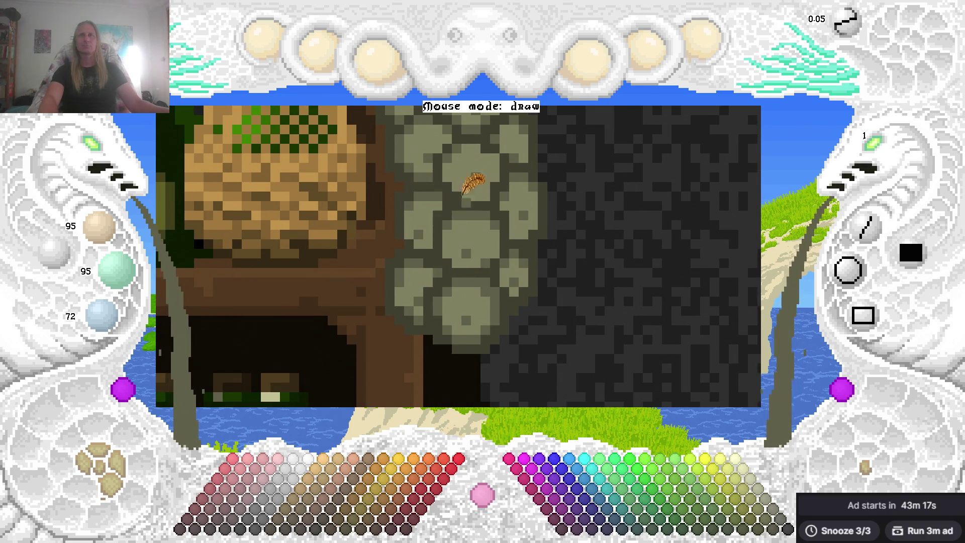
{"action": "scroll", "coordinate": [579, 217], "scroll_direction": "right", "scroll_amount": 1}
{"action": "scroll", "coordinate": [587, 208], "scroll_direction": "down", "scroll_amount": 1}
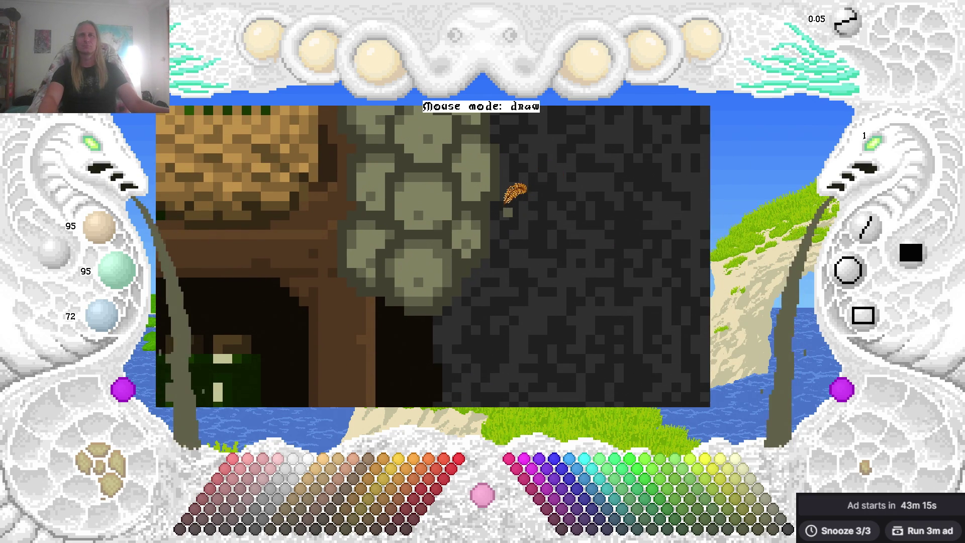
{"action": "scroll", "coordinate": [517, 194], "scroll_direction": "up", "scroll_amount": 1}
{"action": "scroll", "coordinate": [578, 251], "scroll_direction": "down", "scroll_amount": 2}
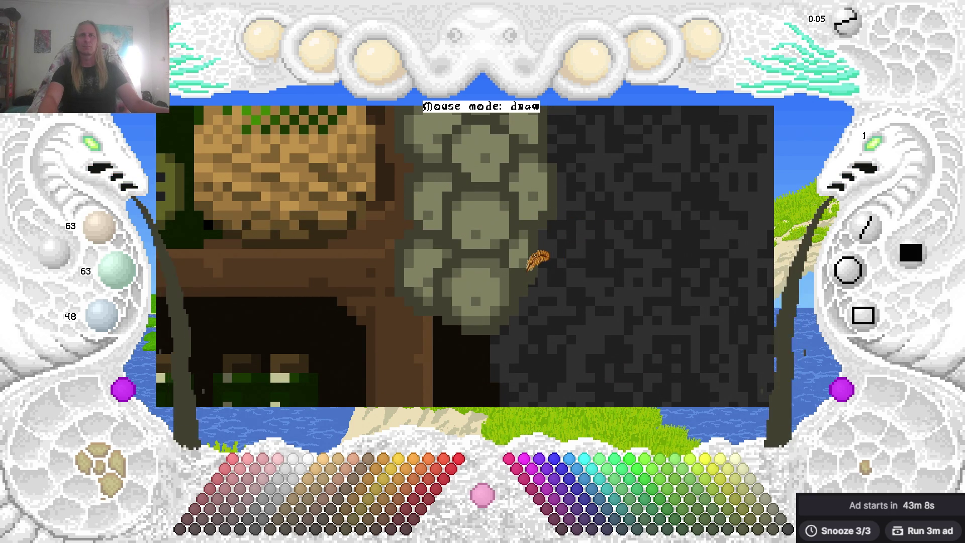
Save the shop picture twice and pan the view left.
{"action": "key", "text": "ctrl+s"}
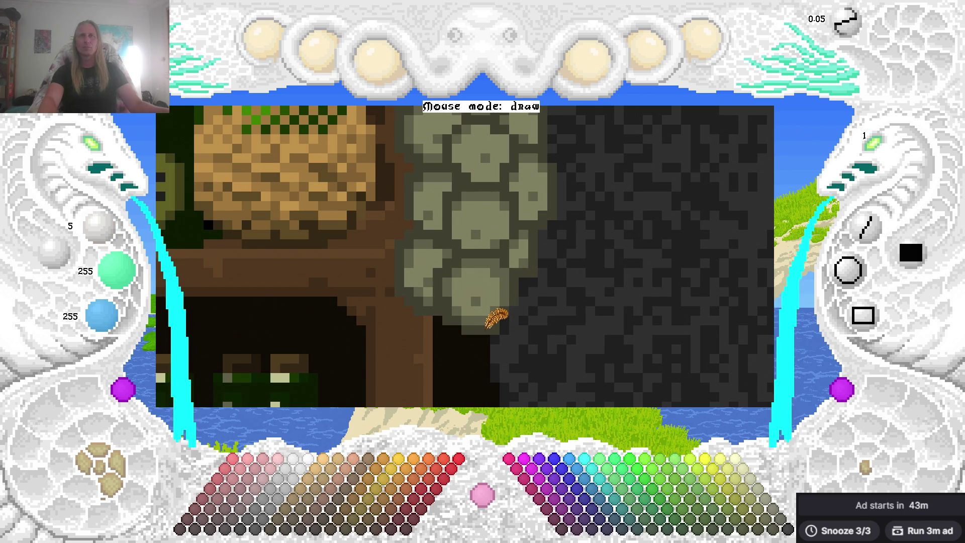
{"action": "scroll", "coordinate": [553, 286], "scroll_direction": "up", "scroll_amount": 1}
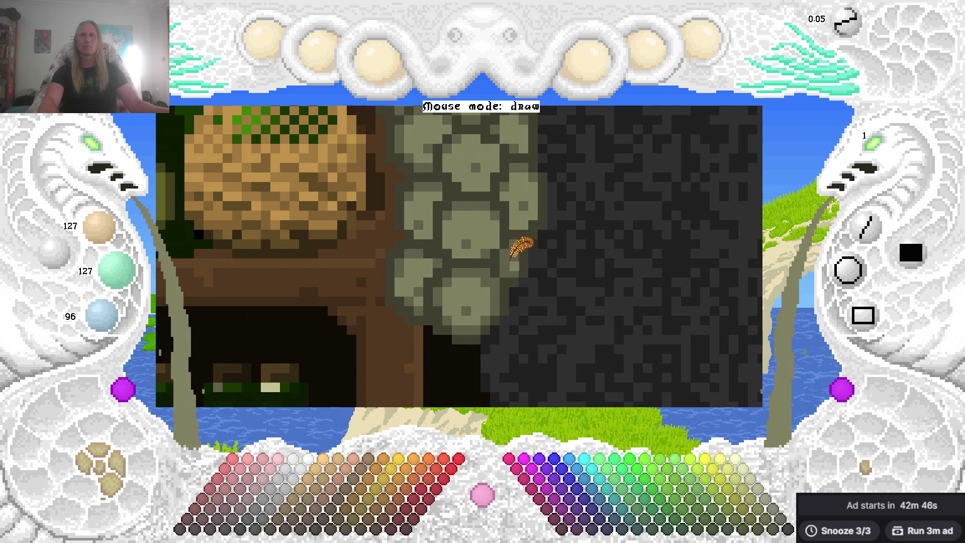
{"action": "key", "text": "ctrl+s"}
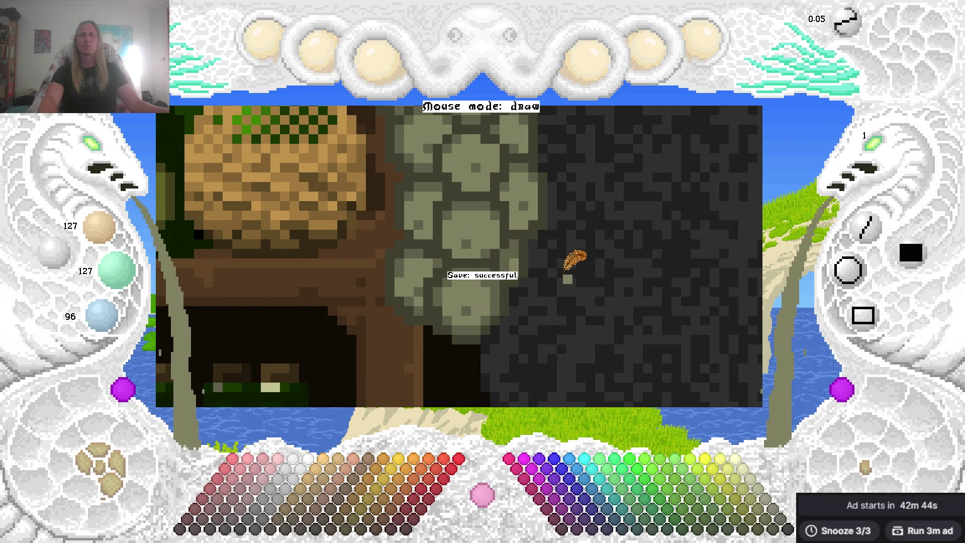
{"action": "key", "text": "Left"}
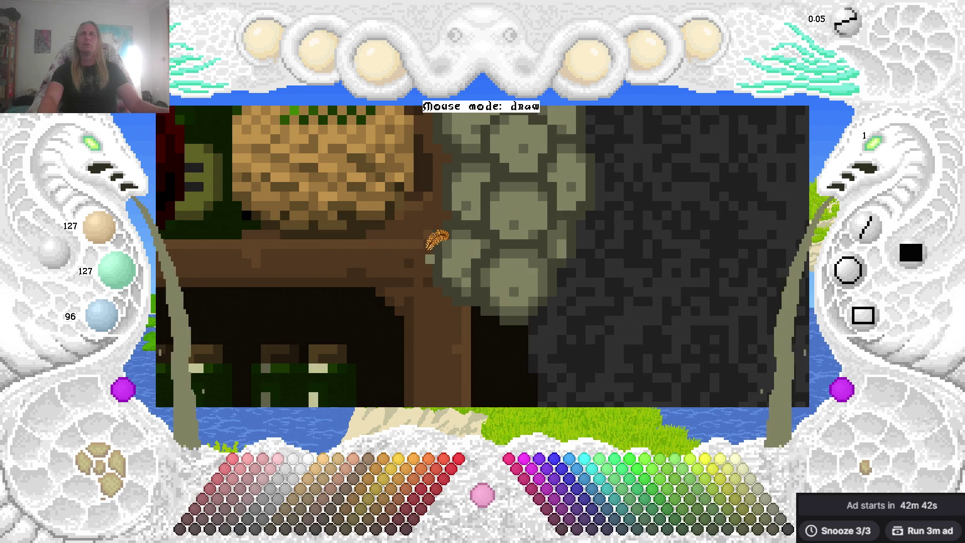
Paint a dark seam around the lower stone using sampled olive and darker seam shades.
{"action": "key", "text": "Right"}
{"action": "key", "text": "Up"}
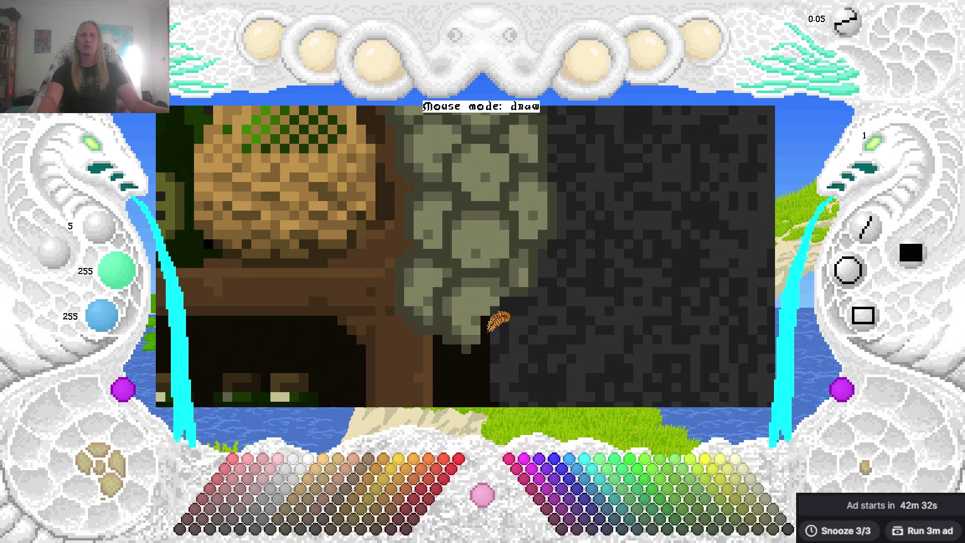
{"action": "mouse_move", "coordinate": [469, 318]}
{"action": "left_mouse_down"}
{"action": "mouse_move", "coordinate": [497, 294]}
{"action": "mouse_move", "coordinate": [473, 291]}
{"action": "left_mouse_up"}
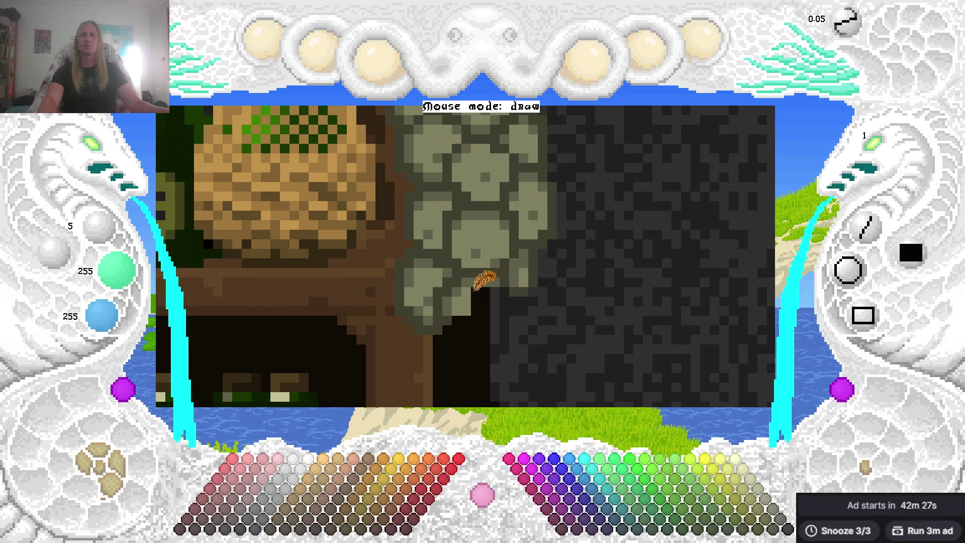
{"action": "right_click", "coordinate": [450, 274]}
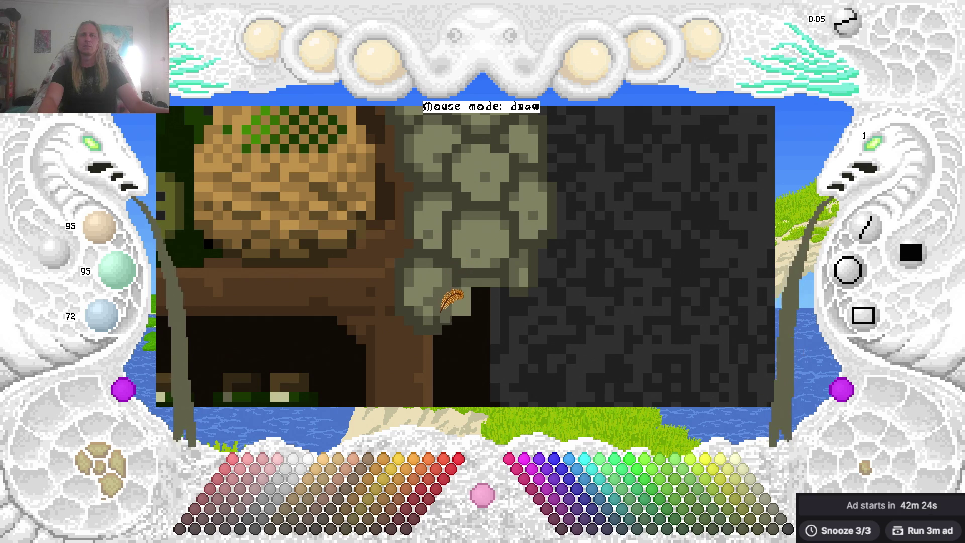
{"action": "right_click", "coordinate": [441, 282]}
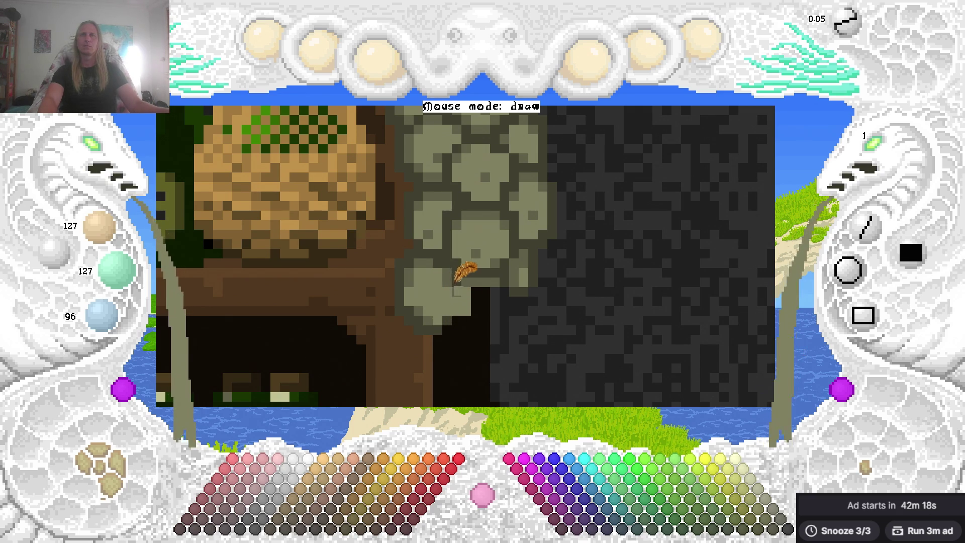
{"action": "right_click", "coordinate": [450, 278]}
{"action": "right_click", "coordinate": [483, 276]}
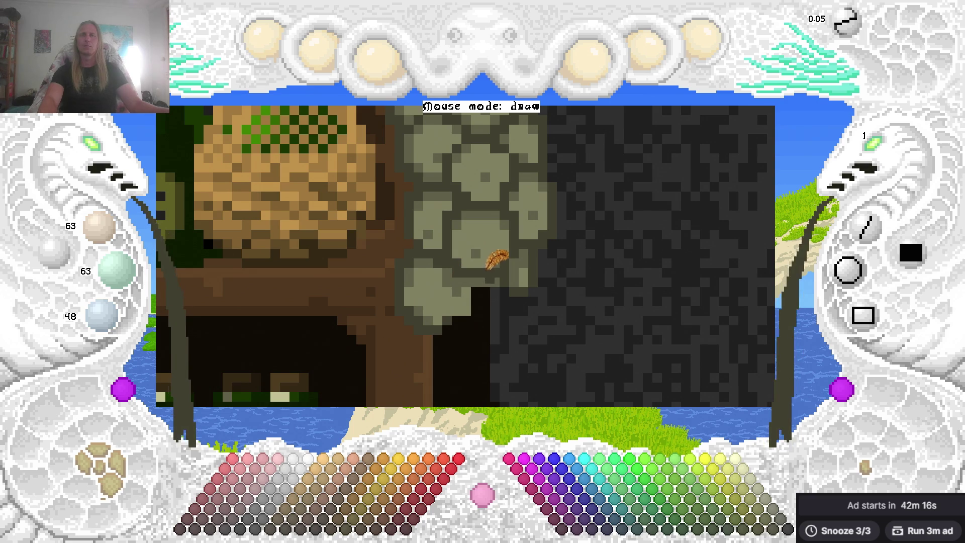
{"action": "mouse_move", "coordinate": [518, 282]}
{"action": "left_mouse_down"}
{"action": "mouse_move", "coordinate": [517, 309]}
{"action": "mouse_move", "coordinate": [467, 306]}
{"action": "mouse_move", "coordinate": [476, 315]}
{"action": "mouse_move", "coordinate": [513, 298]}
{"action": "mouse_move", "coordinate": [442, 324]}
{"action": "mouse_move", "coordinate": [462, 349]}
{"action": "mouse_move", "coordinate": [497, 333]}
{"action": "left_mouse_up"}
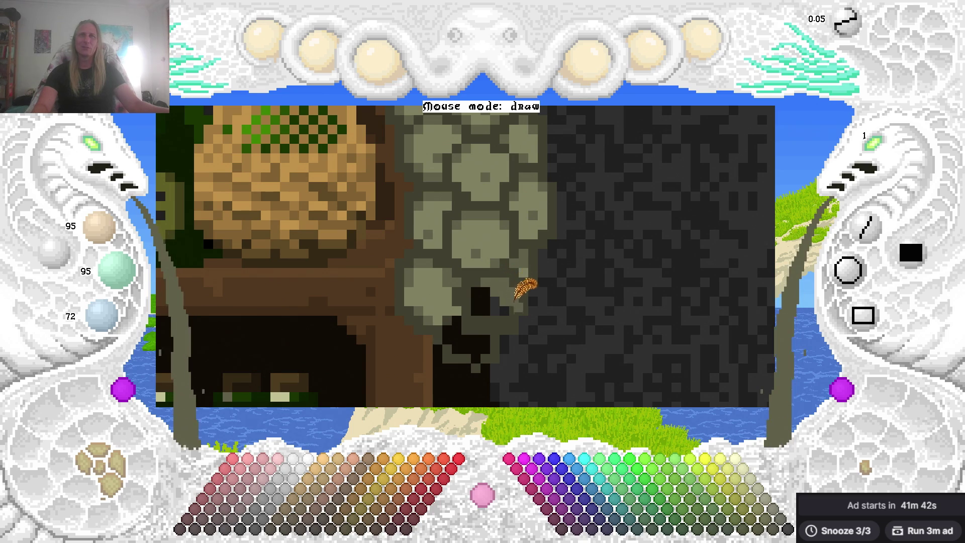
Cover the dark shadow pixels on the lower stone with light stone colour.
{"action": "mouse_move", "coordinate": [508, 314]}
{"action": "left_mouse_down"}
{"action": "mouse_move", "coordinate": [483, 308]}
{"action": "mouse_move", "coordinate": [489, 286]}
{"action": "mouse_move", "coordinate": [508, 300]}
{"action": "mouse_move", "coordinate": [485, 304]}
{"action": "mouse_move", "coordinate": [472, 292]}
{"action": "left_mouse_up"}
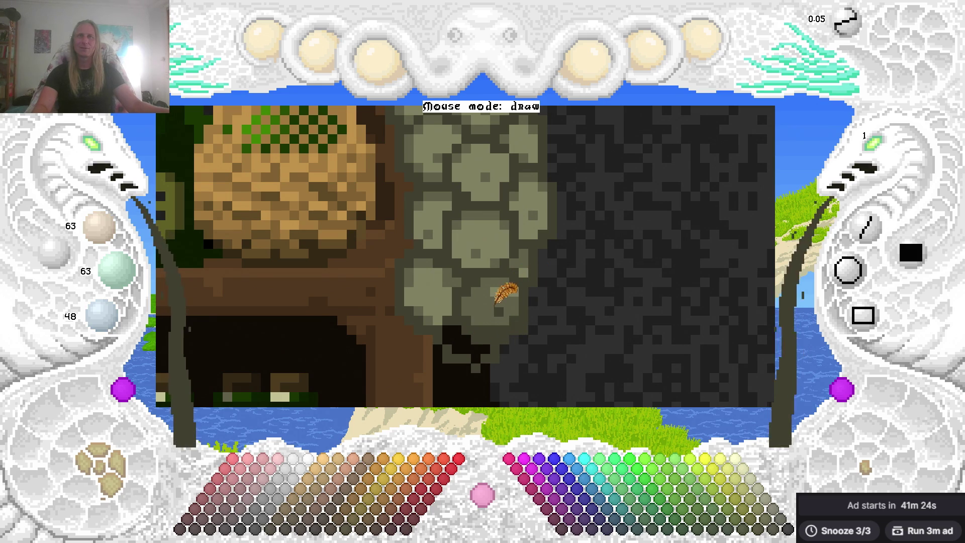
{"action": "left_click_drag", "start_coordinate": [474, 320], "coordinate": [511, 321]}
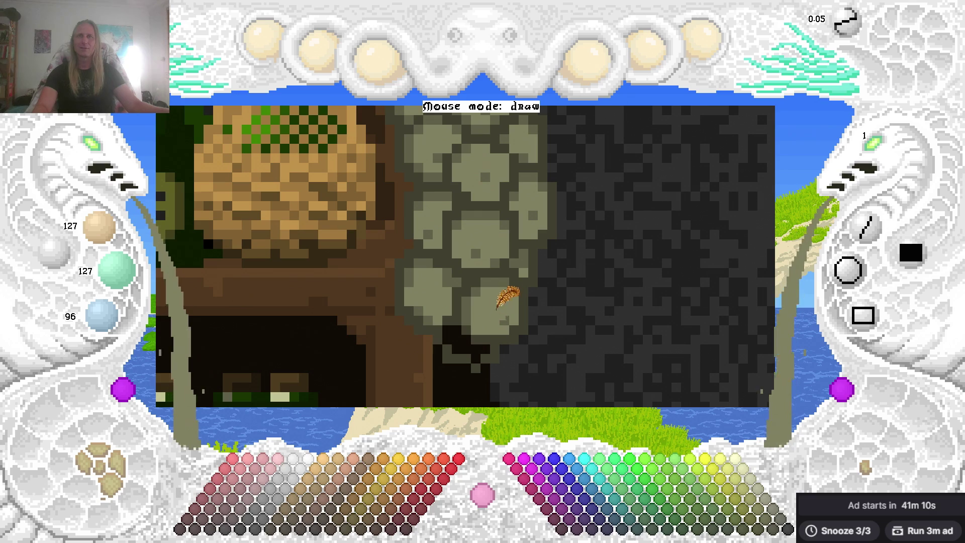
{"action": "left_click_drag", "start_coordinate": [468, 316], "coordinate": [495, 279]}
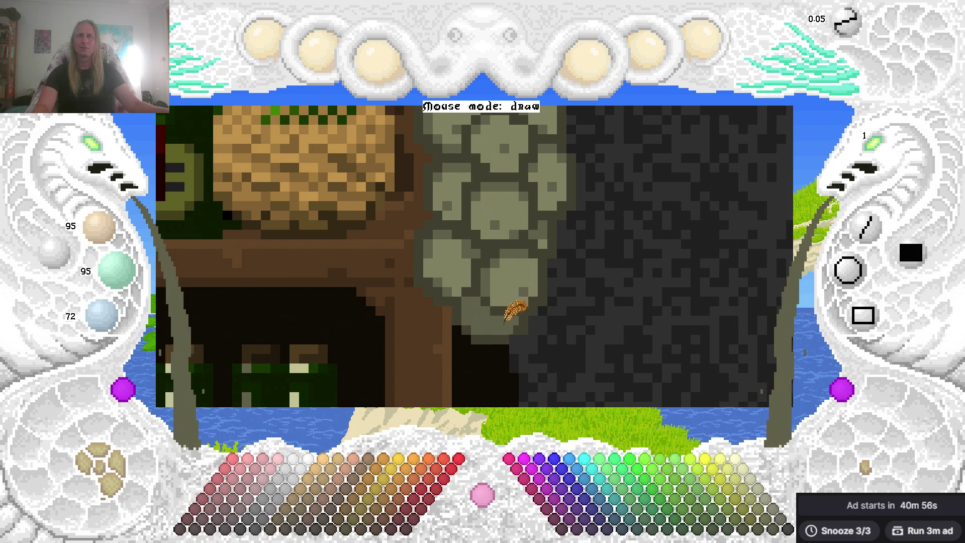
{"action": "scroll", "coordinate": [562, 315], "scroll_direction": "down", "scroll_amount": 1}
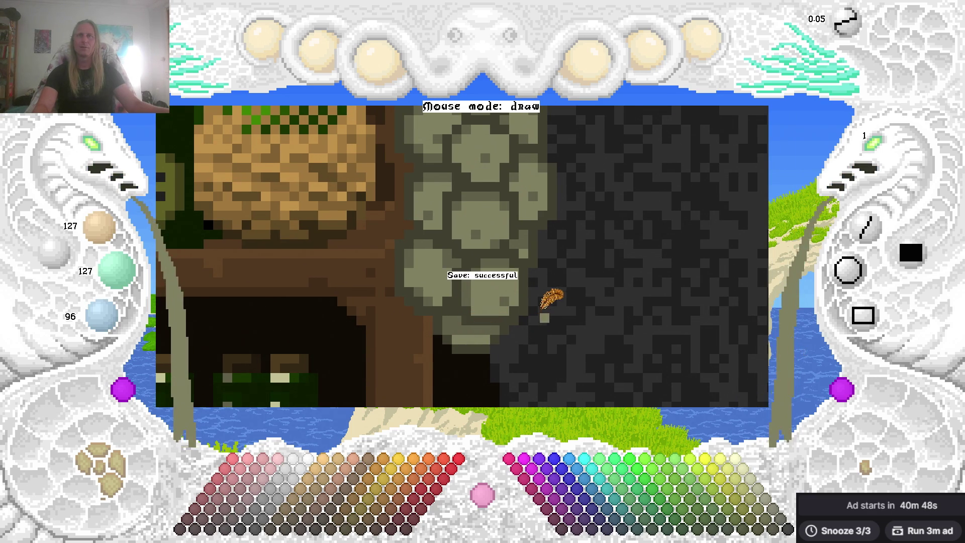
Save the tavern painting and scroll around the shopkeeper scene.
{"action": "key", "text": "Left"}
{"action": "key", "text": "Up"}
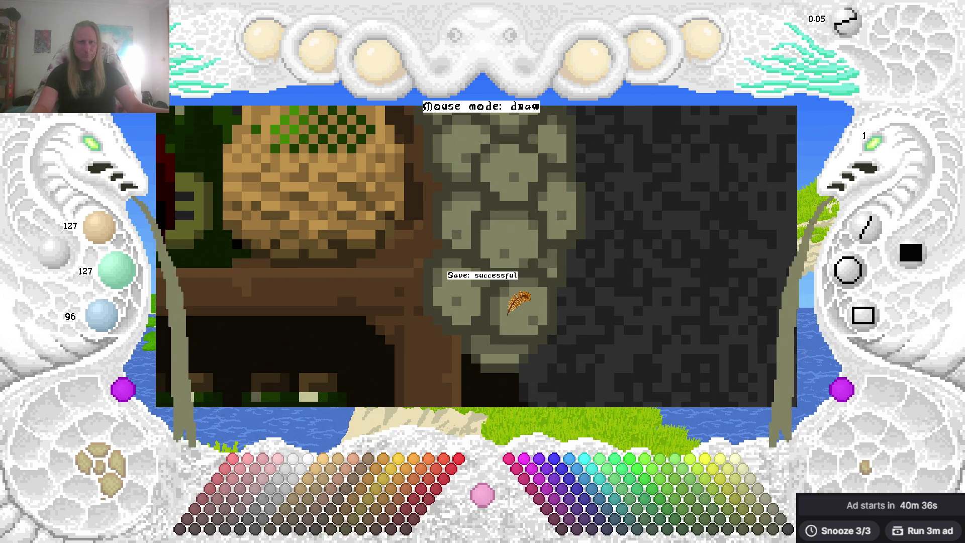
{"action": "scroll", "coordinate": [517, 301], "scroll_direction": "up", "scroll_amount": 2}
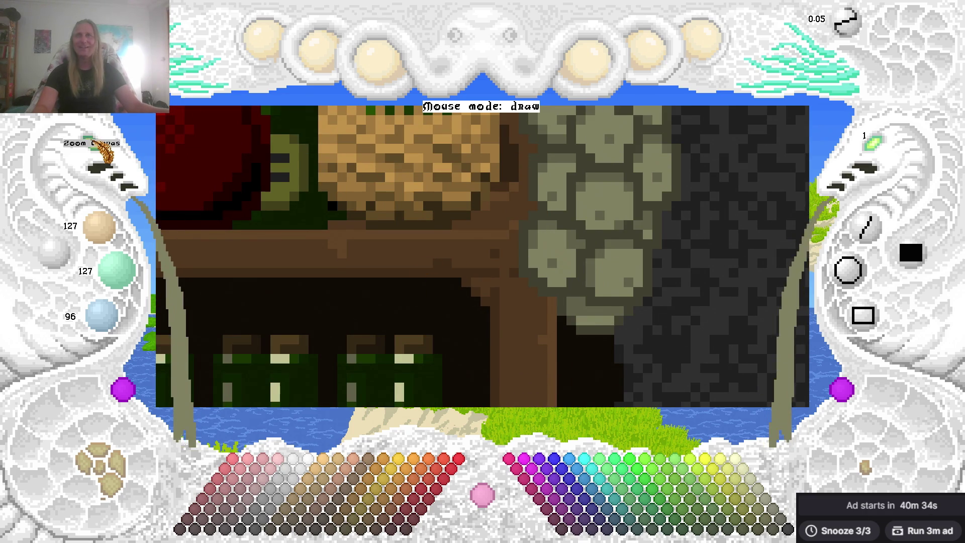
{"action": "scroll", "coordinate": [567, 278], "scroll_direction": "down", "scroll_amount": 2}
{"action": "scroll", "coordinate": [567, 278], "scroll_direction": "down", "scroll_amount": 1}
{"action": "scroll", "coordinate": [567, 278], "scroll_direction": "up", "scroll_amount": 1}
{"action": "scroll", "coordinate": [98, 151], "scroll_direction": "down", "scroll_amount": 2}
{"action": "scroll", "coordinate": [98, 153], "scroll_direction": "down", "scroll_amount": 2}
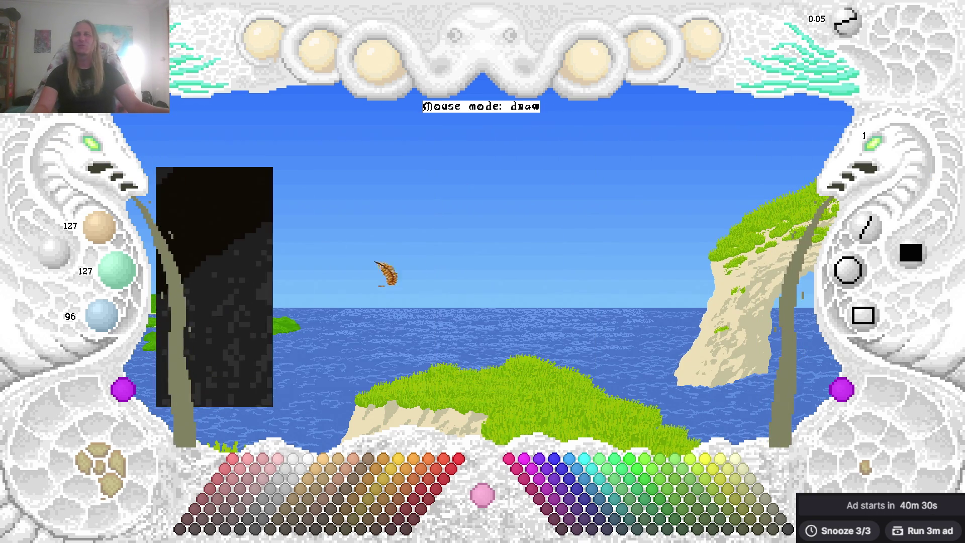
{"action": "scroll", "coordinate": [686, 223], "scroll_direction": "up", "scroll_amount": 3}
{"action": "scroll", "coordinate": [674, 213], "scroll_direction": "up", "scroll_amount": 1}
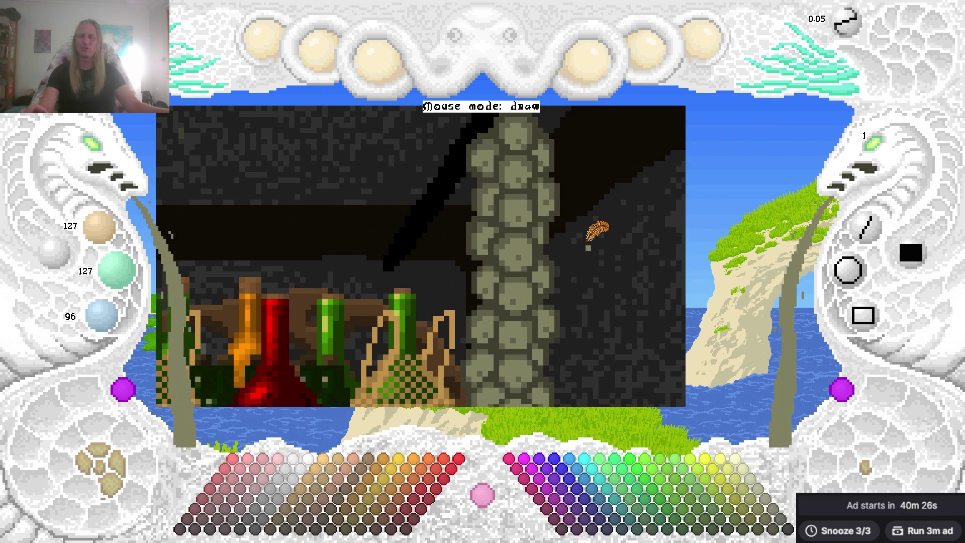
{"action": "scroll", "coordinate": [93, 151], "scroll_direction": "down", "scroll_amount": 2}
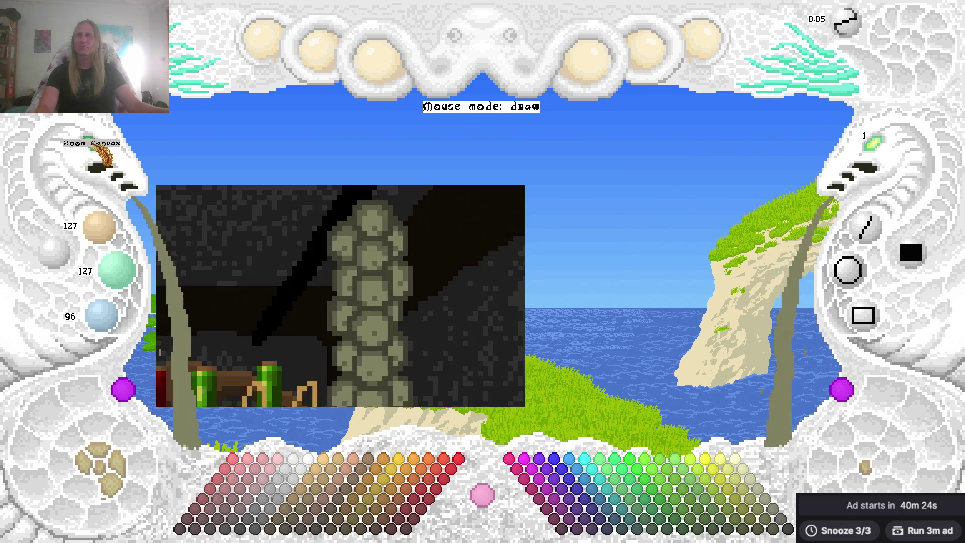
{"action": "scroll", "coordinate": [777, 233], "scroll_direction": "up", "scroll_amount": 3}
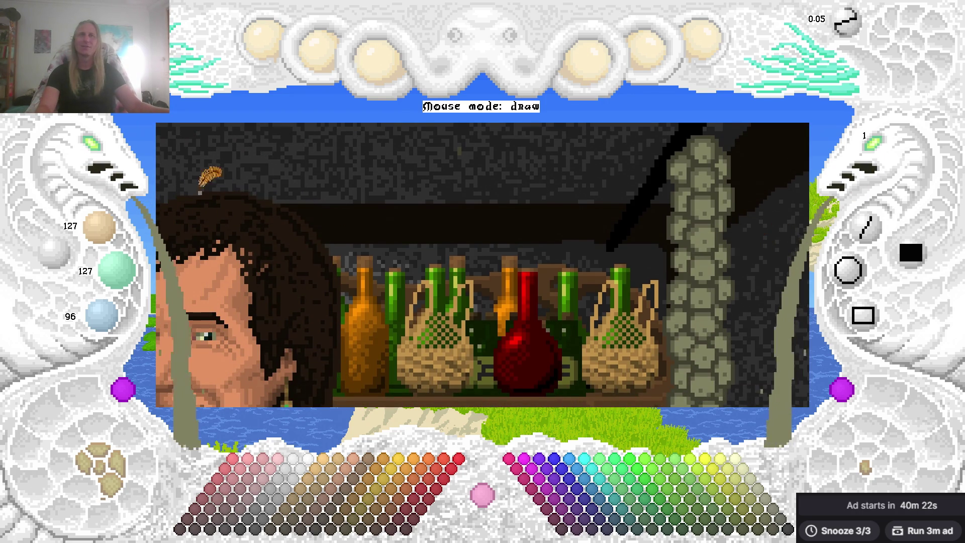
Zoom out to view the whole tavern scene, zoom back in, then switch to Visual Studio.
{"action": "left_click", "coordinate": [90, 144]}
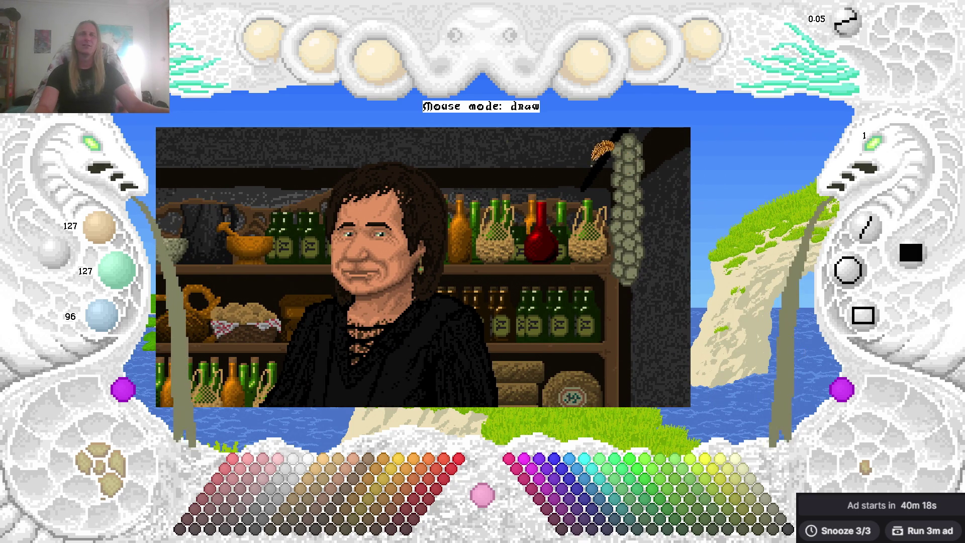
{"action": "left_click", "coordinate": [98, 149]}
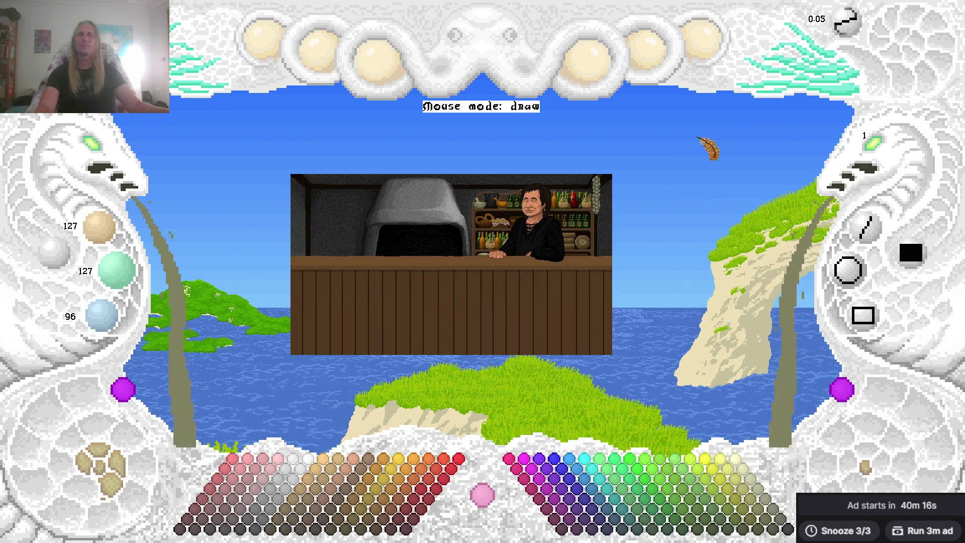
{"action": "left_click", "coordinate": [96, 164]}
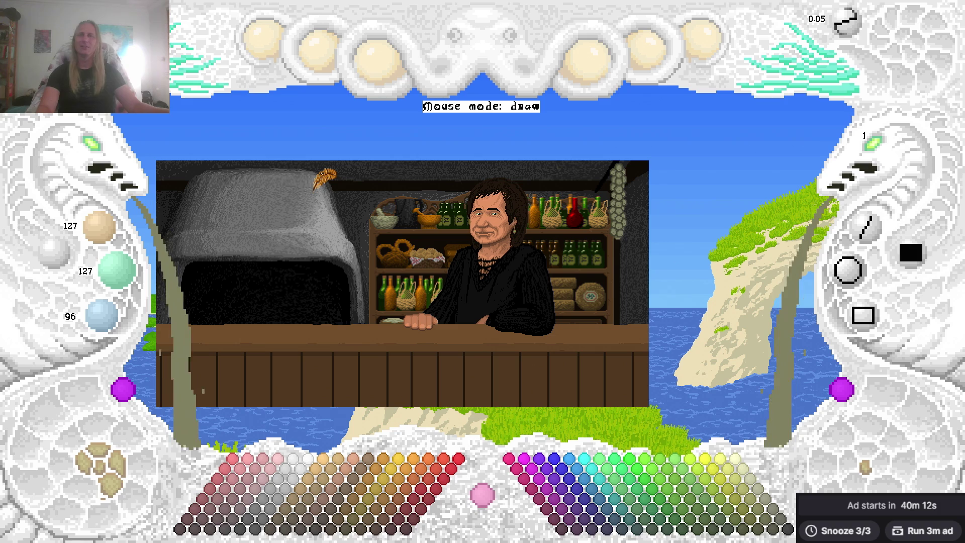
{"action": "scroll", "coordinate": [354, 203], "scroll_direction": "up", "scroll_amount": 1}
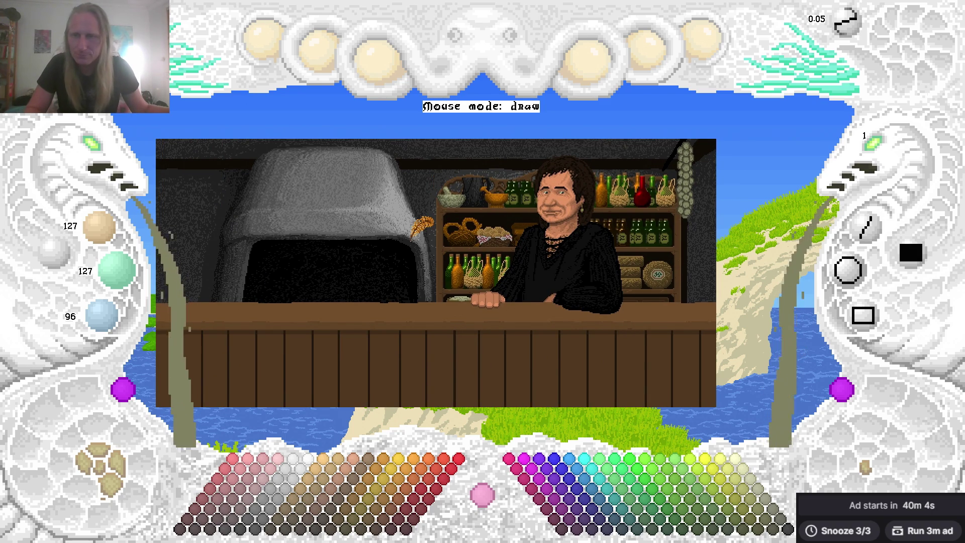
{"action": "key", "text": "alt+Tab"}
{"action": "key", "text": "alt+Tab"}
{"action": "key", "text": "alt+Tab"}
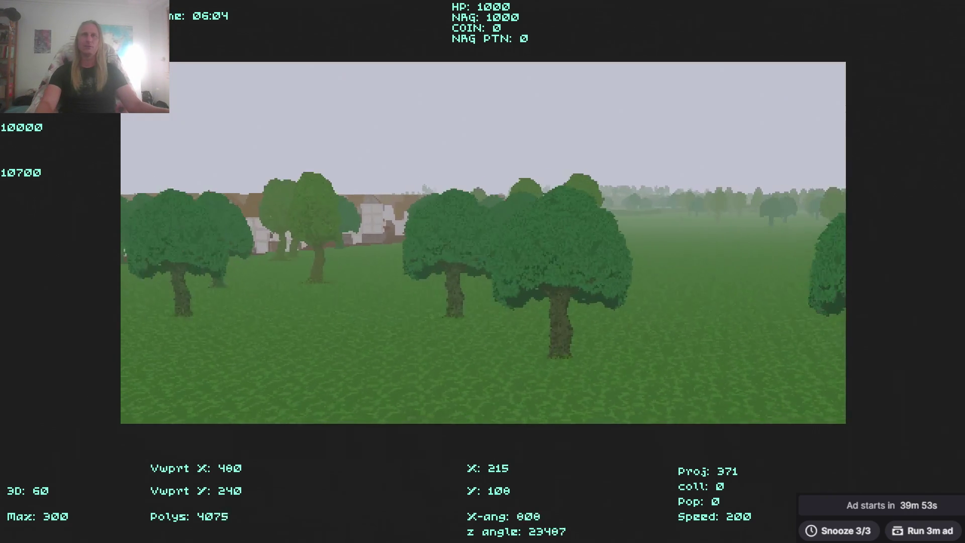
Walk forward through the trees toward the village street.
{"action": "key", "text": "Up"}
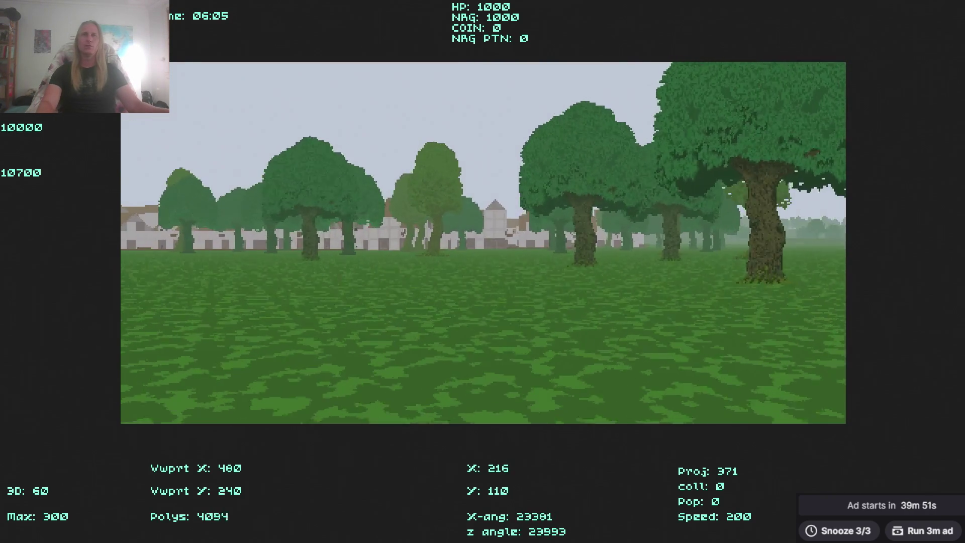
{"action": "key", "text": "Up"}
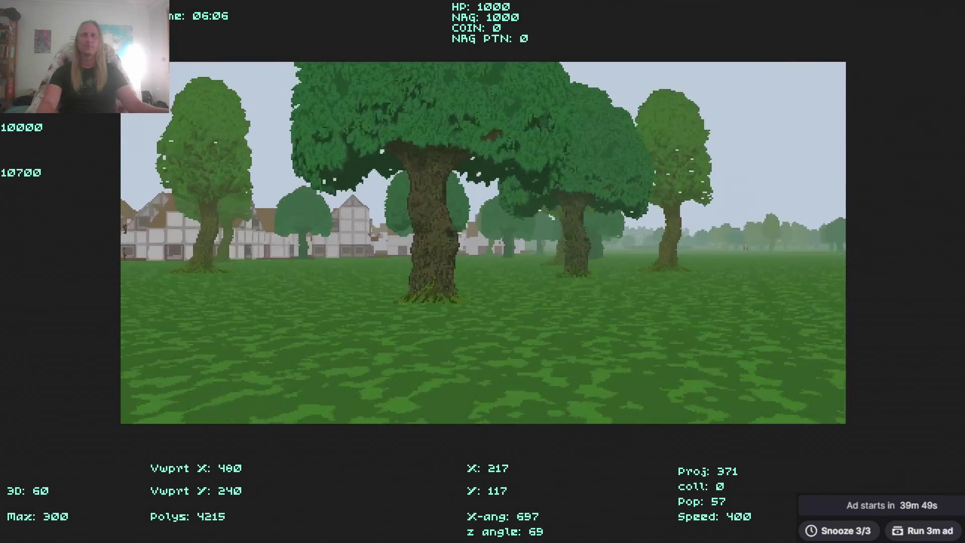
{"action": "key", "text": "Left"}
{"action": "key", "text": "Up"}
{"action": "key", "text": "Left"}
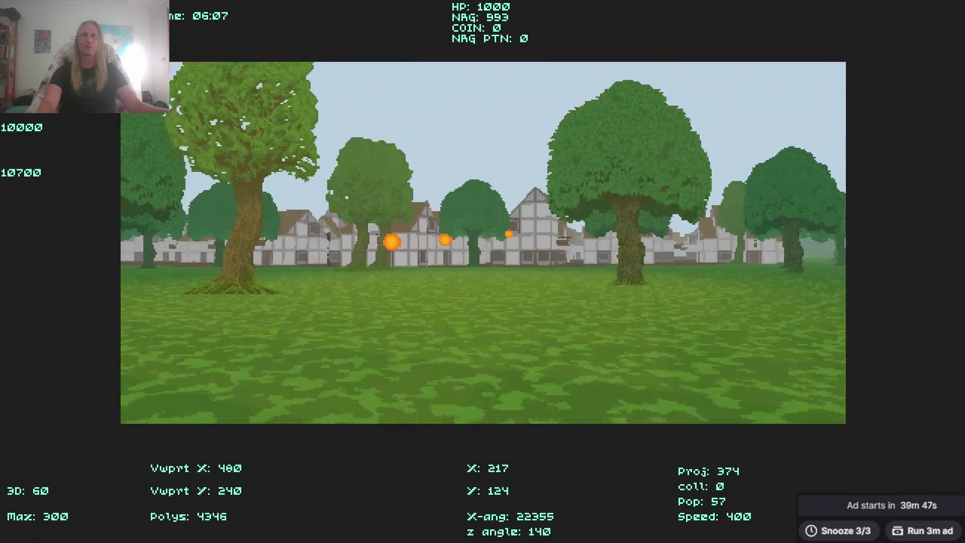
{"action": "key", "text": "Left"}
{"action": "key", "text": "Right"}
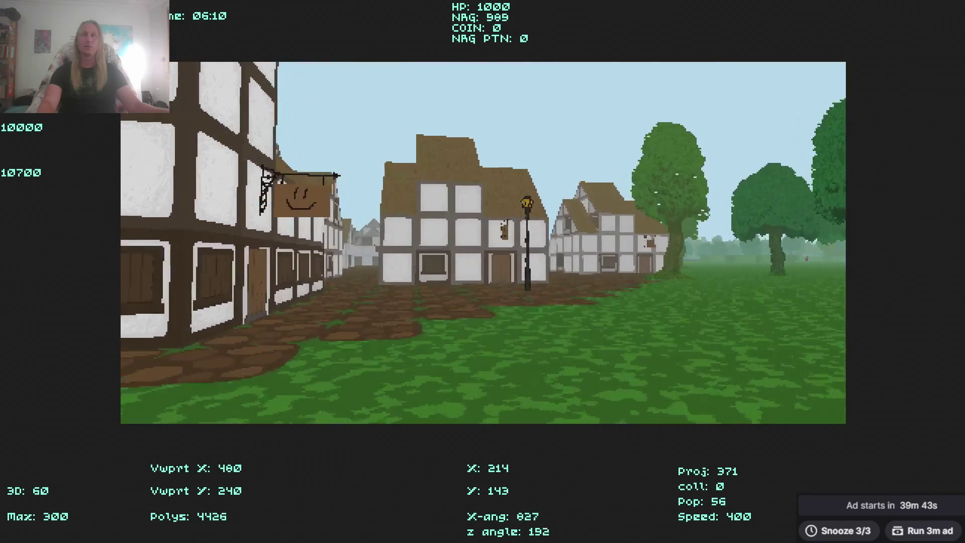
Walk down the narrow street into the shop's wooden door, then leave the trading screen.
{"action": "key", "text": "Left"}
{"action": "key", "text": "Right"}
{"action": "key", "text": "Right"}
{"action": "key", "text": "Left"}
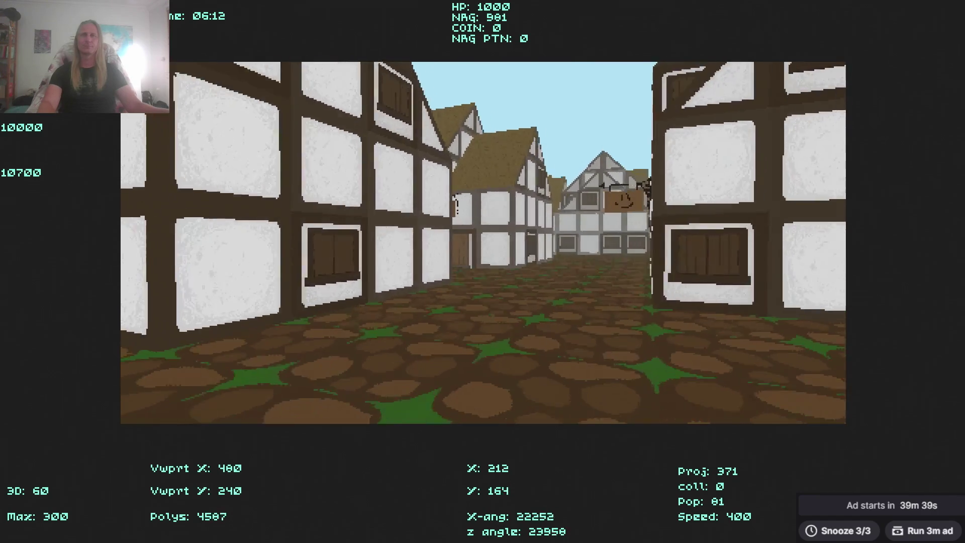
{"action": "key", "text": "Right"}
{"action": "key", "text": "Left"}
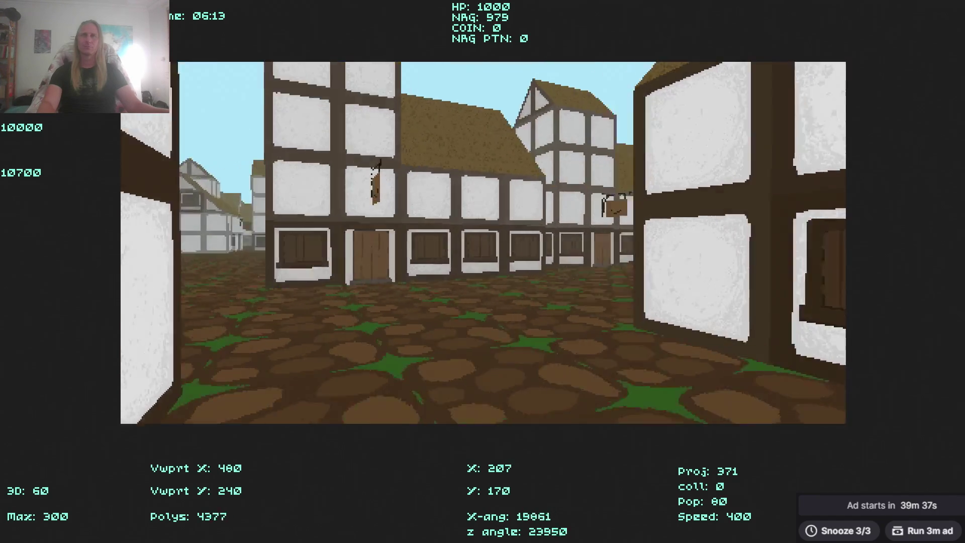
{"action": "key", "text": "Right"}
{"action": "key", "text": "Left"}
{"action": "key", "text": "Right"}
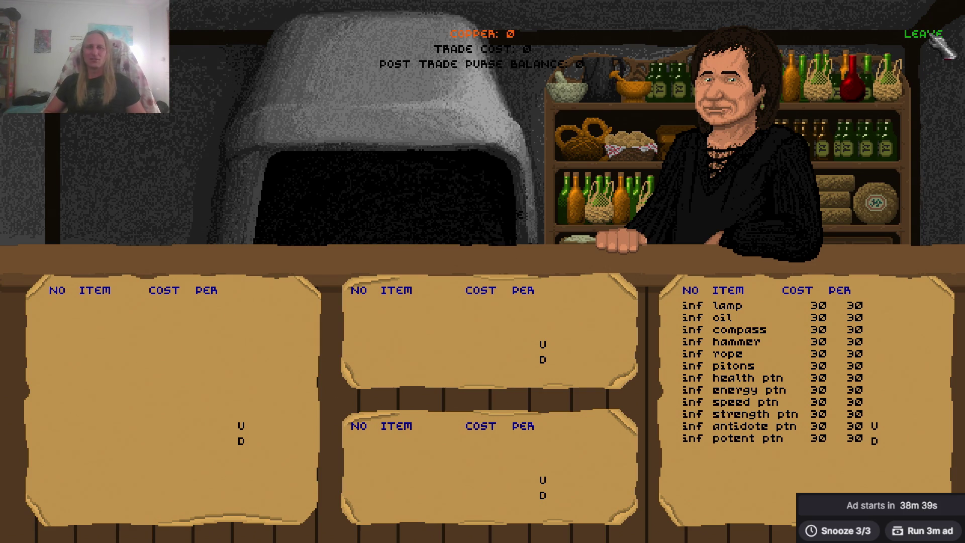
{"action": "left_click", "coordinate": [932, 39]}
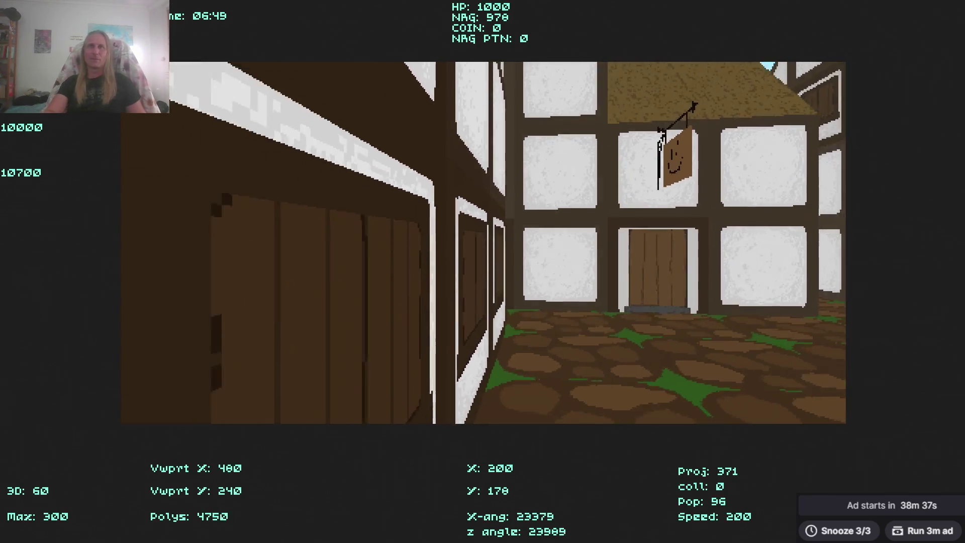
Walk through the narrow alley and out along the open cobbled street.
{"action": "key", "text": "Left"}
{"action": "key", "text": "Up"}
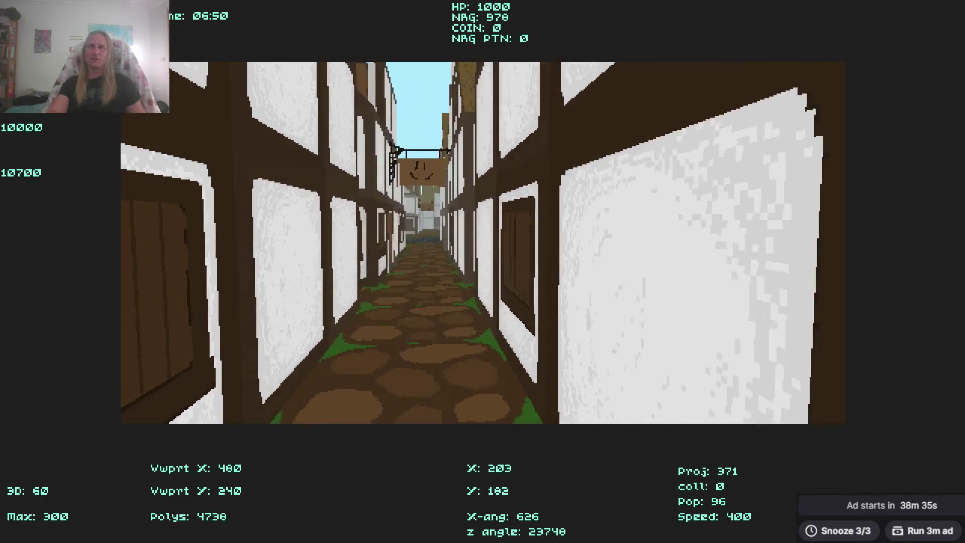
{"action": "key", "text": "Up"}
{"action": "key", "text": "Left"}
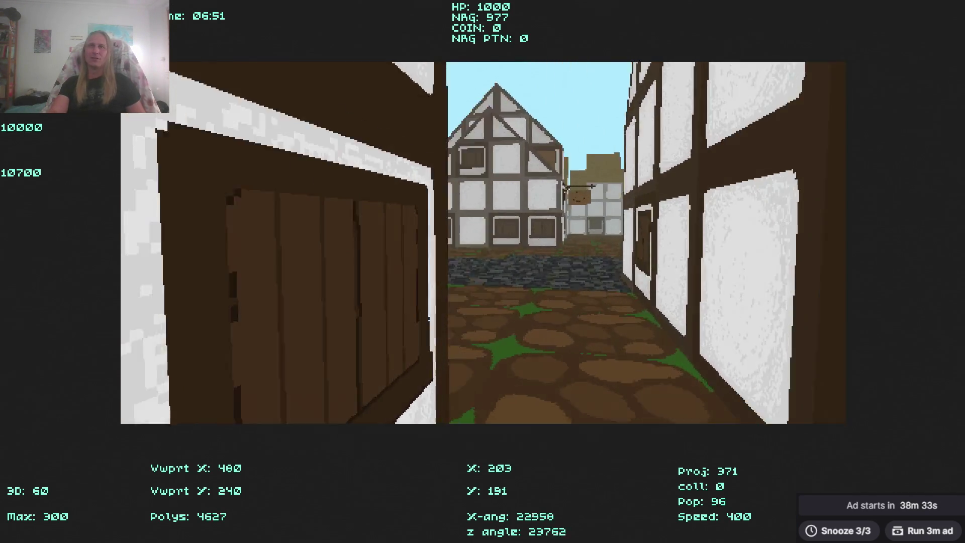
{"action": "key", "text": "Left"}
{"action": "key", "text": "Up"}
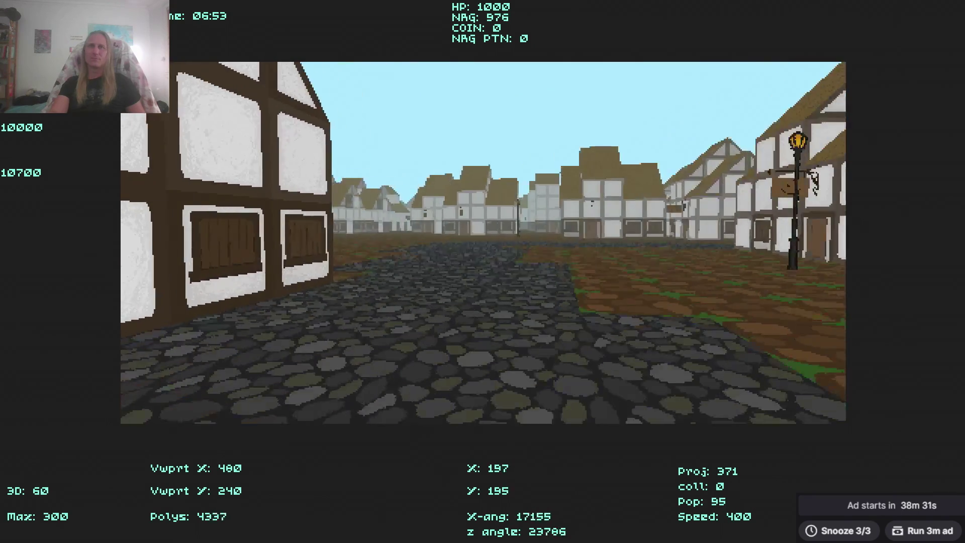
{"action": "key", "text": "Right"}
{"action": "key", "text": "Up"}
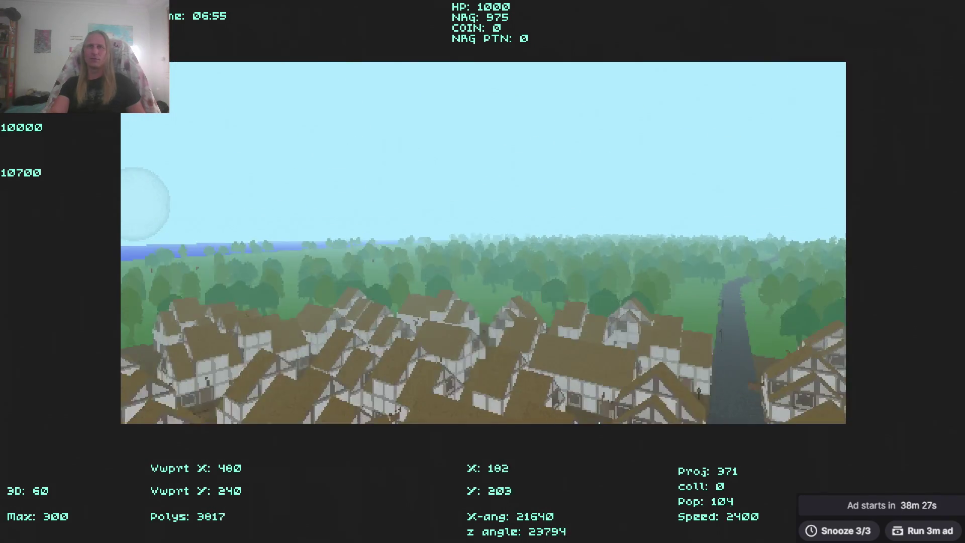
Look across the village rooftops, then turn away toward the forest.
{"action": "key", "text": "Left"}
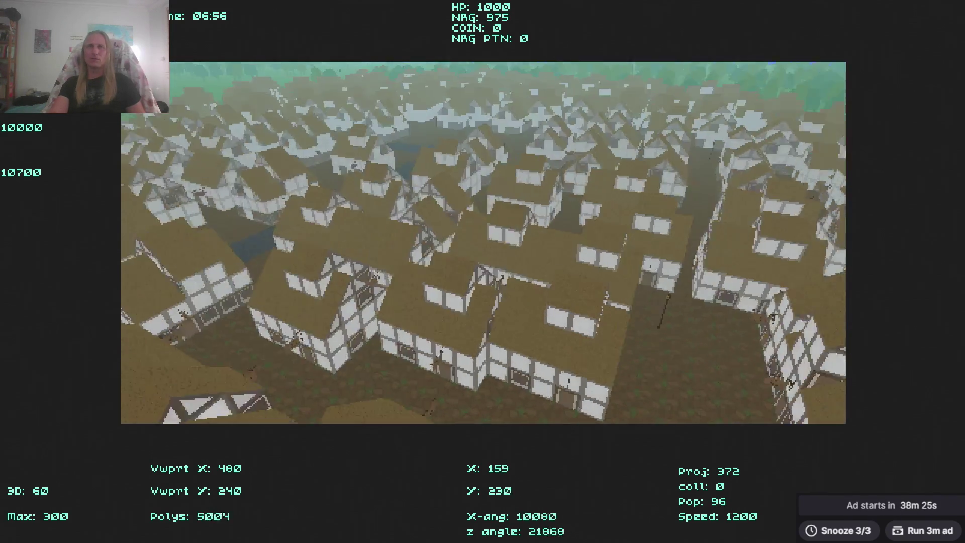
{"action": "key", "text": "Right"}
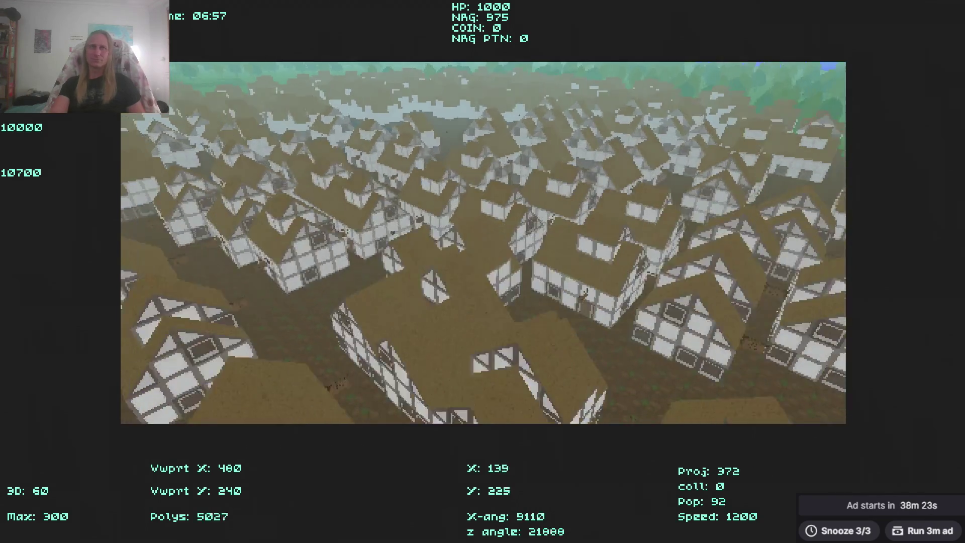
{"action": "key", "text": "Down"}
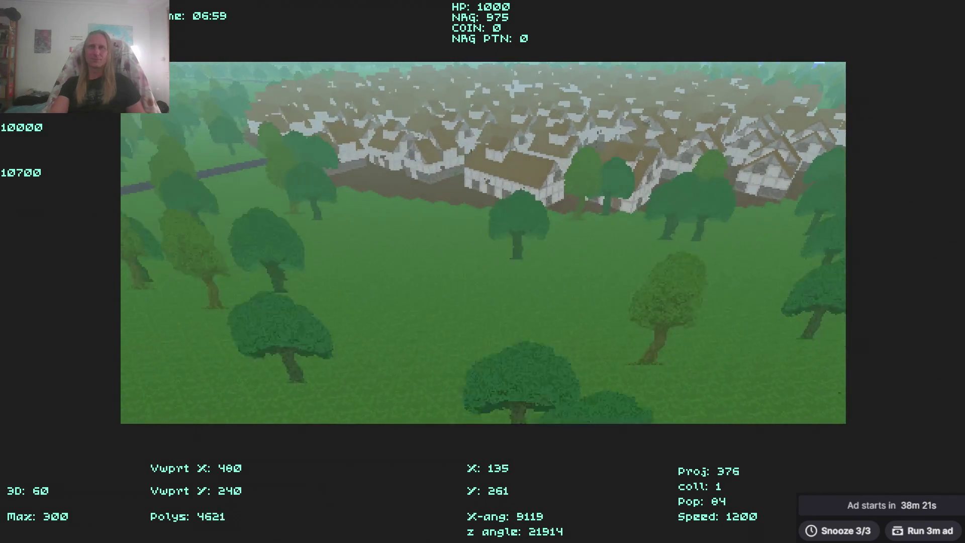
{"action": "key", "text": "Left"}
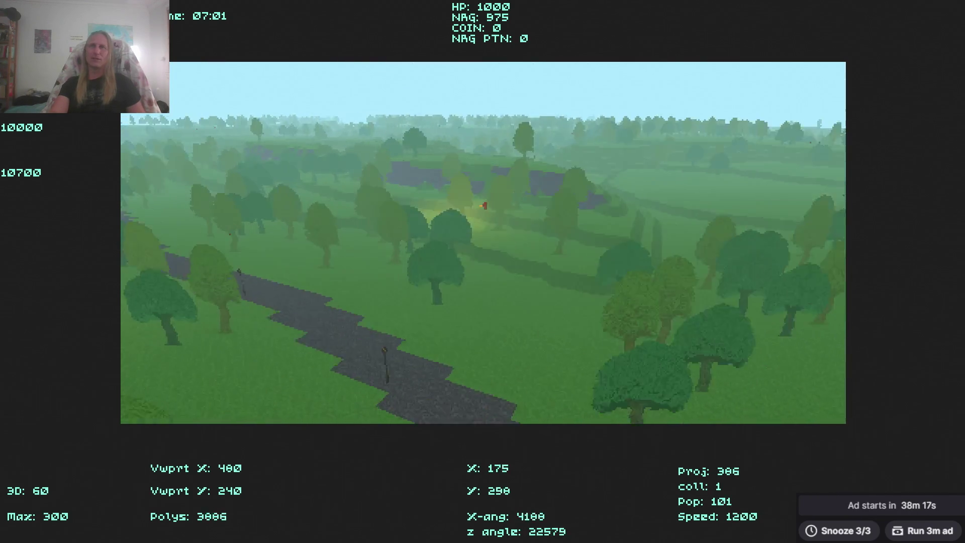
{"action": "key", "text": "Up"}
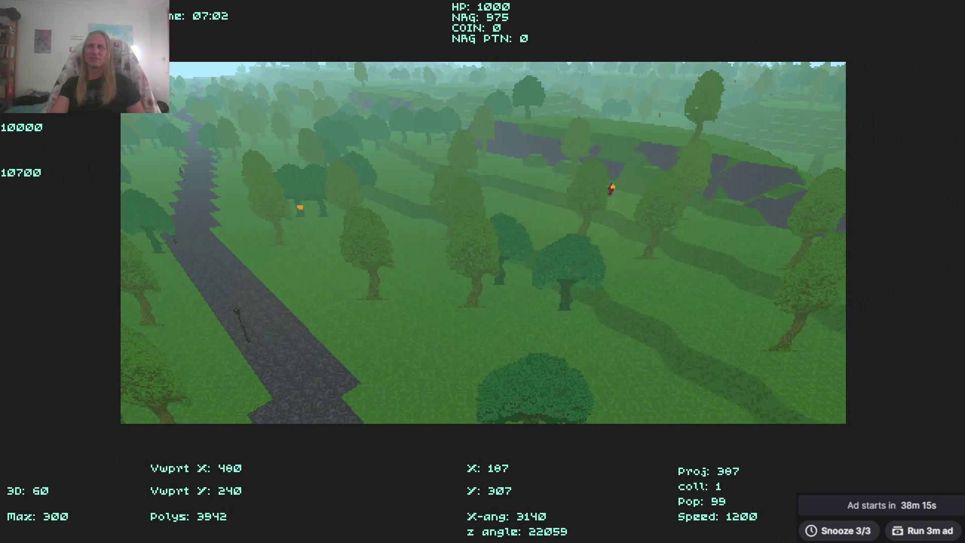
{"action": "key", "text": "Down"}
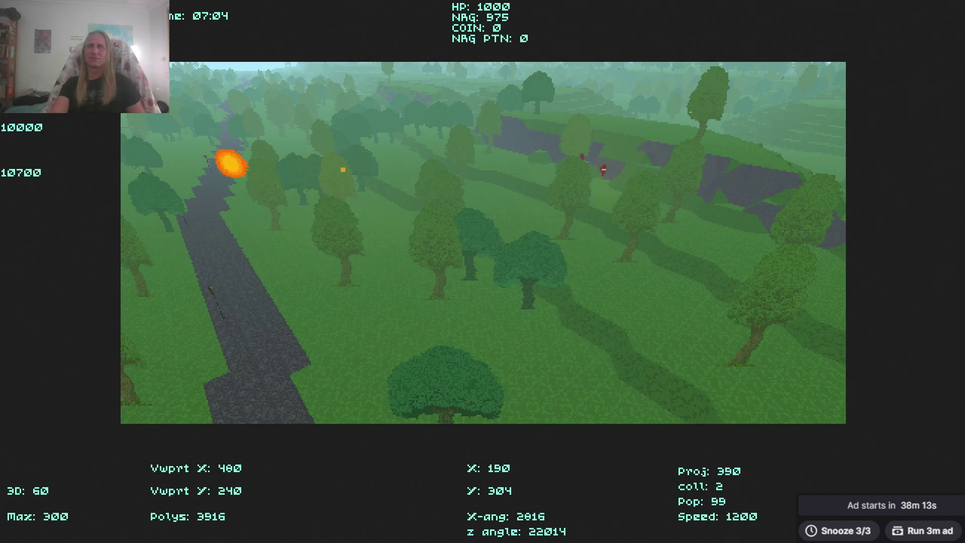
{"action": "key", "text": "Down"}
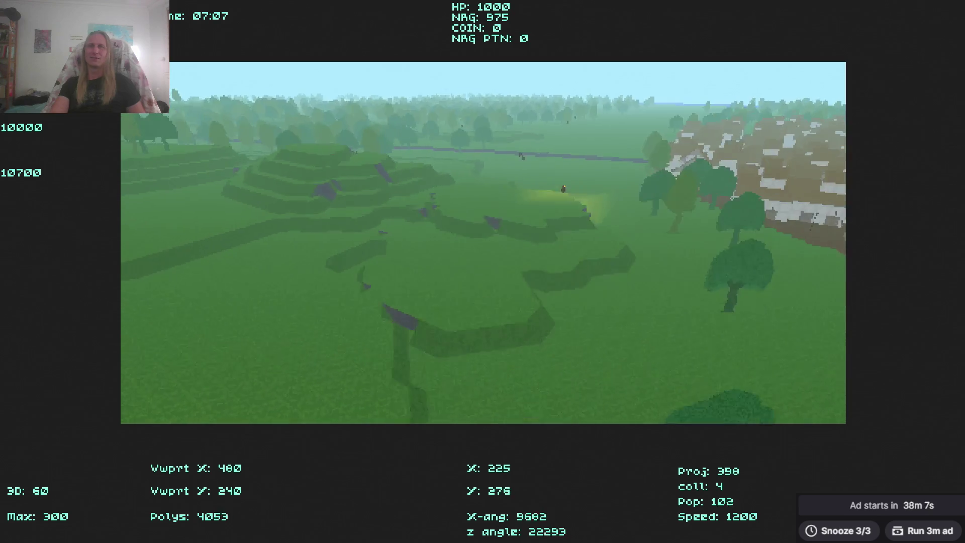
Cast fireballs at the distant enemy across the grass and walk forward to collect coins.
{"action": "key", "text": "Down"}
{"action": "key", "text": "space"}
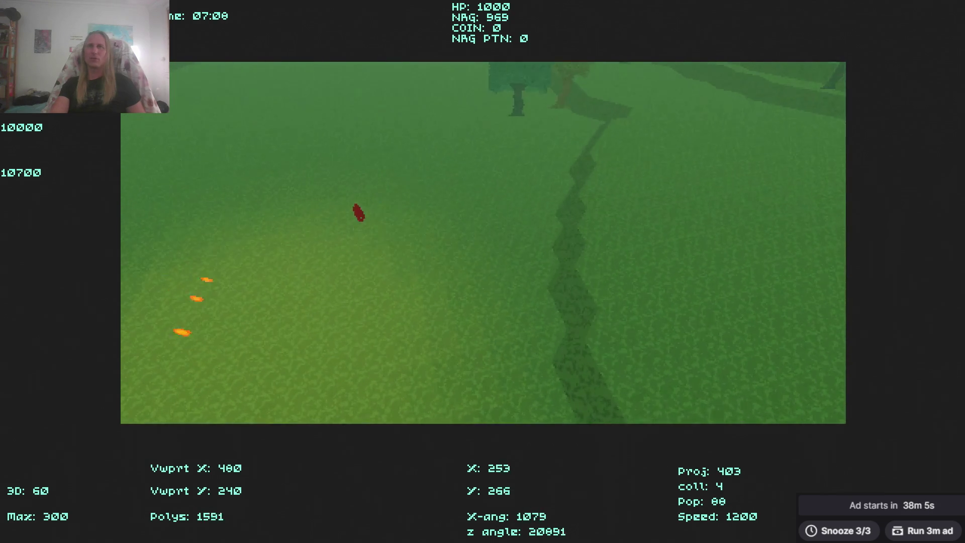
{"action": "key", "text": "Down"}
{"action": "key", "text": "Up"}
{"action": "key", "text": "Right"}
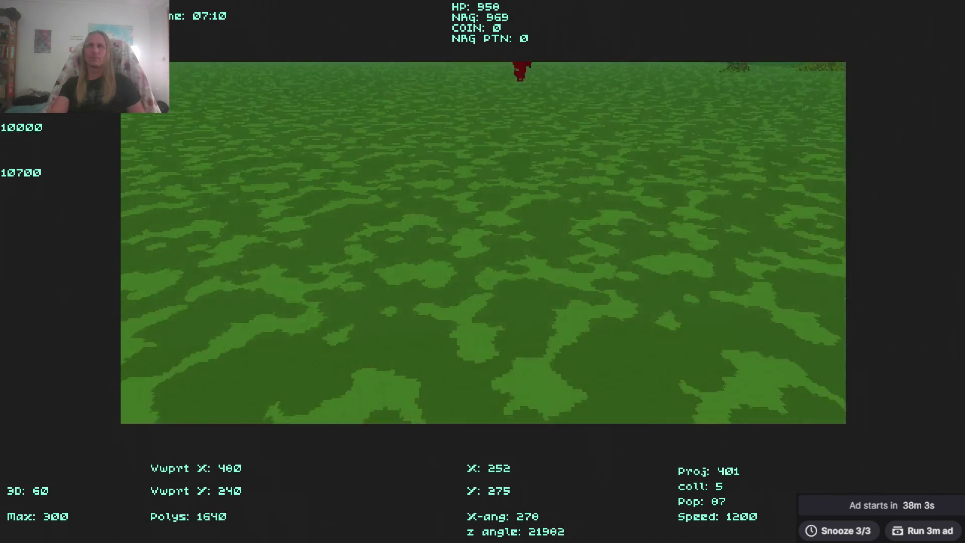
{"action": "key", "text": "Down"}
{"action": "key", "text": "space"}
{"action": "key", "text": "Right"}
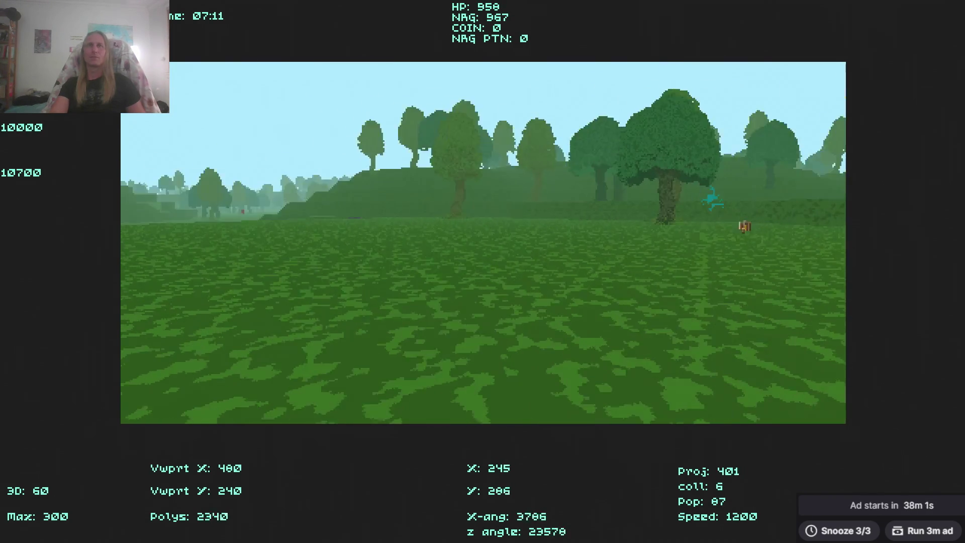
{"action": "key", "text": "Up"}
{"action": "key", "text": "Right"}
{"action": "key", "text": "Right"}
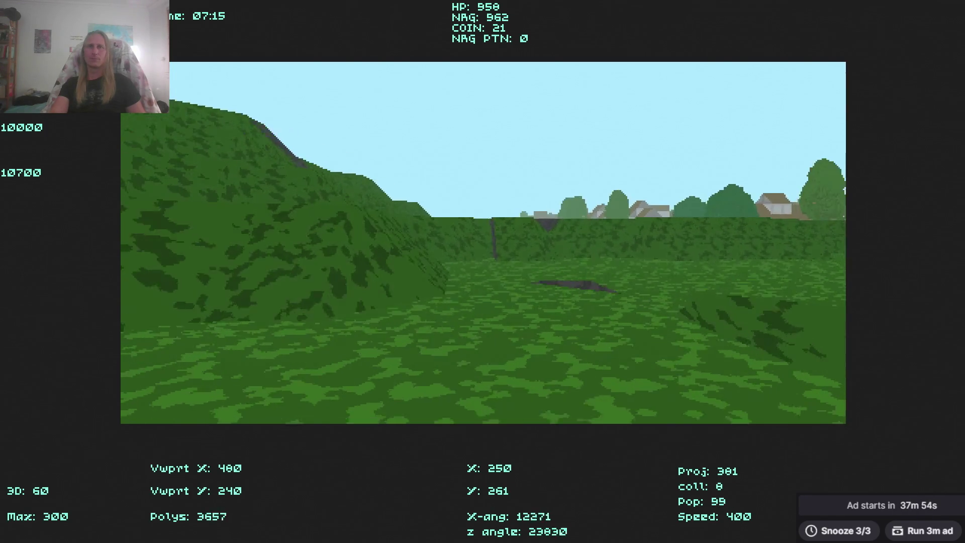
Walk past the hedge, turning between the village, rocky hill and open field.
{"action": "key", "text": "Left"}
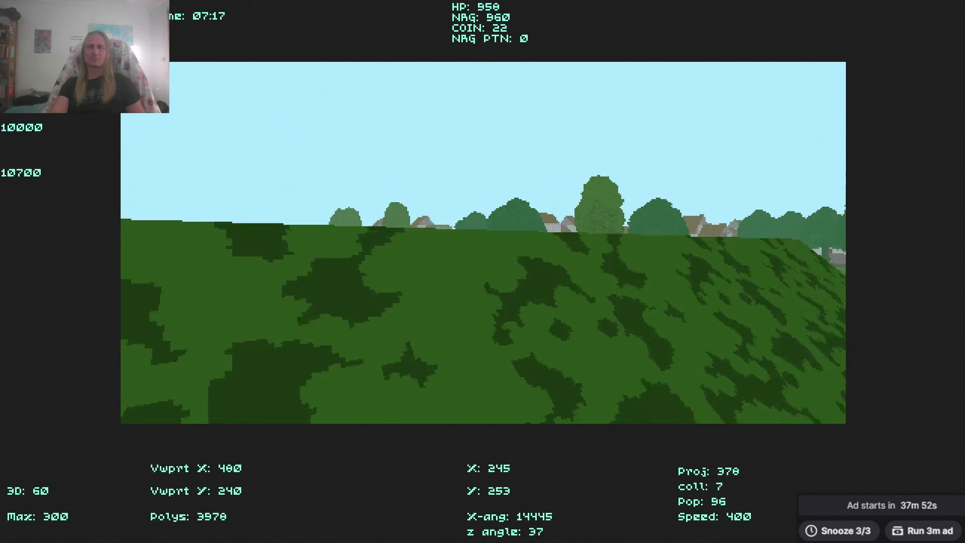
{"action": "key", "text": "Right"}
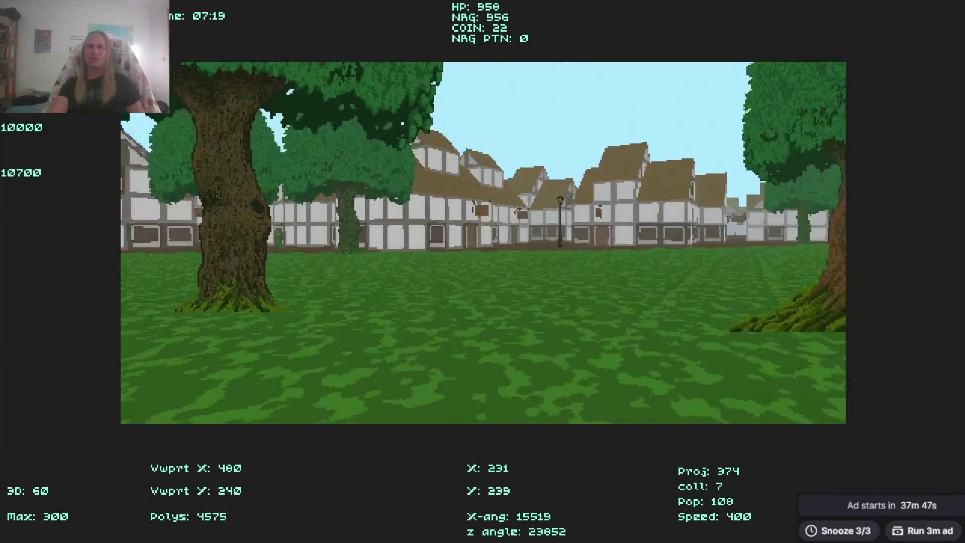
{"action": "key", "text": "Left"}
{"action": "key", "text": "Left"}
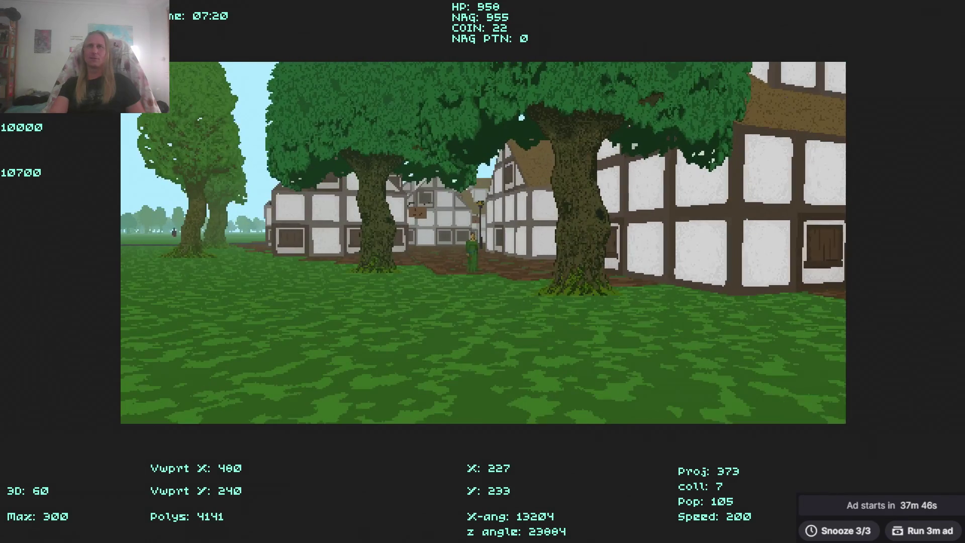
{"action": "key", "text": "Right"}
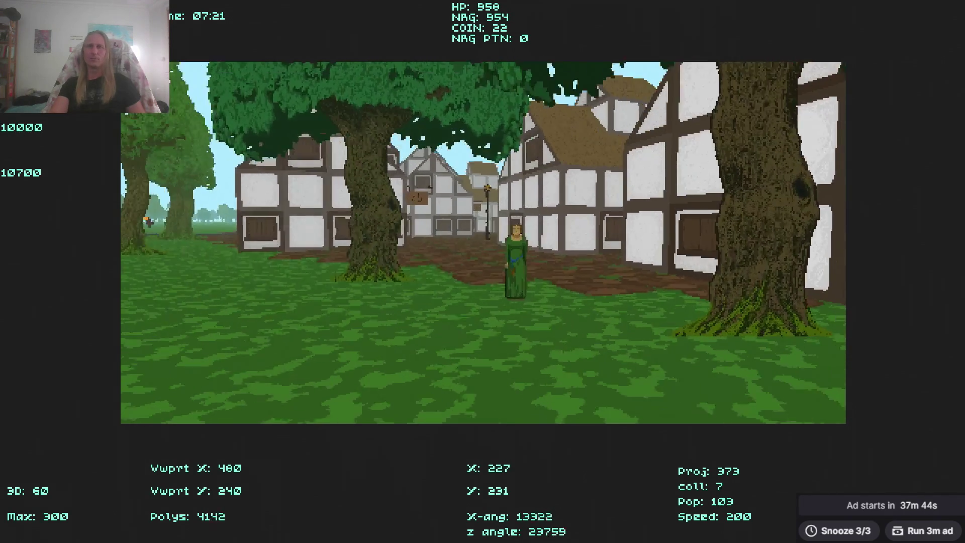
{"action": "key", "text": "Right"}
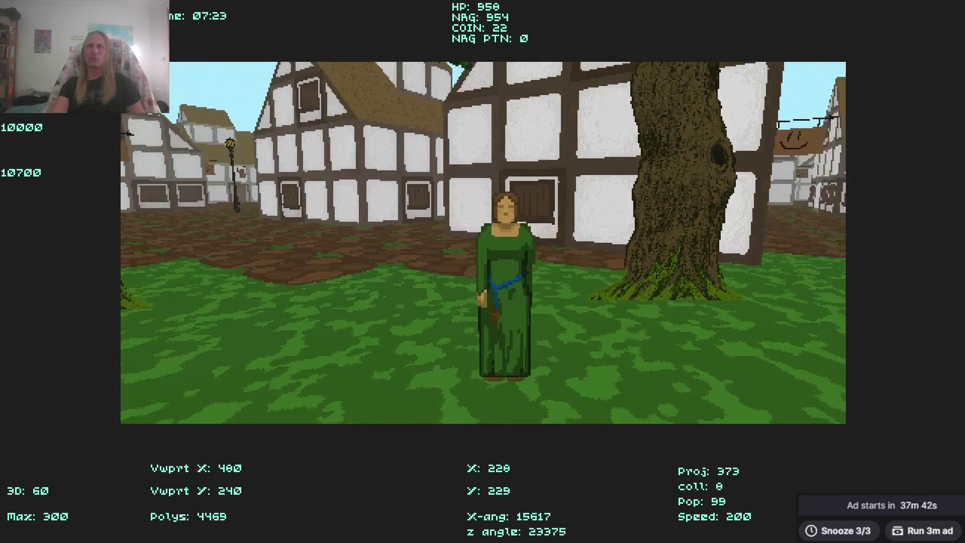
{"action": "key", "text": "Right"}
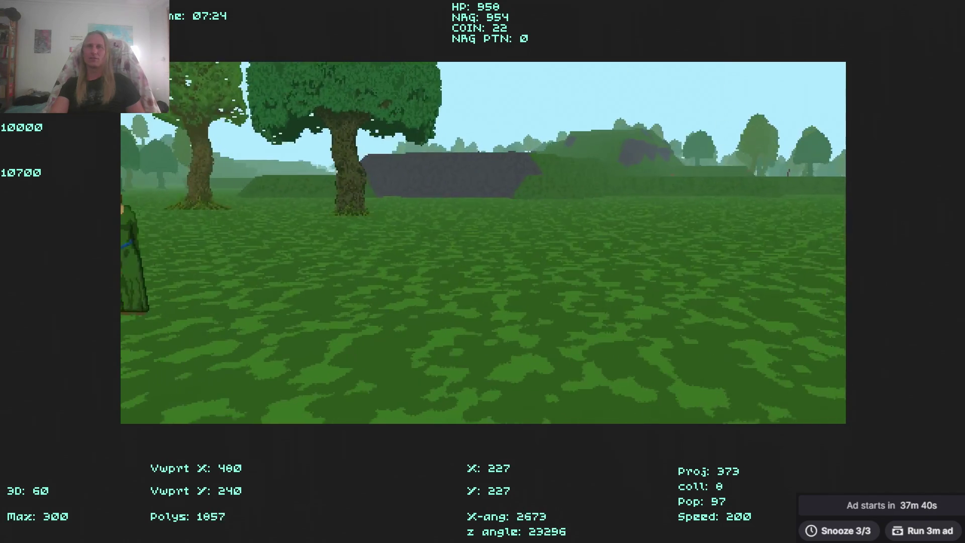
{"action": "key", "text": "Left"}
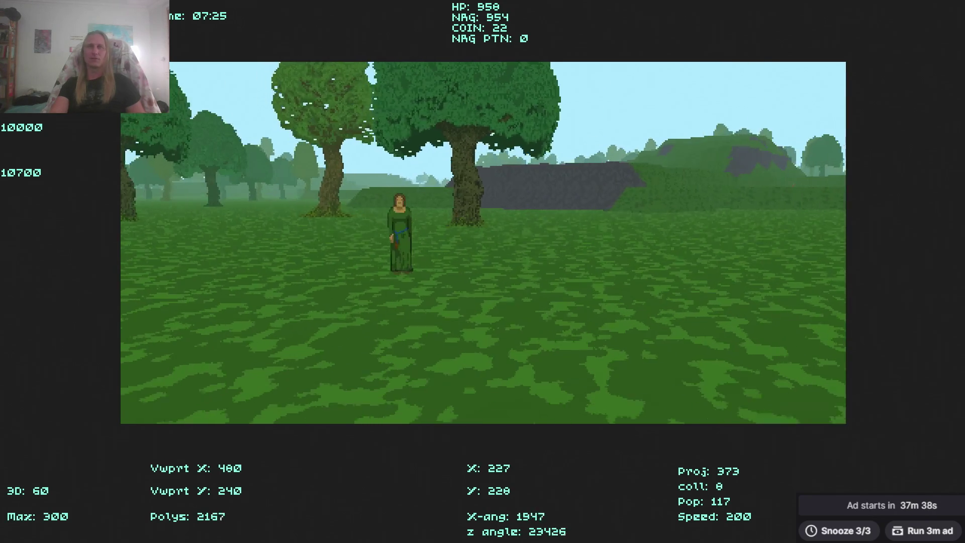
{"action": "key", "text": "Left"}
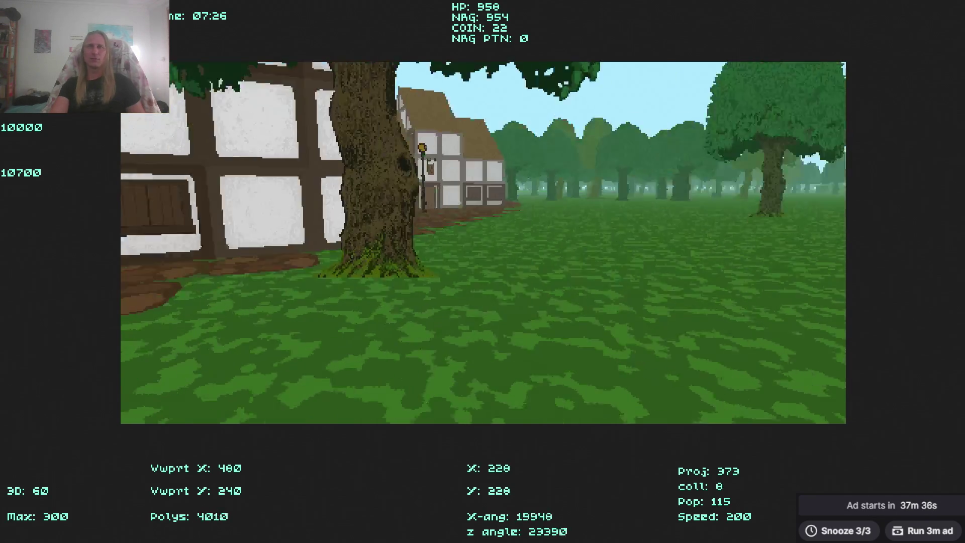
Walk toward the lamp post, through the narrow alley and into the open square.
{"action": "key", "text": "Up"}
{"action": "key", "text": "Right"}
{"action": "key", "text": "Right"}
{"action": "key", "text": "Up"}
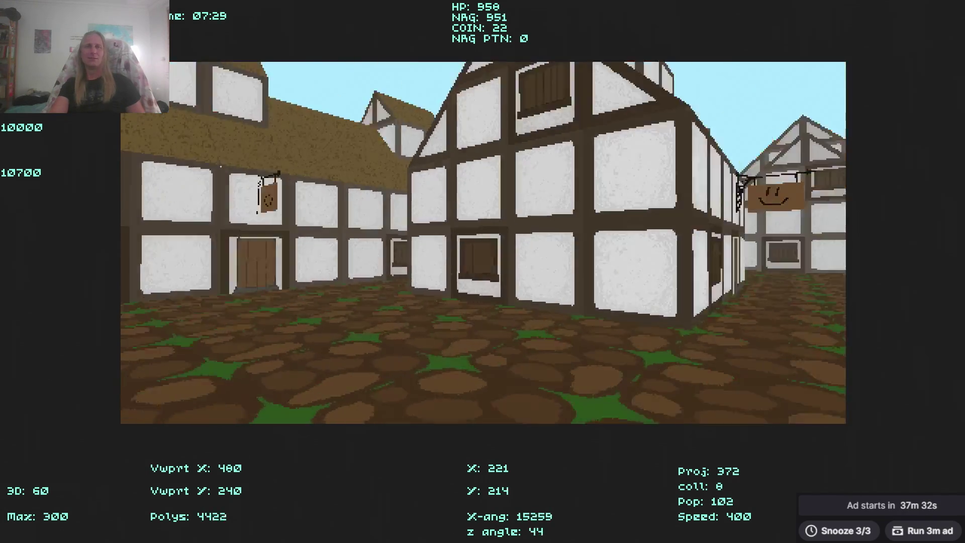
{"action": "key", "text": "Right"}
{"action": "key", "text": "Up"}
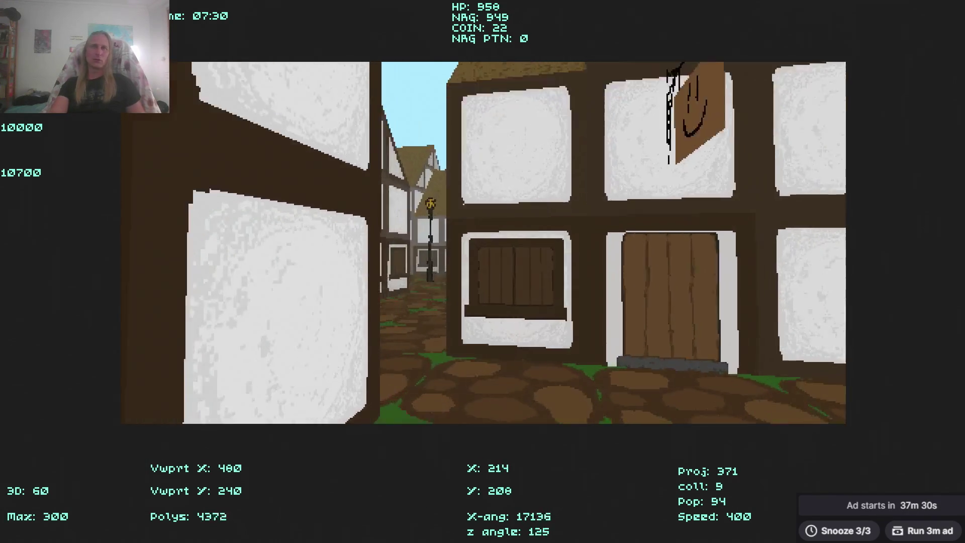
{"action": "key", "text": "Right"}
{"action": "key", "text": "Up"}
{"action": "key", "text": "Left"}
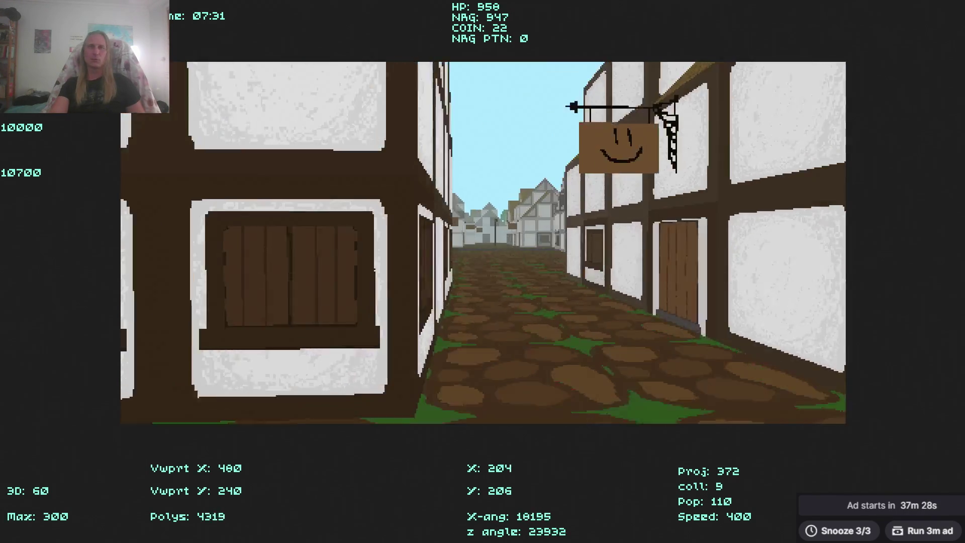
{"action": "key", "text": "Left"}
{"action": "key", "text": "Up"}
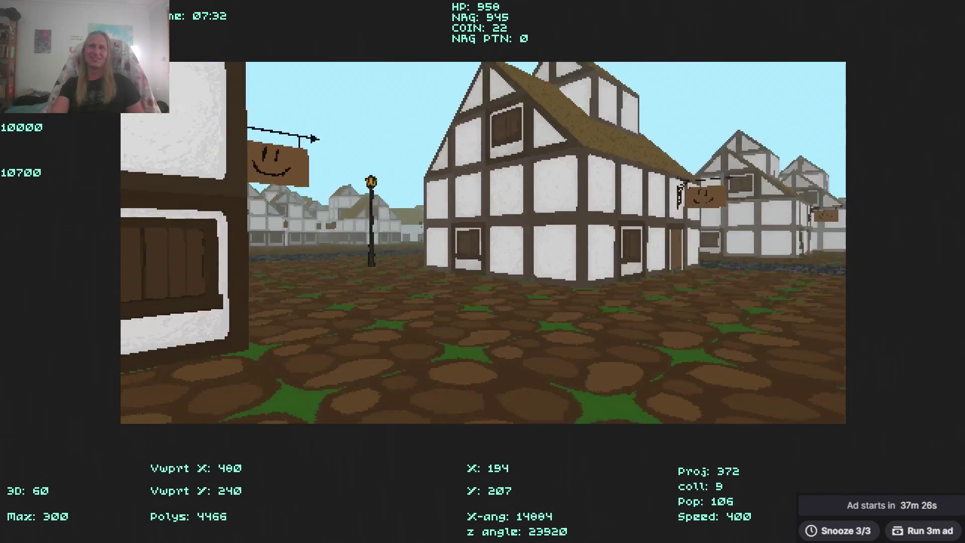
{"action": "key", "text": "Left"}
{"action": "key", "text": "Up"}
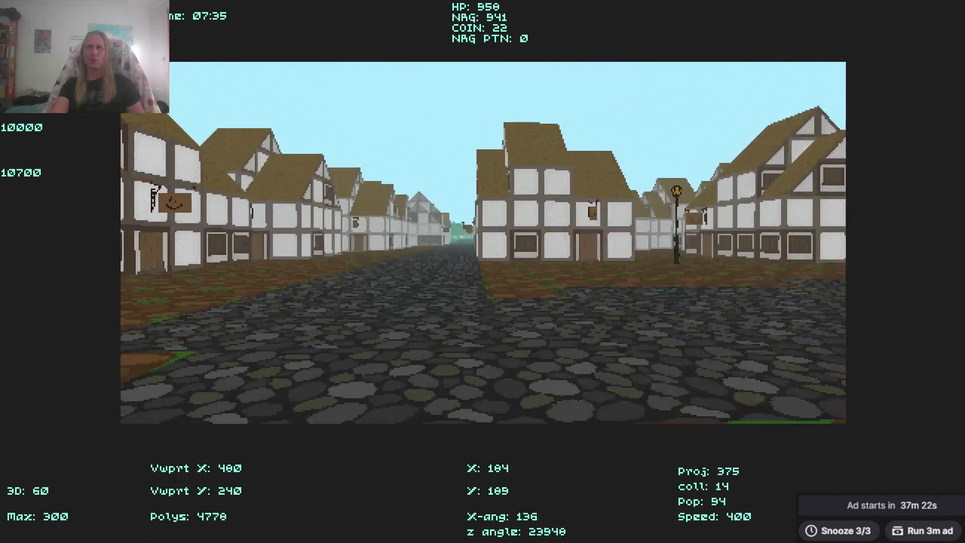
Head down the cobbled street, fire at the red ghost and collect the coin pile.
{"action": "key", "text": "Right"}
{"action": "key", "text": "Up"}
{"action": "key", "text": "Up"}
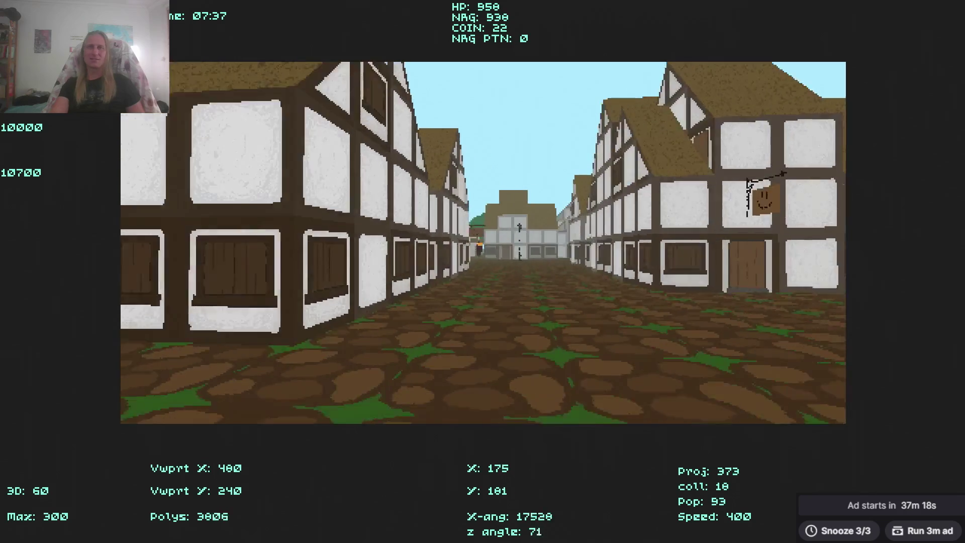
{"action": "key", "text": "Left"}
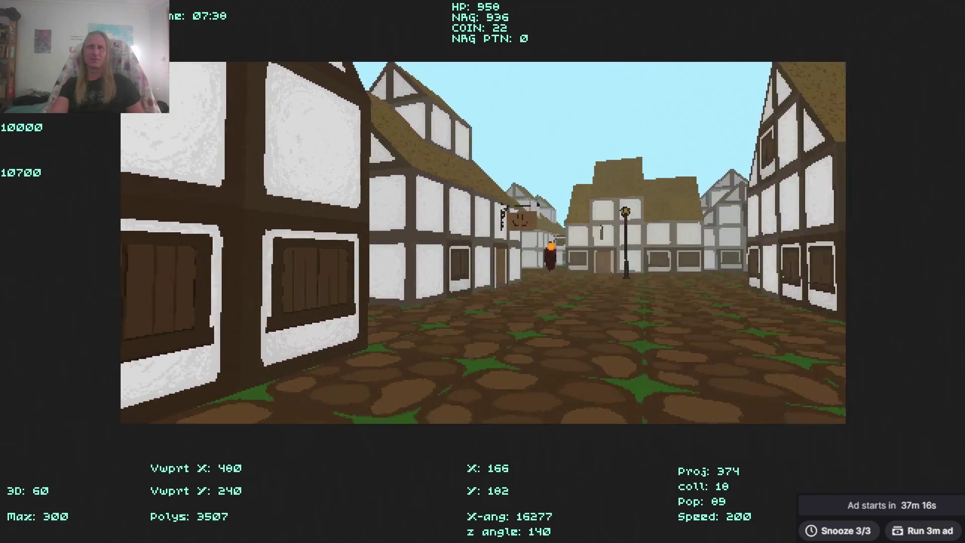
{"action": "key", "text": "Left"}
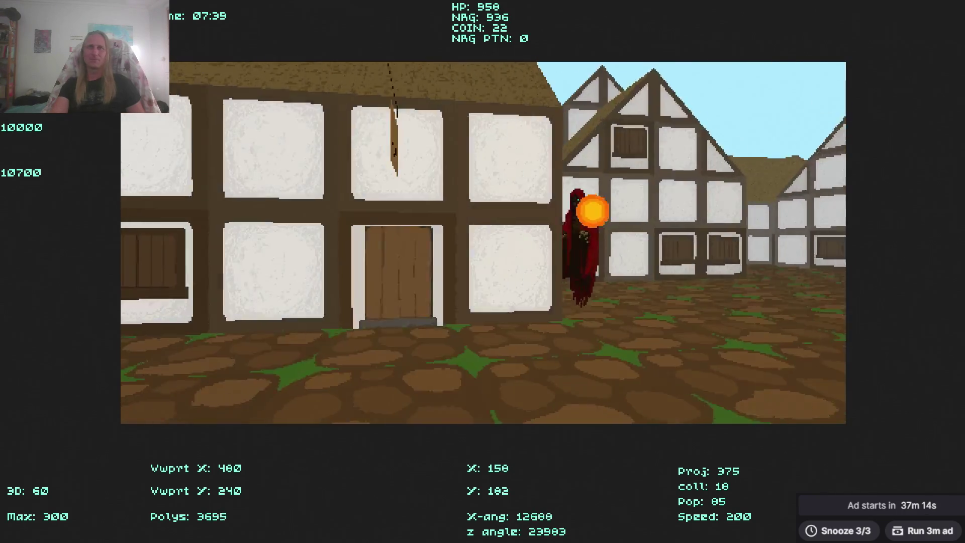
{"action": "key", "text": "Left"}
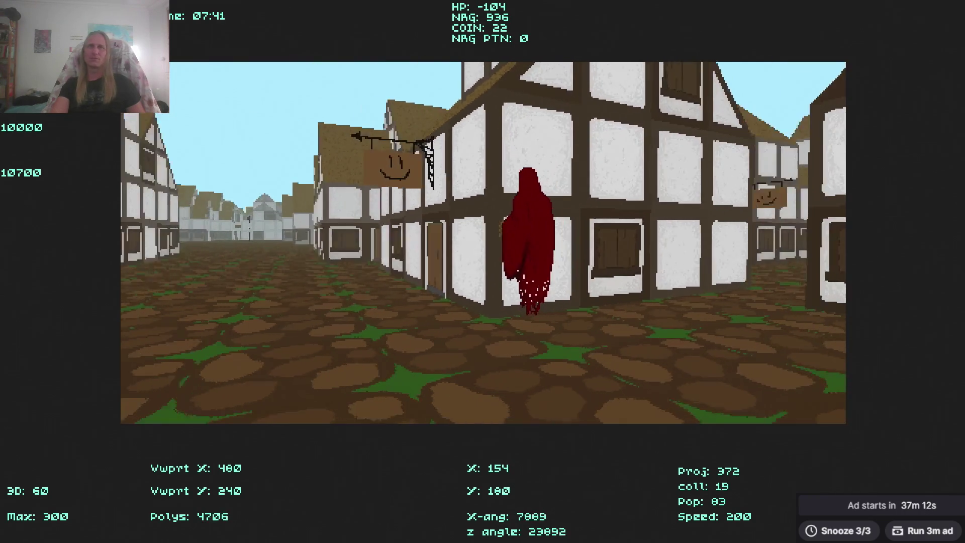
{"action": "key", "text": "space"}
{"action": "key", "text": "Up"}
{"action": "key", "text": "Left"}
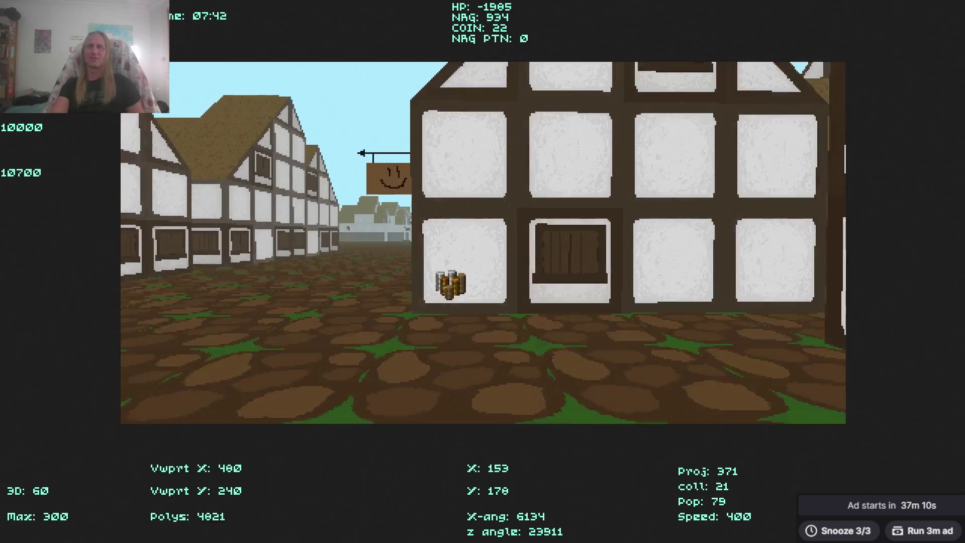
Walk down the street into the town square, then quit the game and switch to Subnautica 2.
{"action": "key", "text": "Up"}
{"action": "key", "text": "Right"}
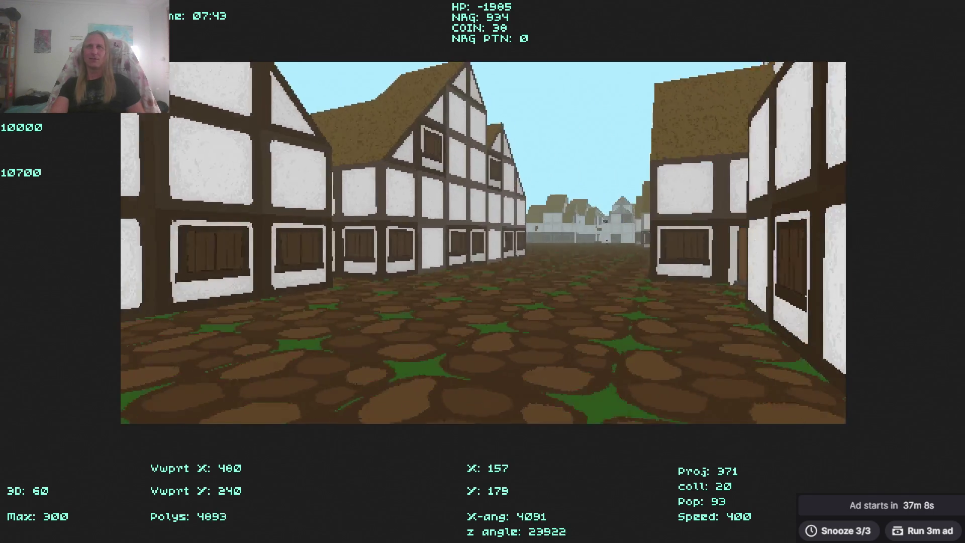
{"action": "key", "text": "Left"}
{"action": "key", "text": "Up"}
{"action": "key", "text": "Left"}
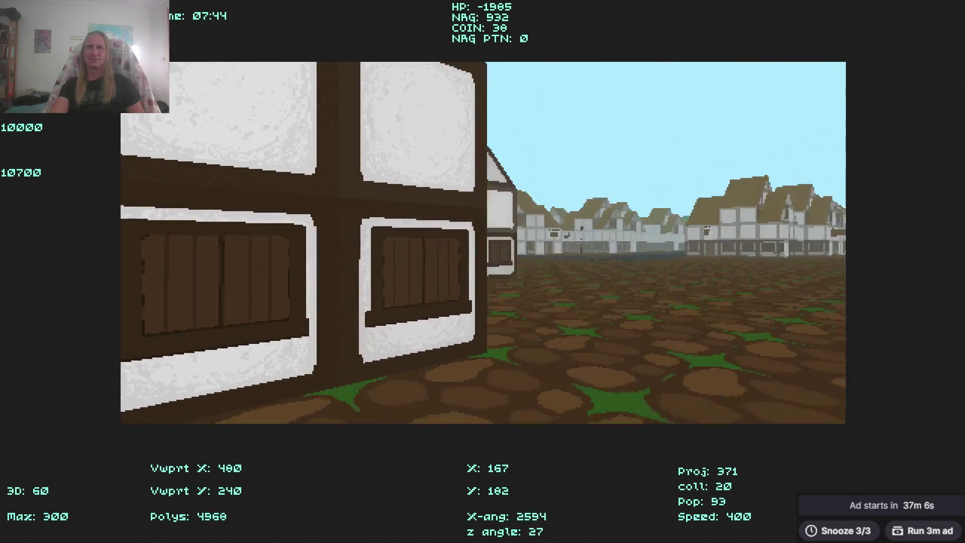
{"action": "key", "text": "Right"}
{"action": "key", "text": "Up"}
{"action": "key", "text": "Left"}
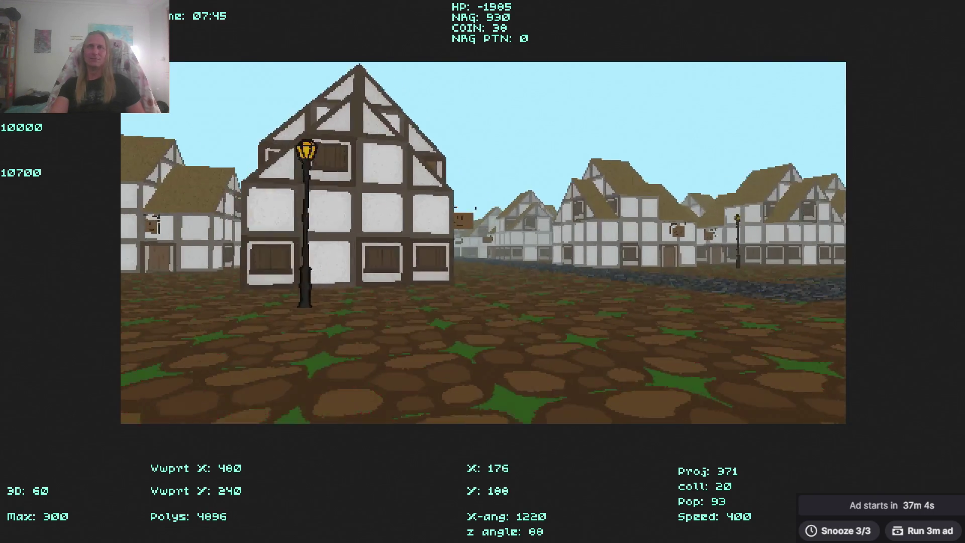
{"action": "key", "text": "Right"}
{"action": "key", "text": "Up"}
{"action": "key", "text": "Right"}
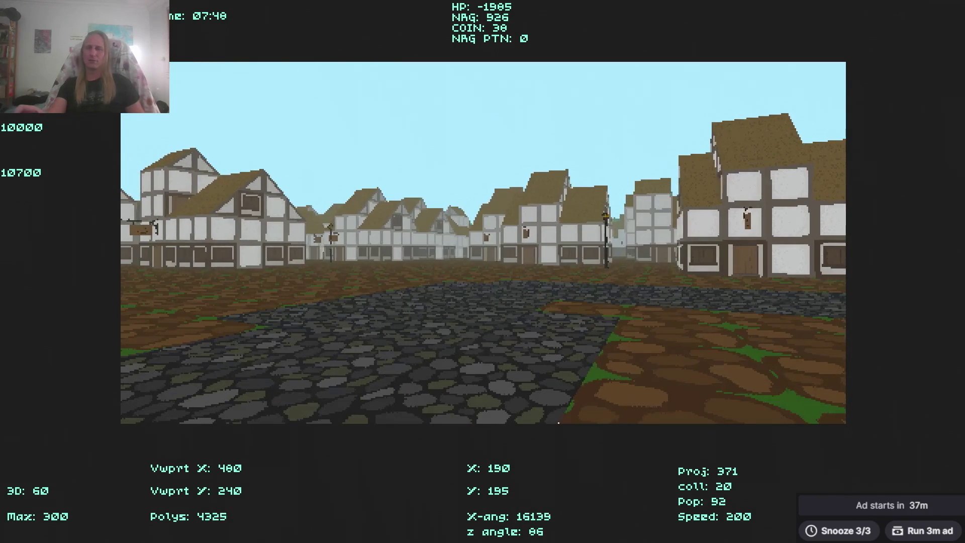
{"action": "key", "text": "Escape"}
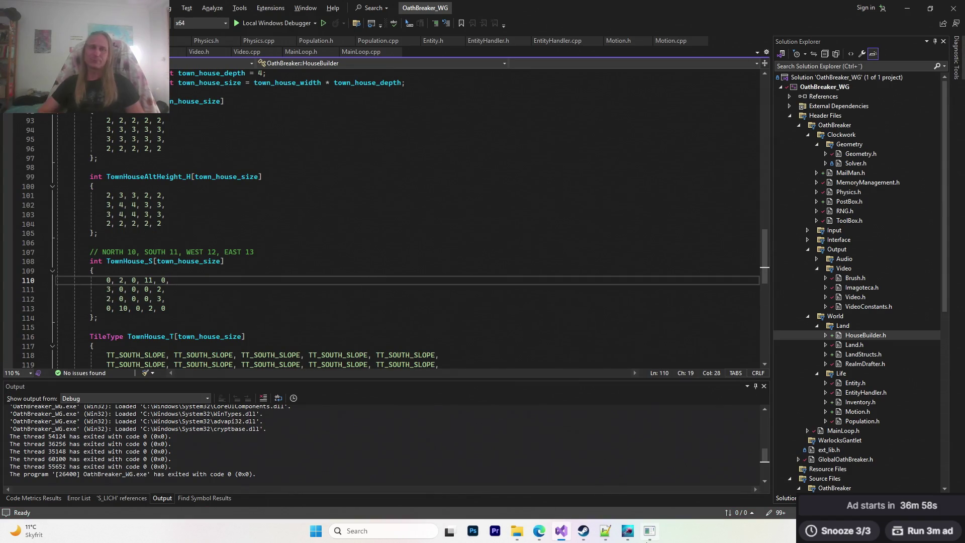
{"action": "left_click", "coordinate": [634, 536]}
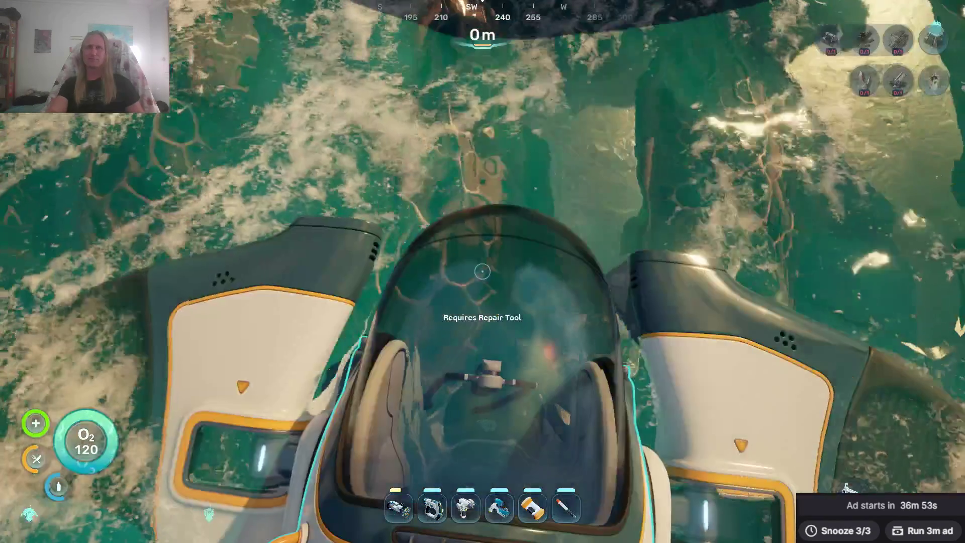
Board the Seatruck and dive past the Alien Tower down to the seabed base.
{"action": "left_click", "coordinate": [482, 271]}
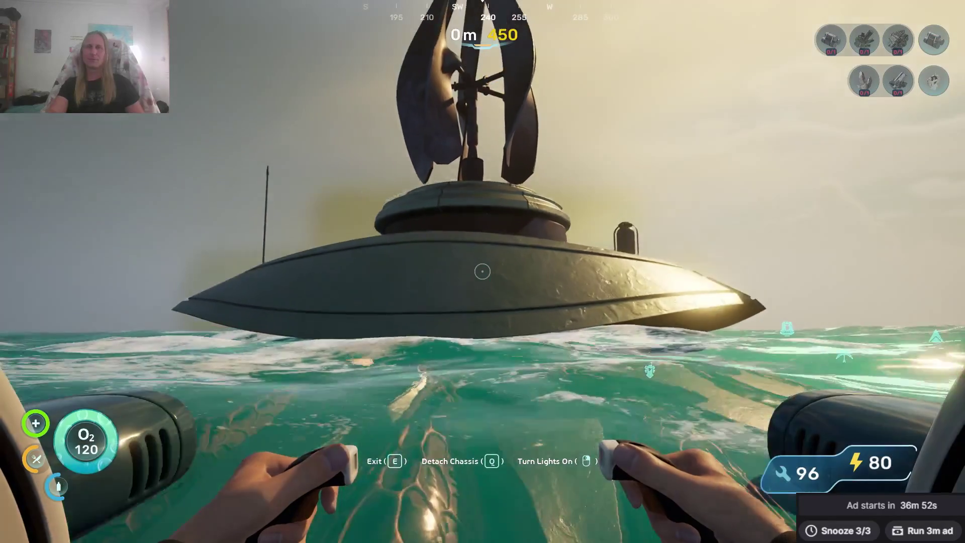
{"action": "key", "text": "w"}
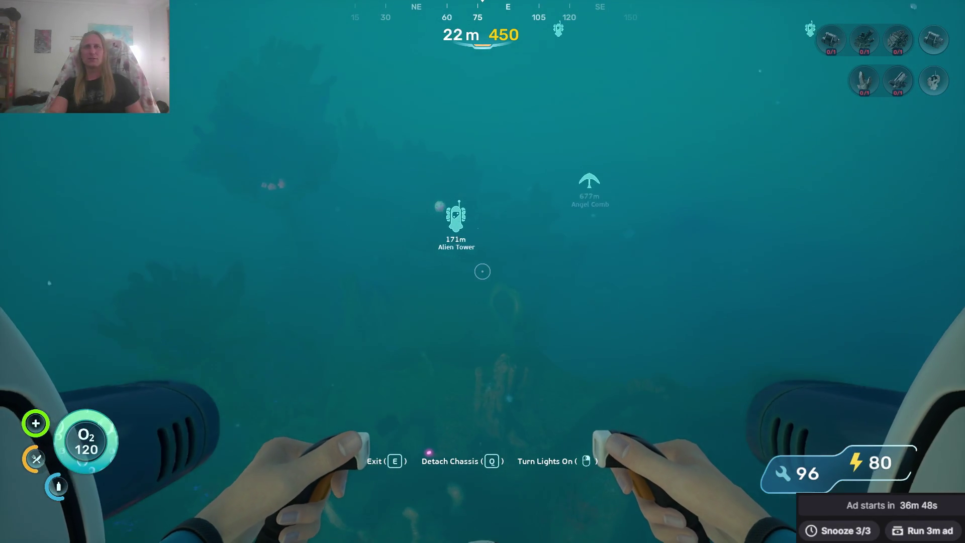
{"action": "key", "text": "w"}
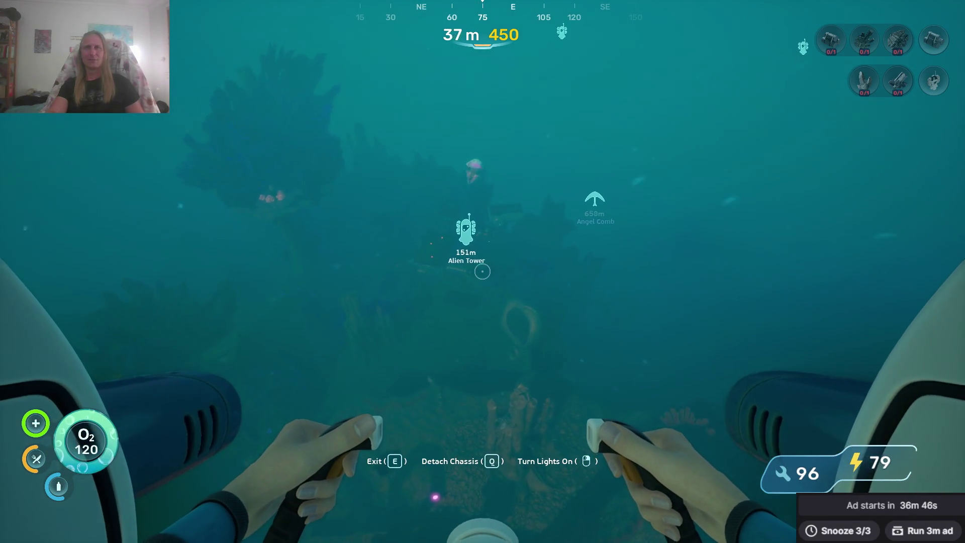
{"action": "key", "text": "w"}
{"action": "key", "text": "w"}
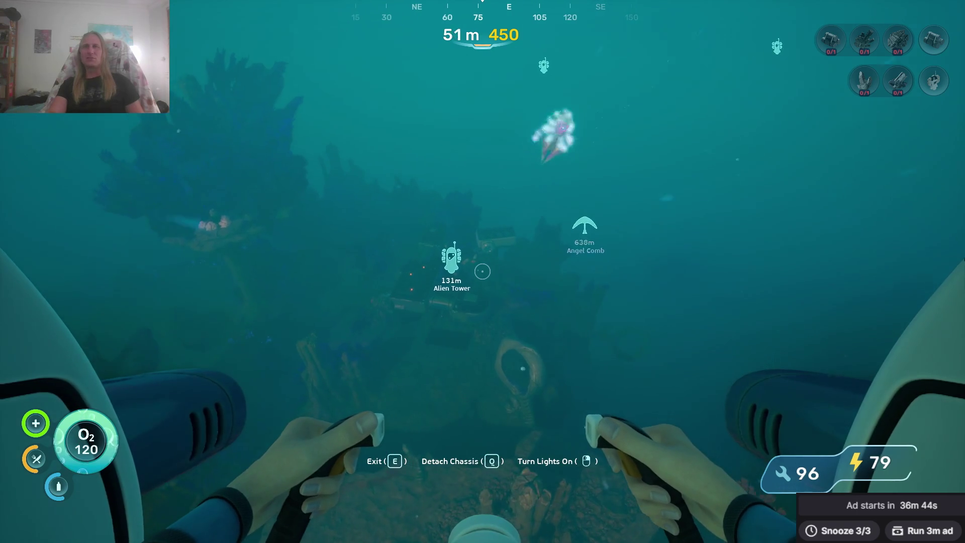
{"action": "key", "text": "w"}
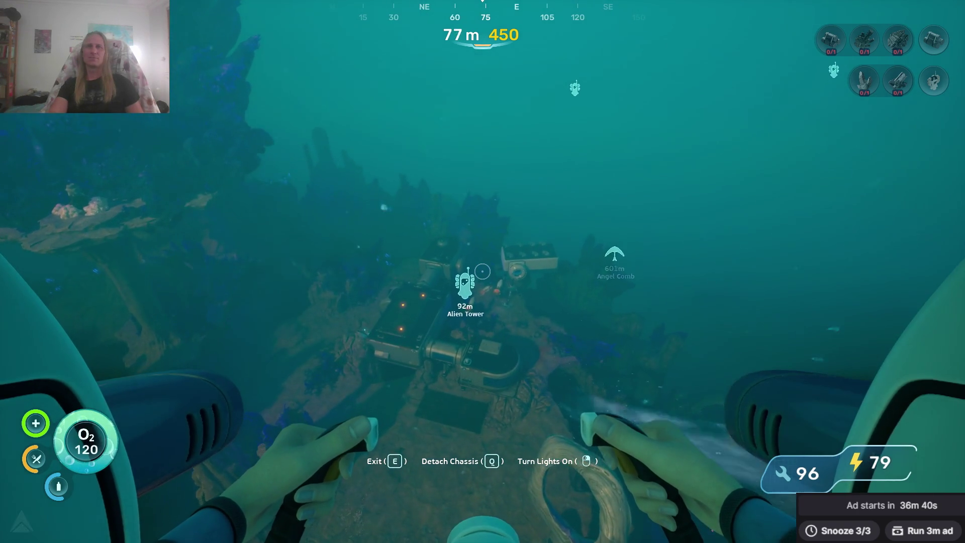
{"action": "key", "text": "w"}
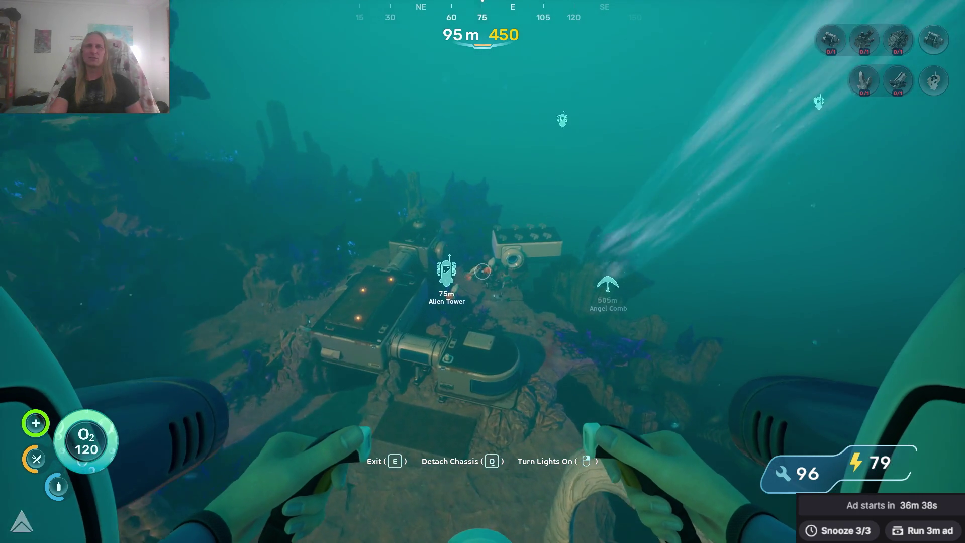
{"action": "key", "text": "w"}
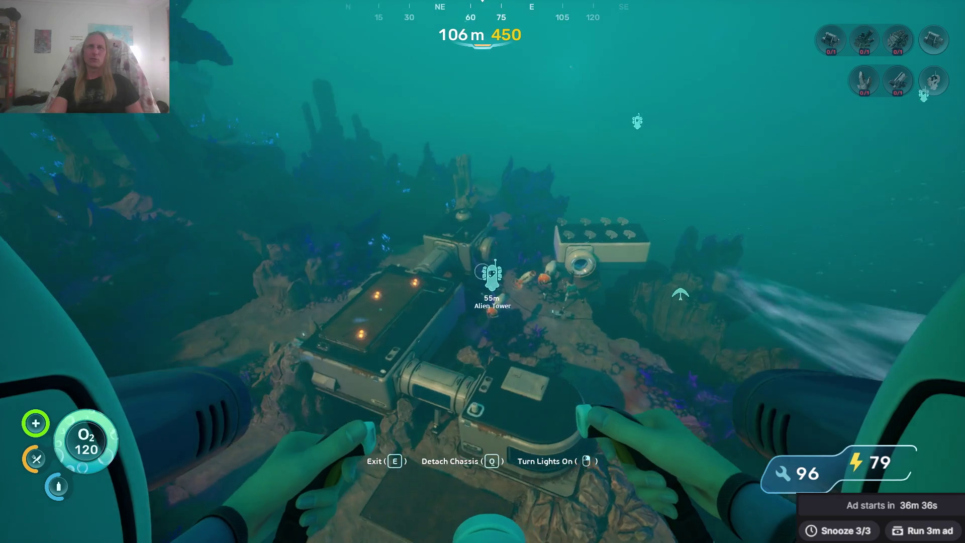
{"action": "key", "text": "w"}
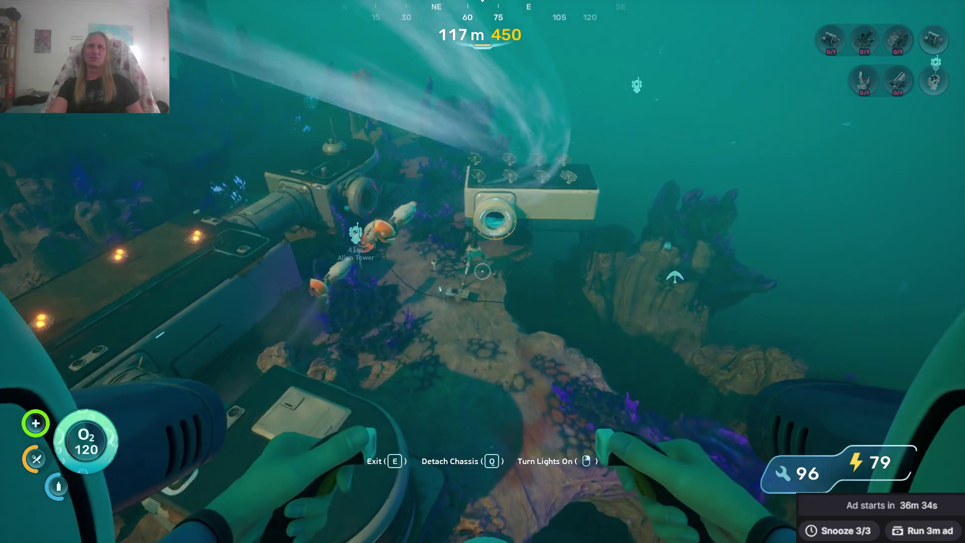
{"action": "key", "text": "w"}
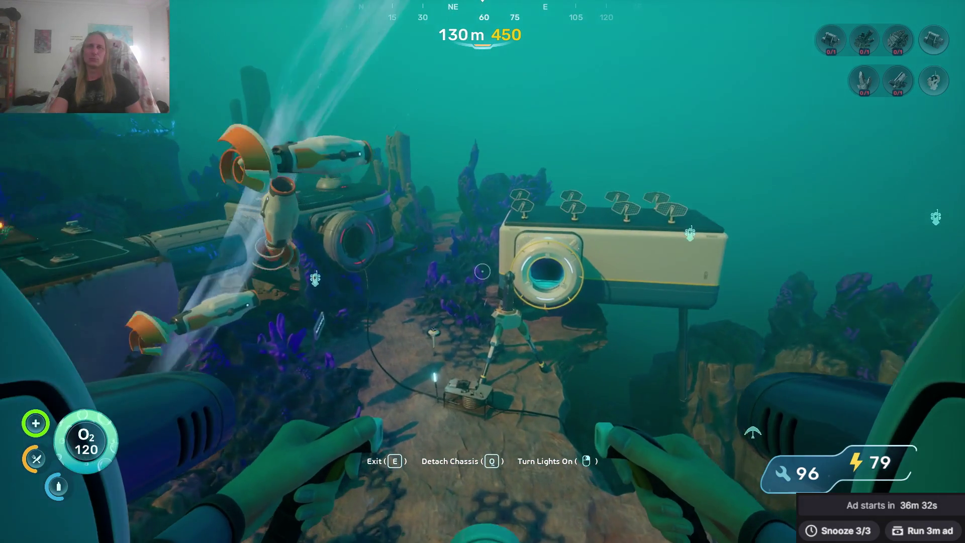
{"action": "key", "text": "w"}
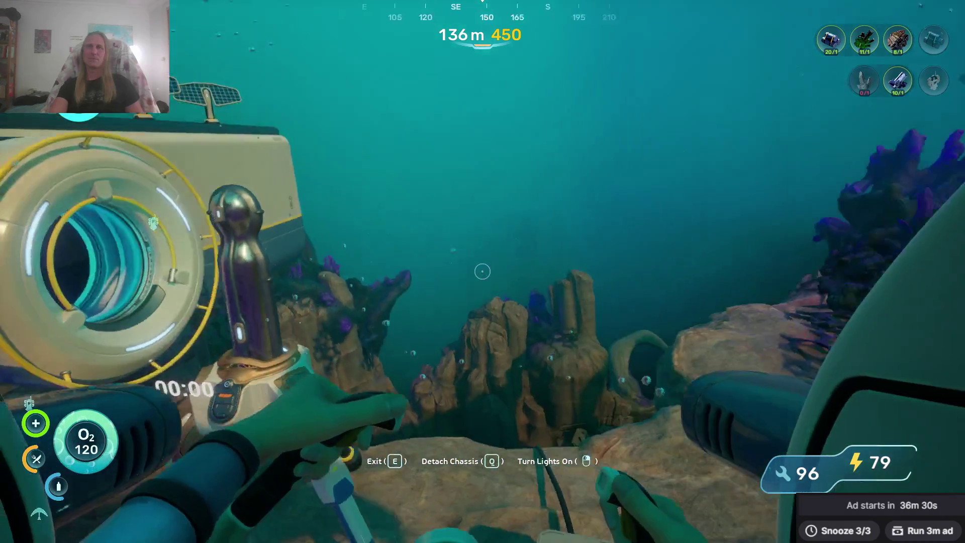
Leave the vehicle, blast the Troilite outcrop to collect it, and open the inventory.
{"action": "key", "text": "e"}
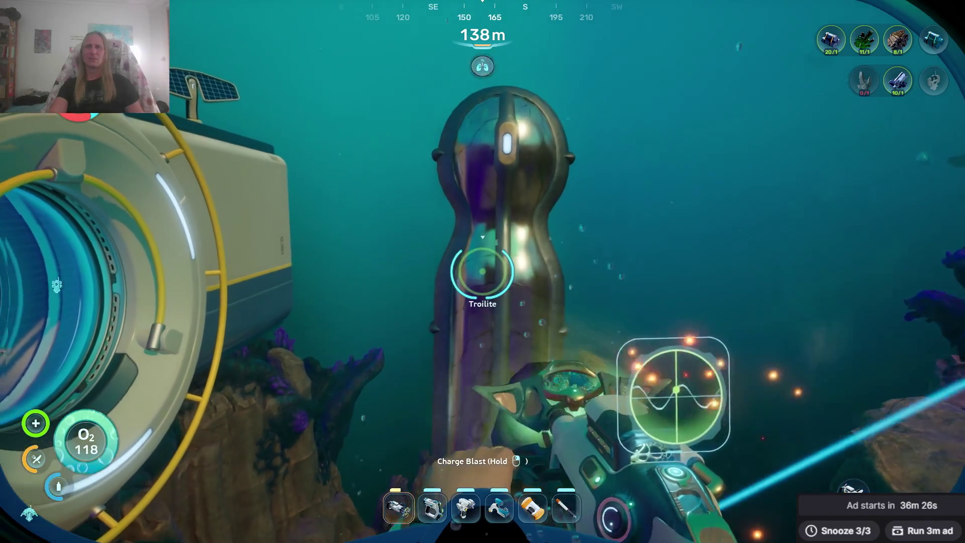
{"action": "left_click", "coordinate": [482, 272]}
{"action": "key", "text": "Tab"}
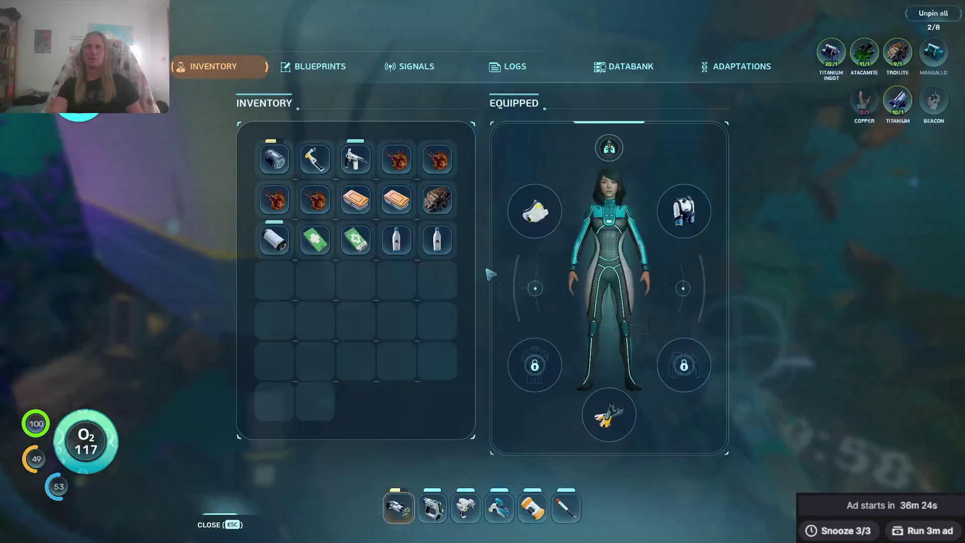
Close the inventory and bring the Seatruck back beside the solar-panelled base module.
{"action": "key", "text": "Tab"}
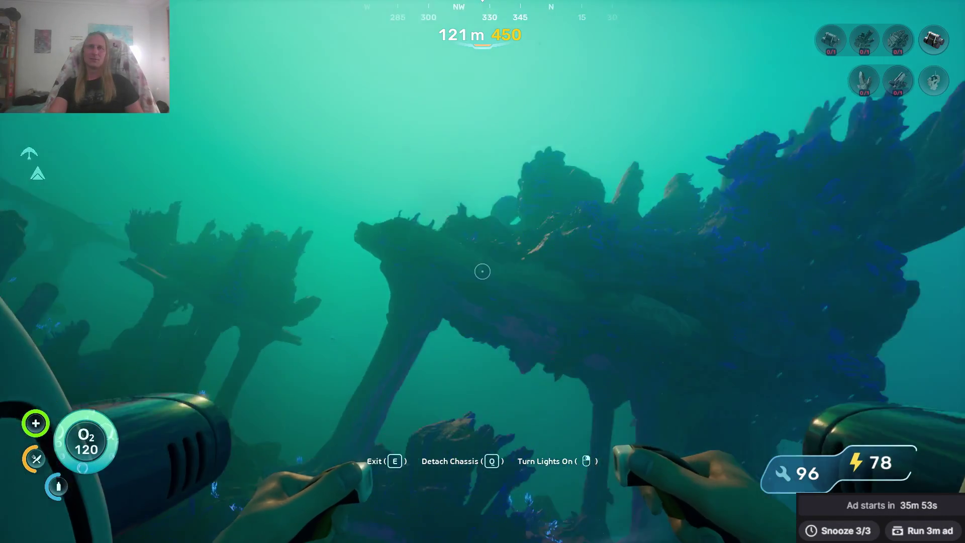
{"action": "mouse_move", "coordinate": [483, 272]}
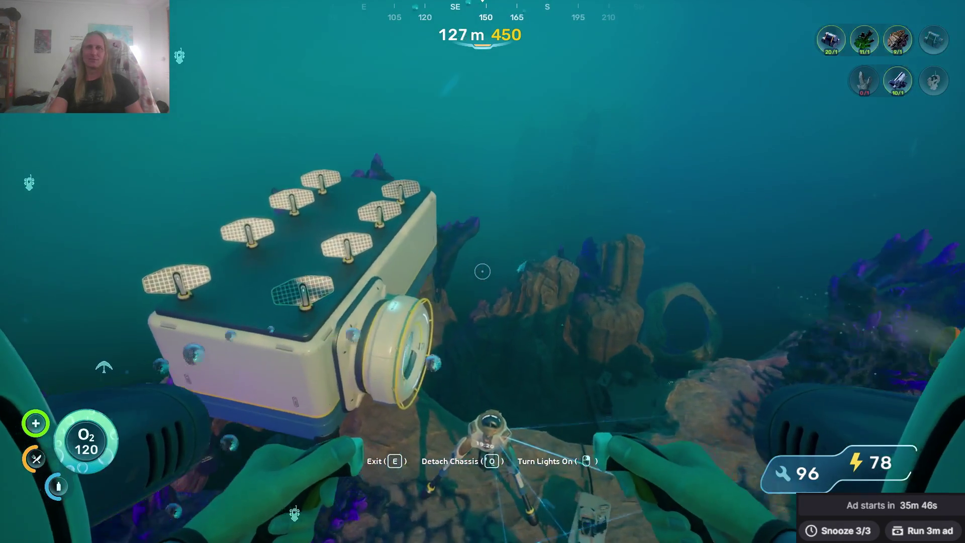
Exit the Seatruck, enter the base hatch and take four blue crystals from the storage locker.
{"action": "key", "text": "e"}
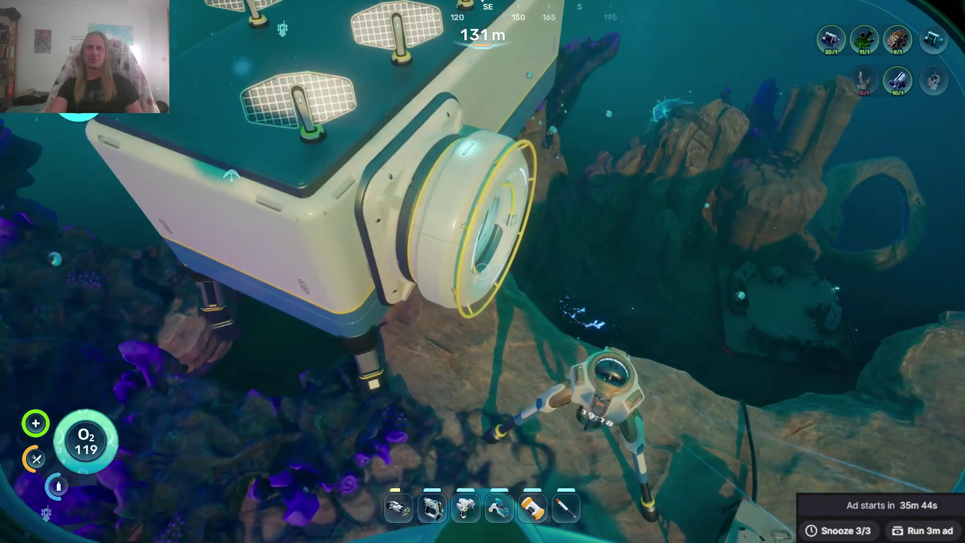
{"action": "key", "text": "w"}
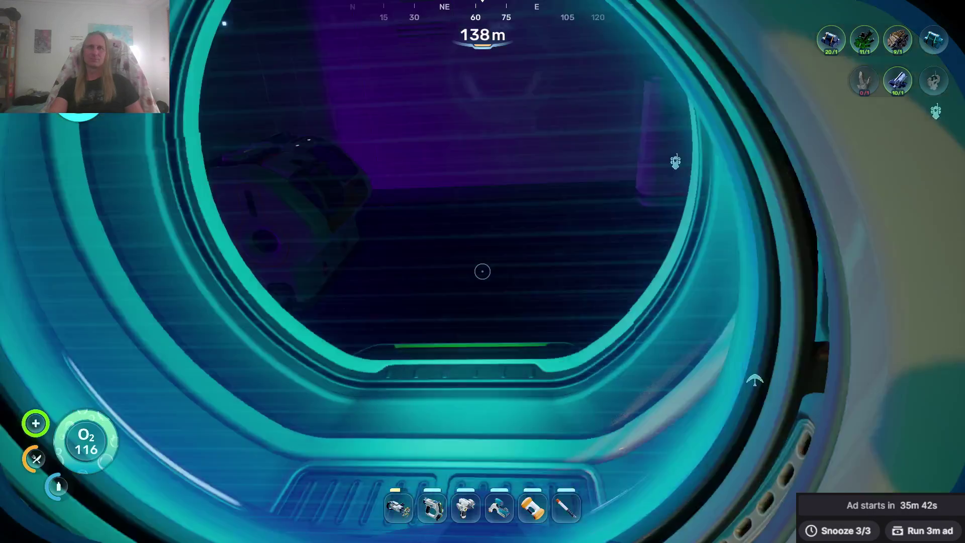
{"action": "left_click", "coordinate": [483, 271]}
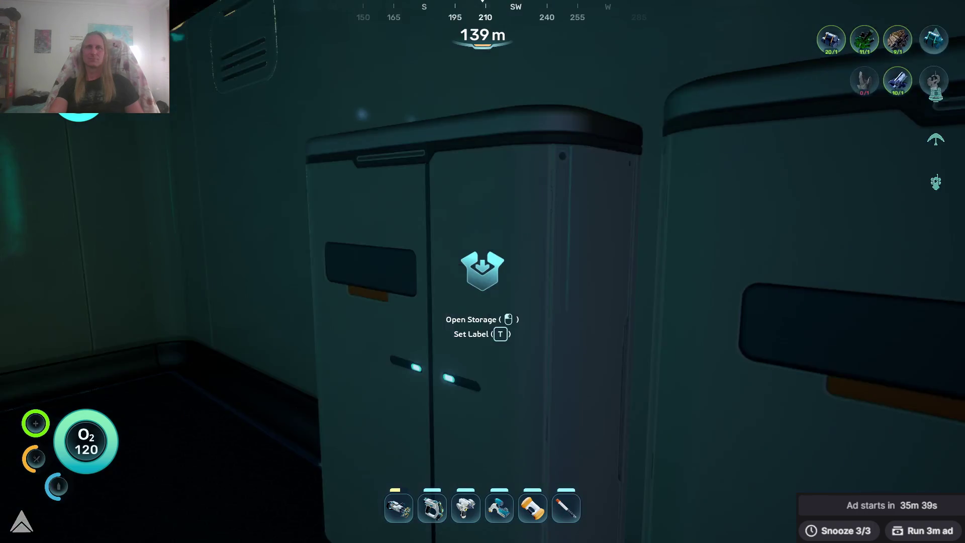
{"action": "left_click", "coordinate": [483, 272]}
{"action": "key", "text": "Escape"}
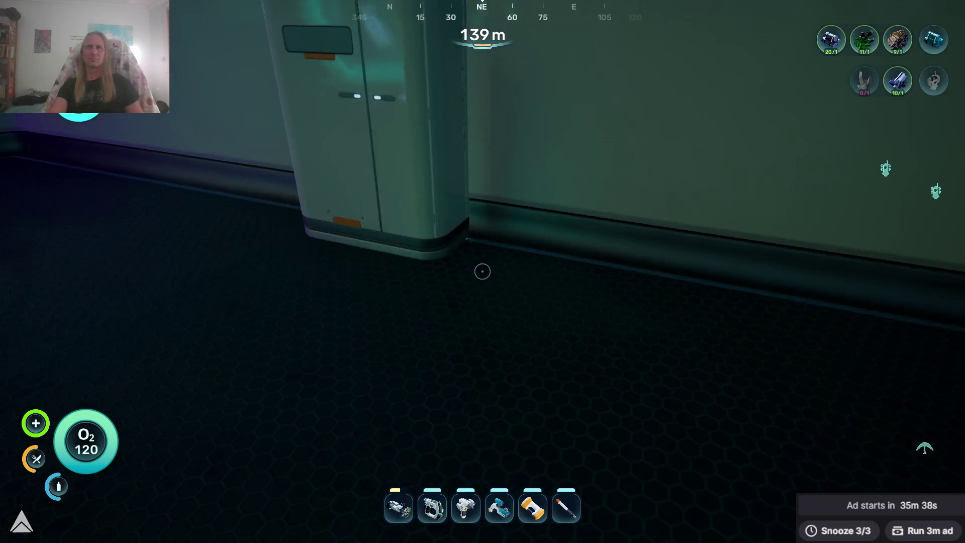
{"action": "left_click", "coordinate": [483, 271]}
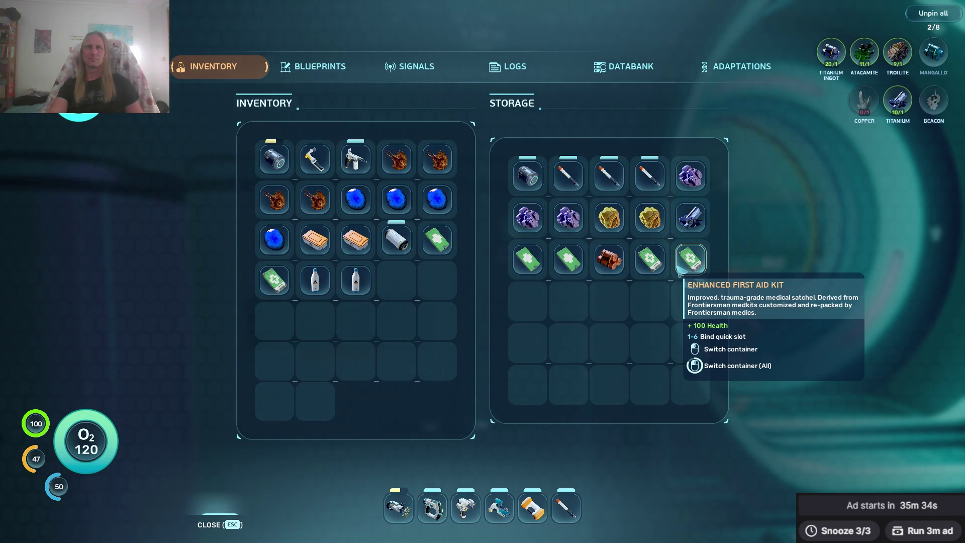
{"action": "key", "text": "Escape"}
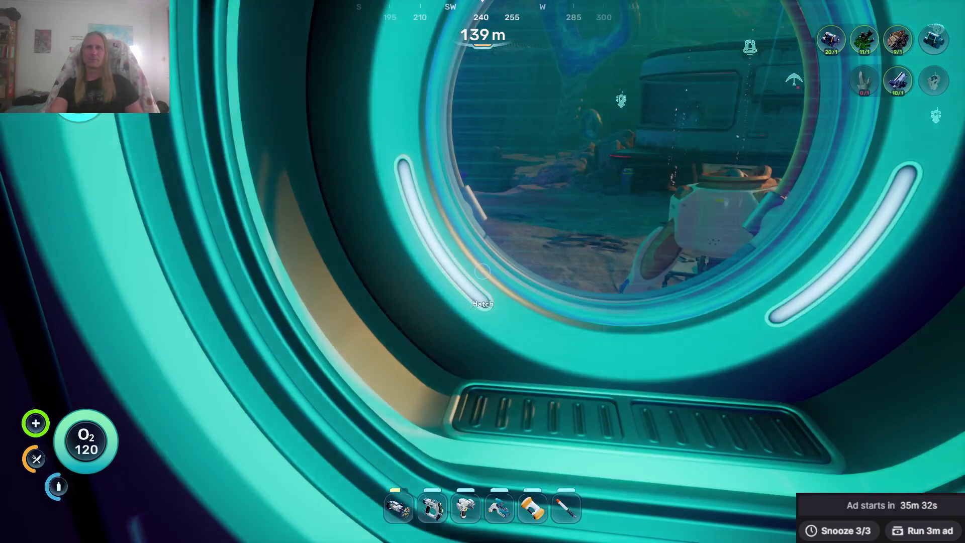
Swim back out through the hatch and board the Seatruck.
{"action": "key", "text": "Tab"}
{"action": "key", "text": "Escape"}
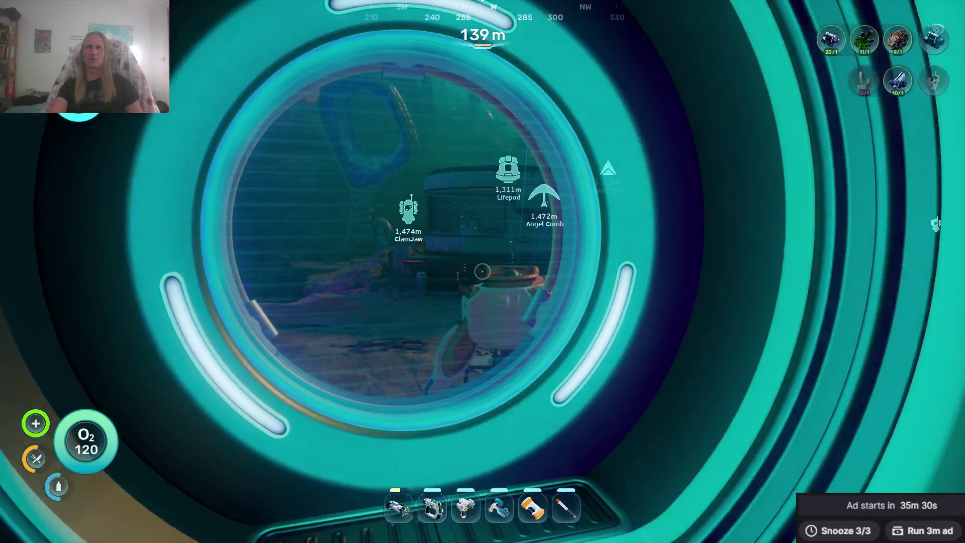
{"action": "key", "text": "w"}
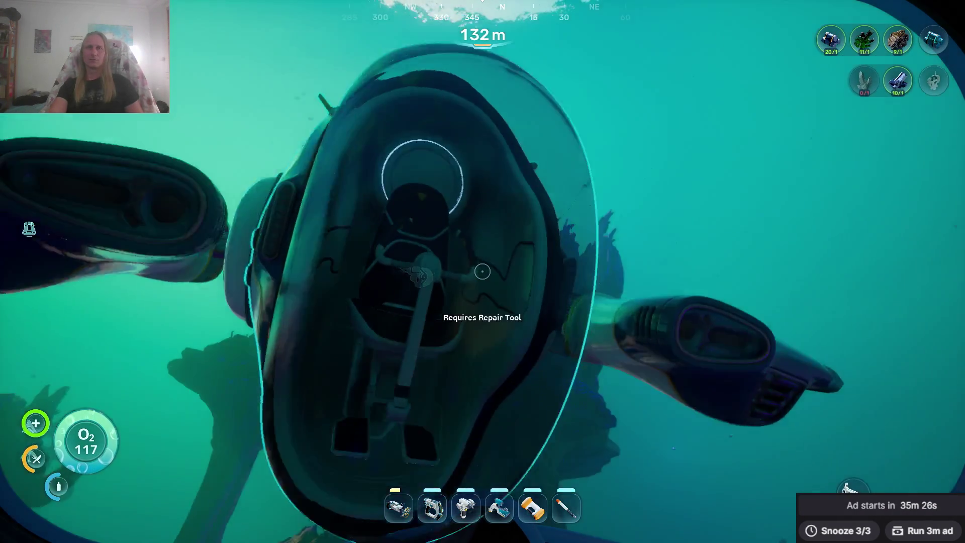
{"action": "left_click", "coordinate": [482, 271]}
Drive the Seatruck west, climbing from 116 m depth to just below the surface.
{"action": "key", "text": "w"}
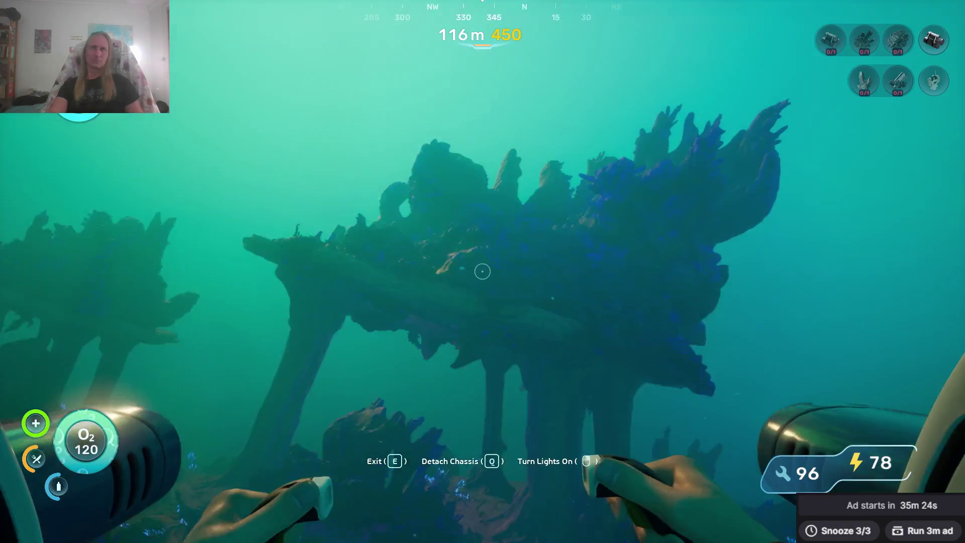
{"action": "key", "text": "w"}
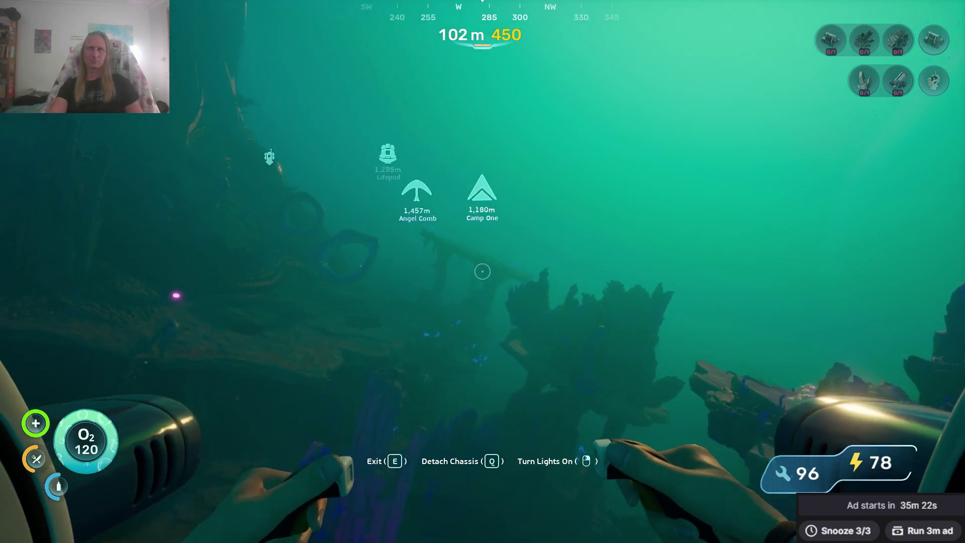
{"action": "key", "text": "w"}
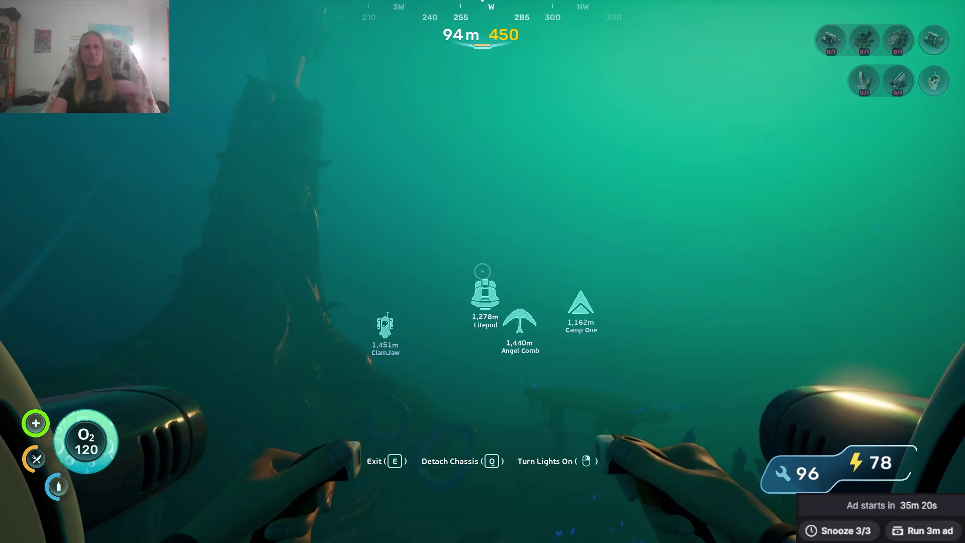
{"action": "key", "text": "w"}
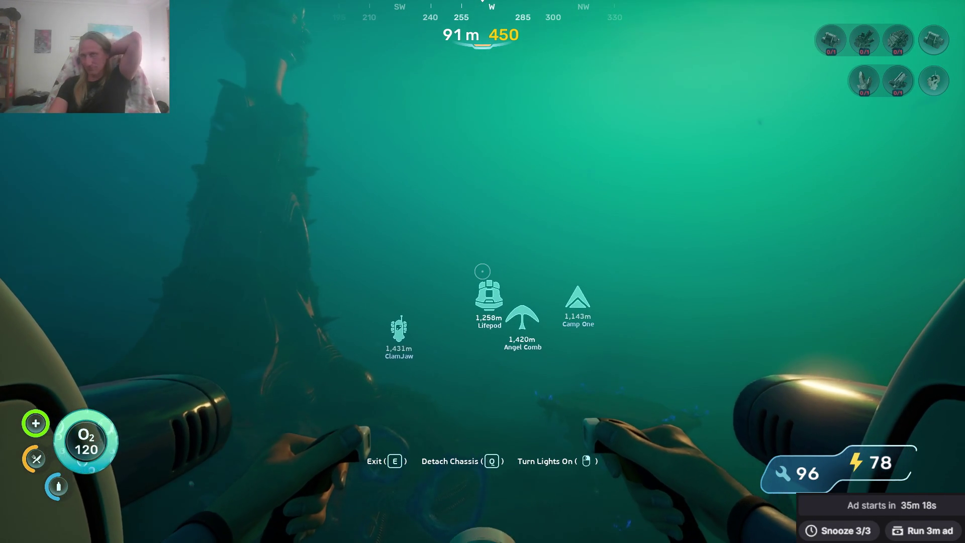
{"action": "key", "text": "w"}
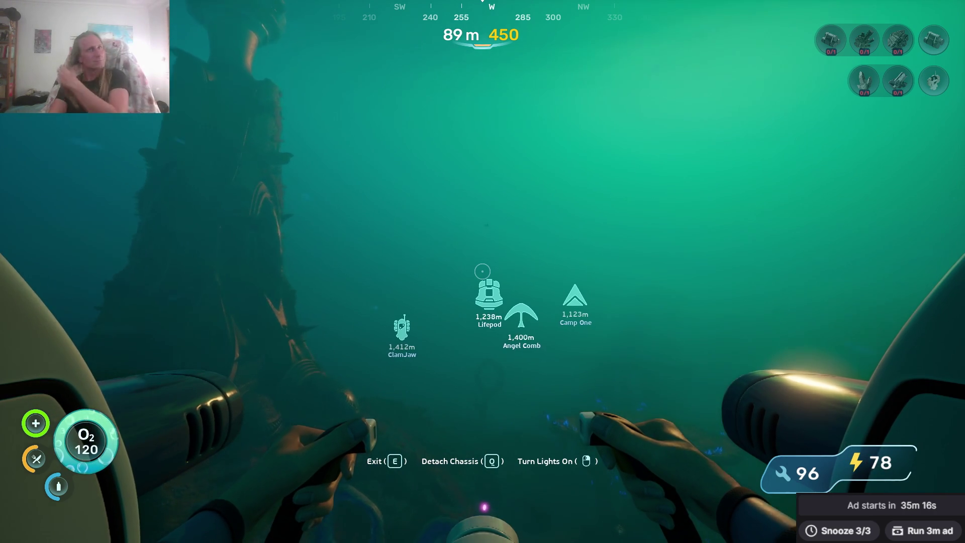
{"action": "key", "text": "w"}
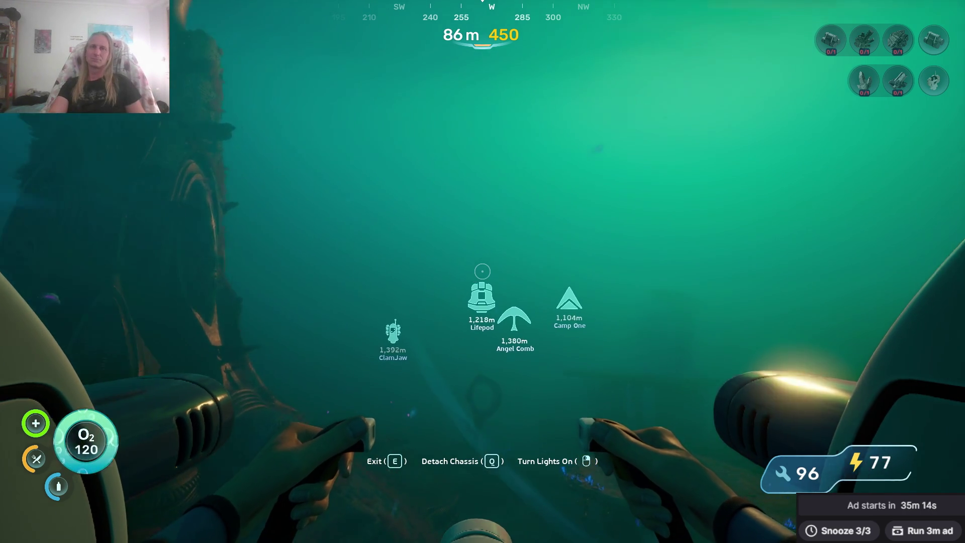
{"action": "key", "text": "w"}
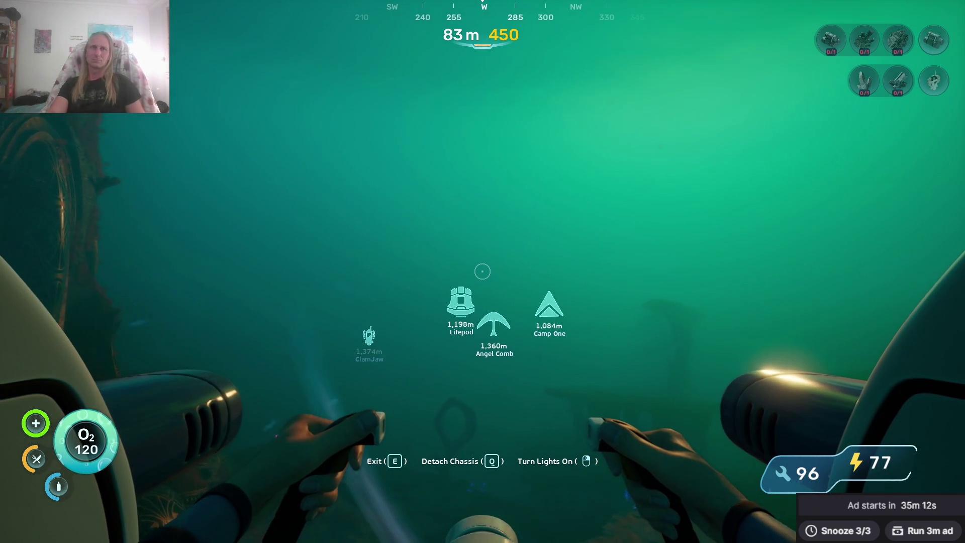
{"action": "key", "text": "w"}
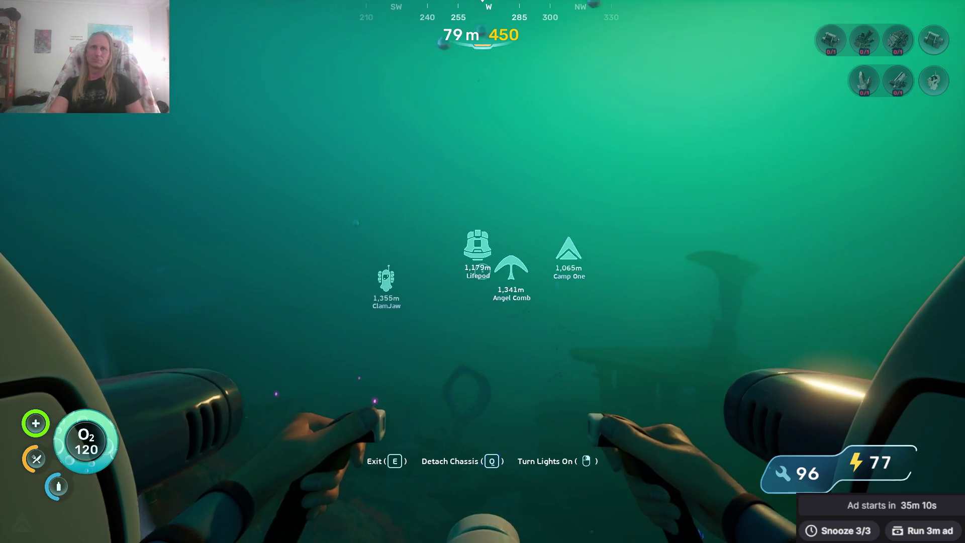
{"action": "key", "text": "w"}
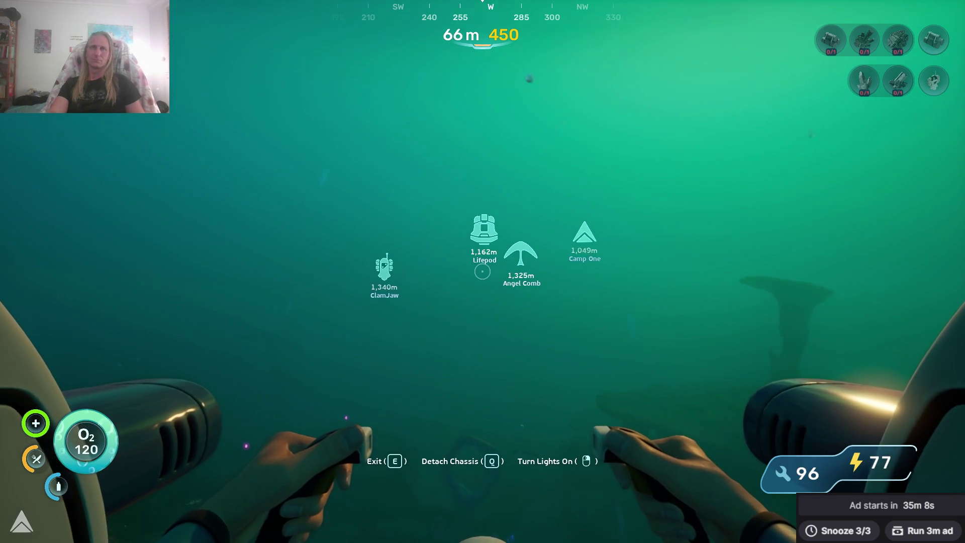
{"action": "key", "text": "w"}
{"action": "key", "text": "w"}
{"action": "key", "text": "w"}
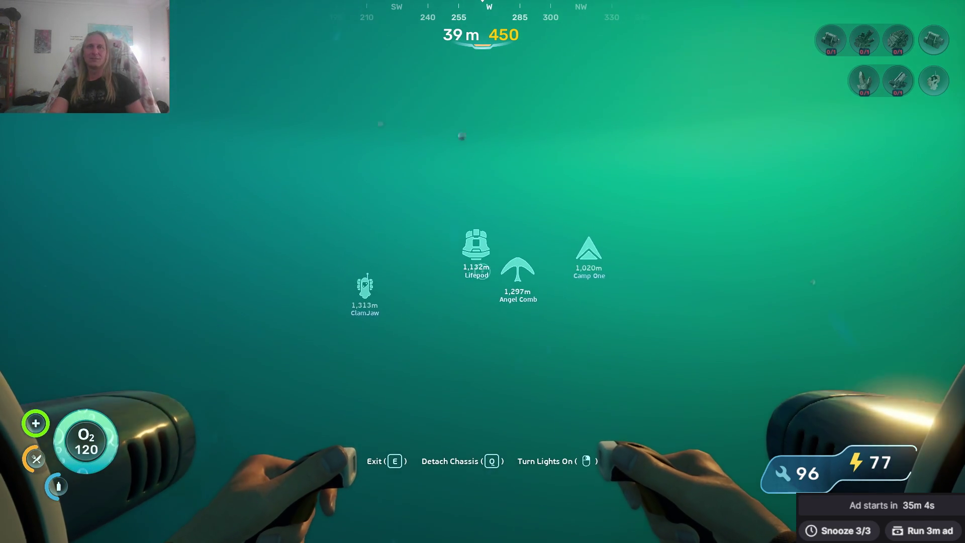
{"action": "key", "text": "w"}
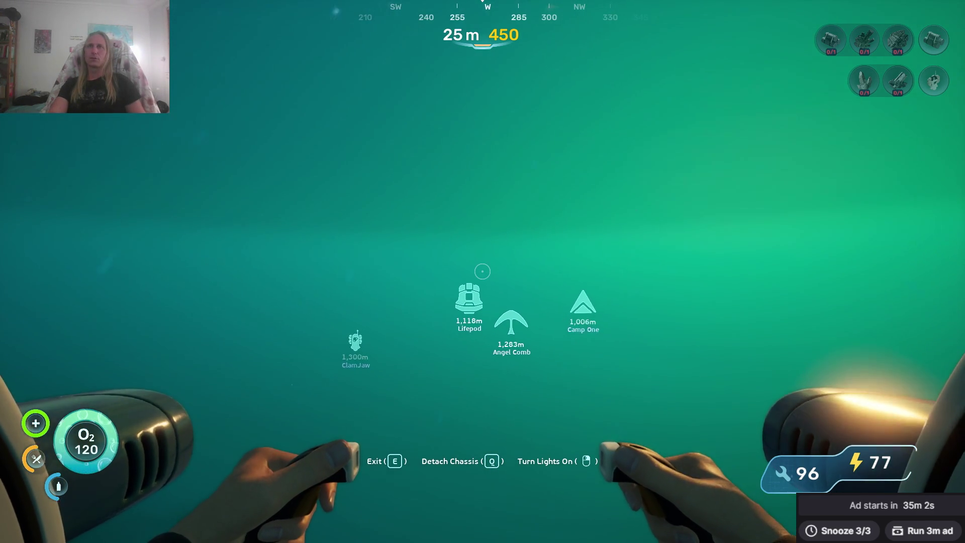
{"action": "key", "text": "w"}
{"action": "key", "text": "w"}
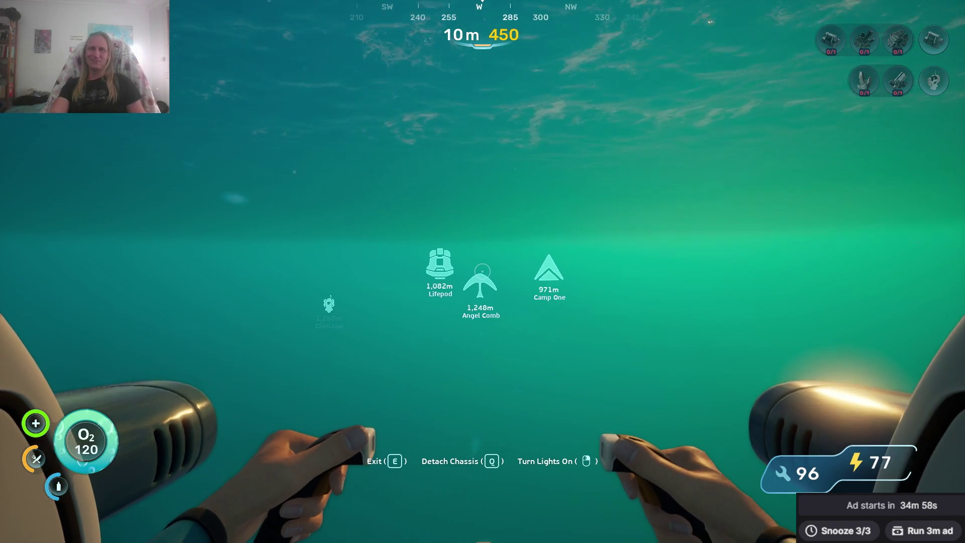
{"action": "key", "text": "w"}
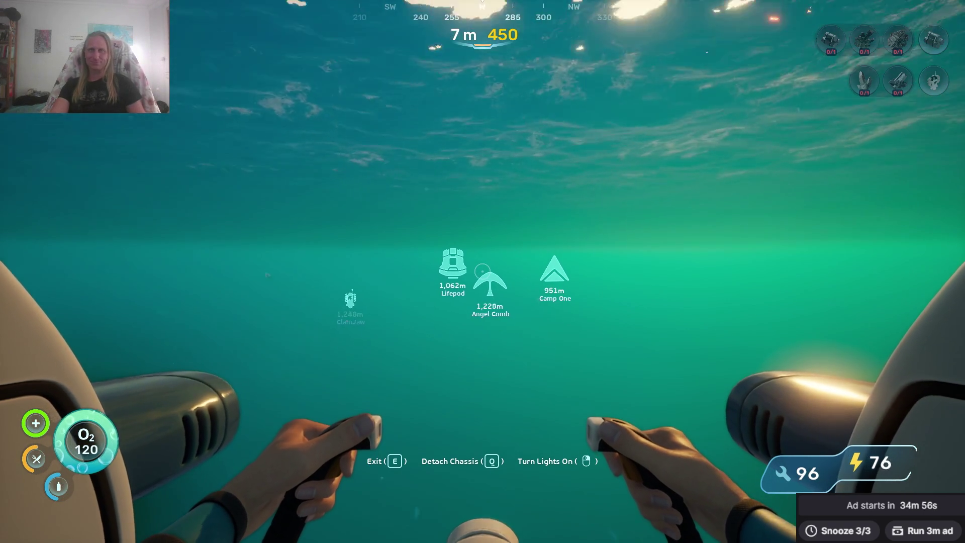
{"action": "key", "text": "w"}
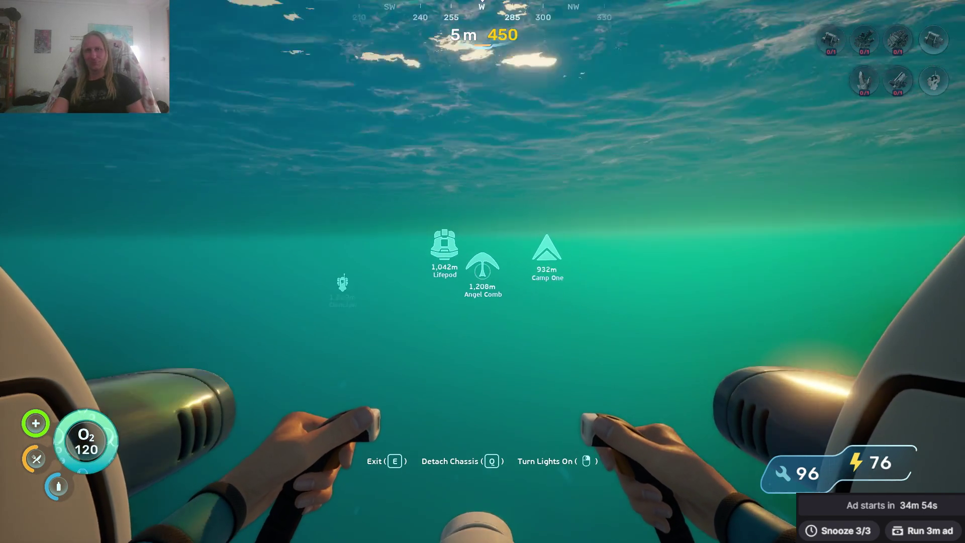
{"action": "key", "text": "w"}
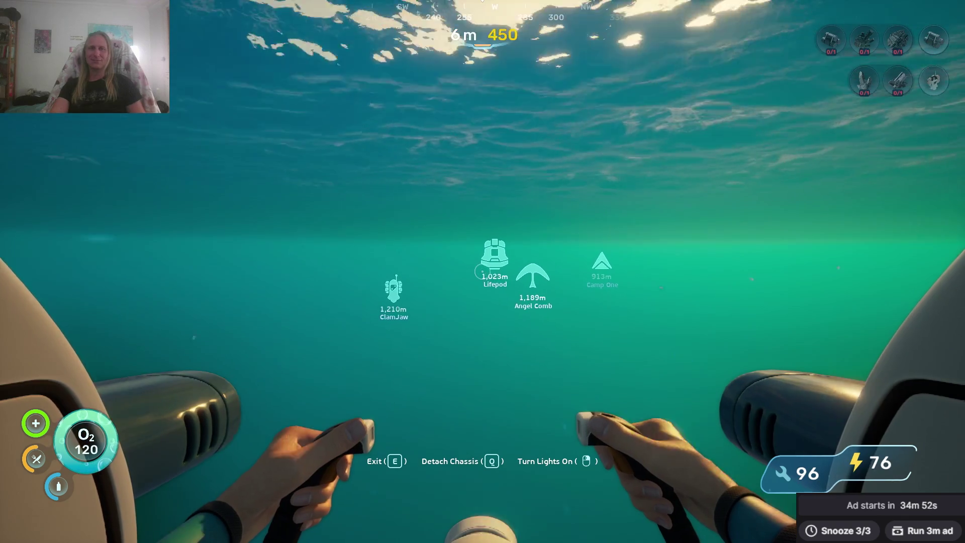
{"action": "key", "text": "w"}
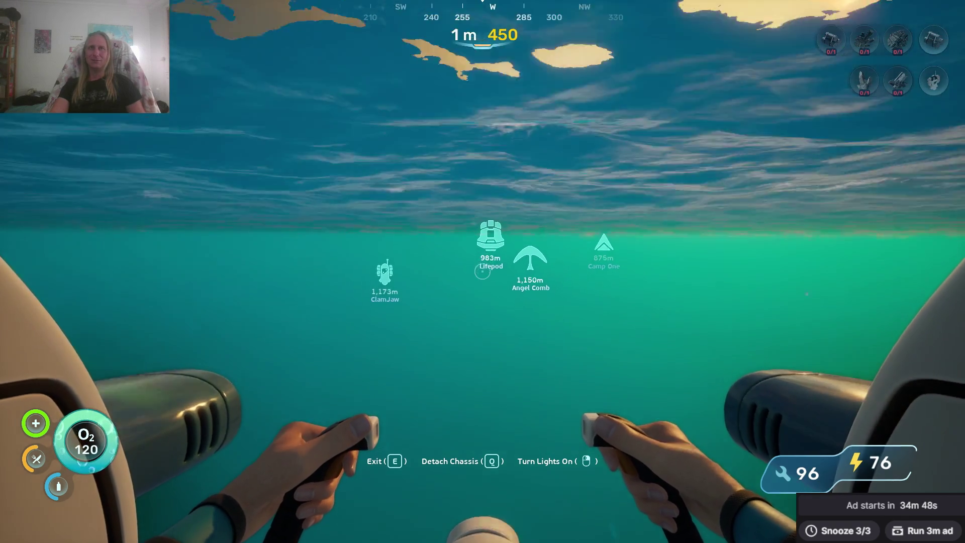
{"action": "key", "text": "w"}
{"action": "key", "text": "w"}
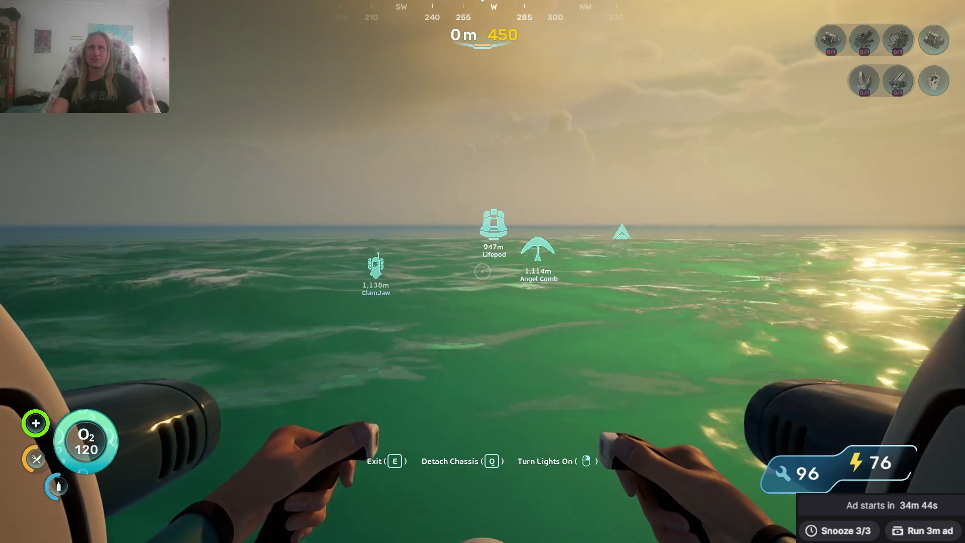
Cruise west at about 5 m depth, closing on the Lifepod from 947 m to about 304 m.
{"action": "key", "text": "w"}
{"action": "key", "text": "w"}
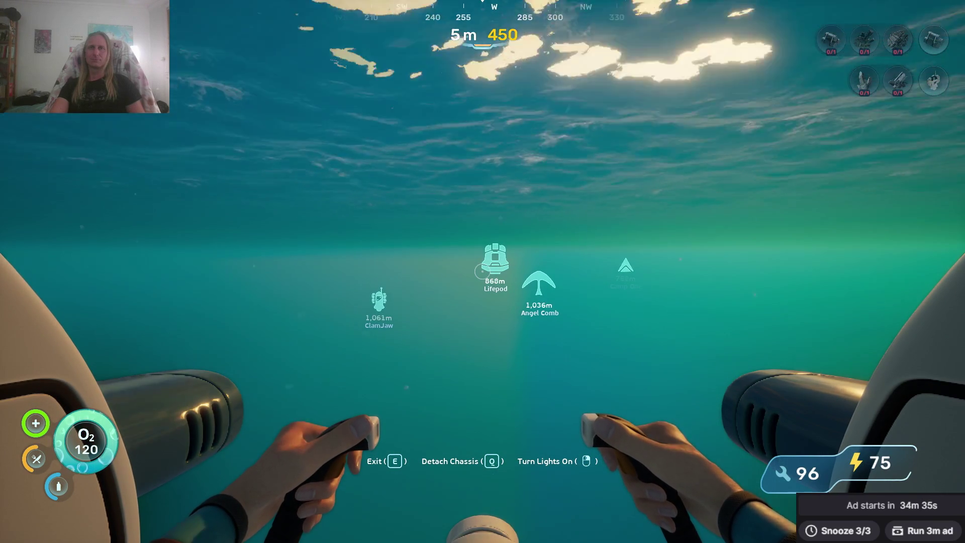
{"action": "key", "text": "w"}
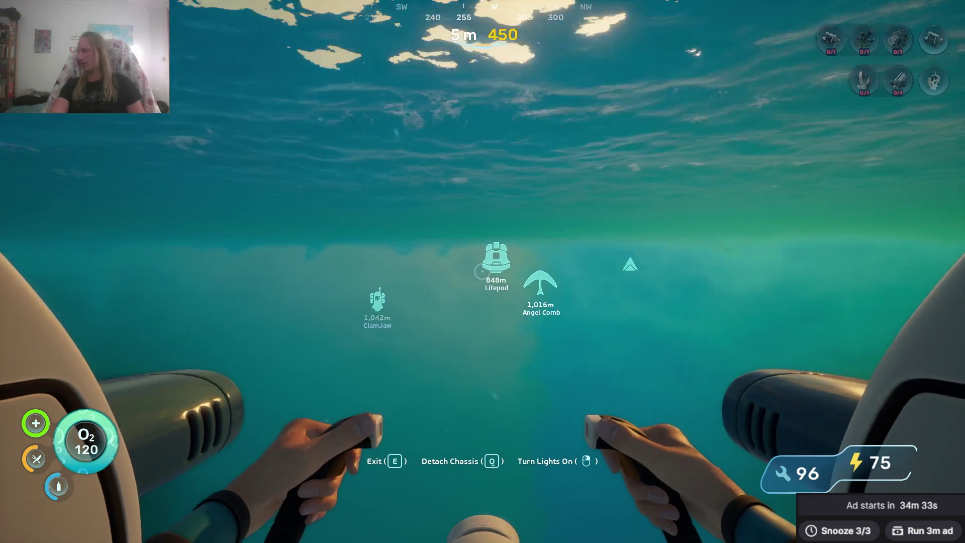
{"action": "key", "text": "w"}
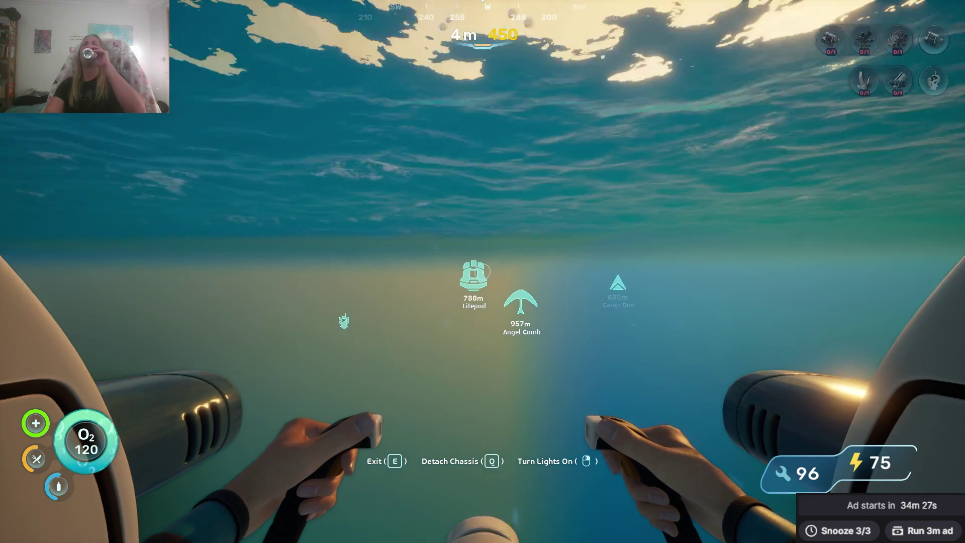
{"action": "key", "text": "w"}
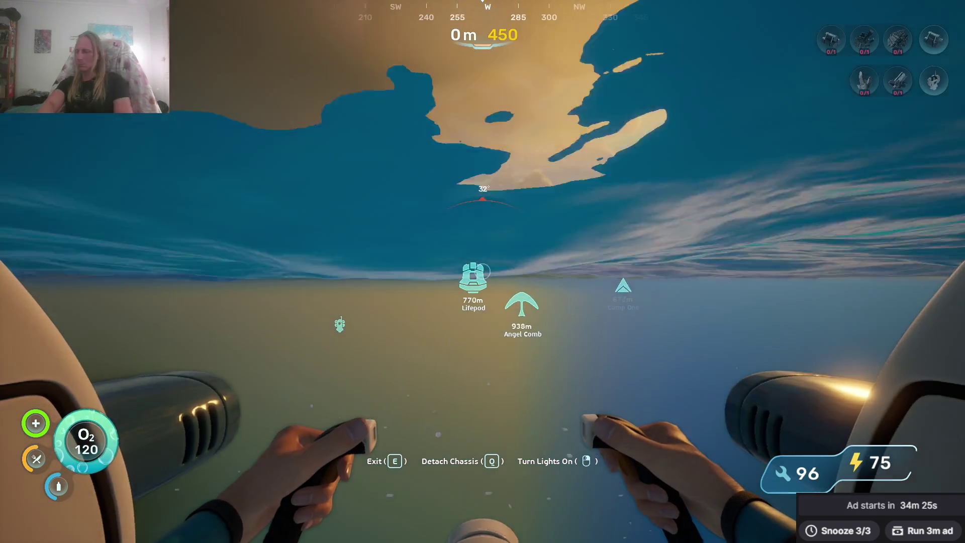
{"action": "key", "text": "w"}
{"action": "key", "text": "w"}
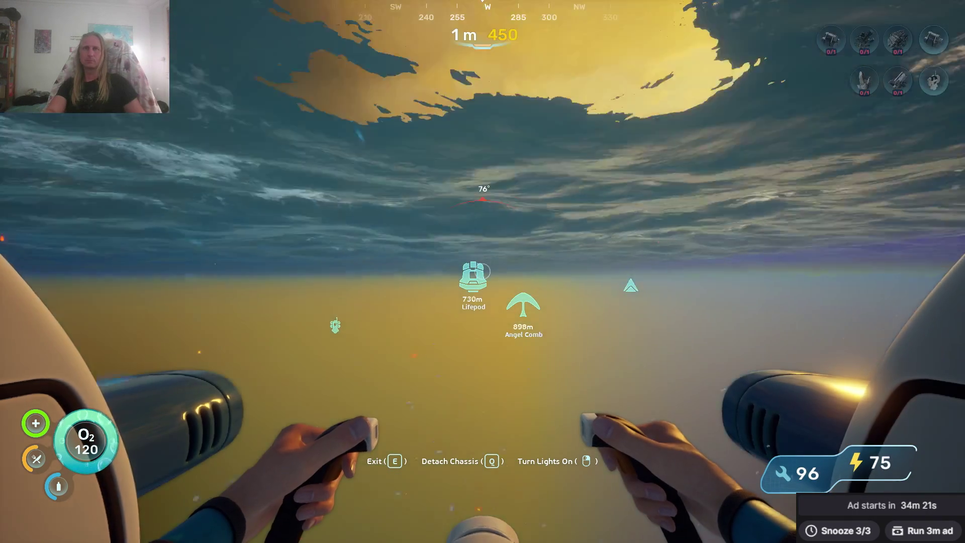
{"action": "key", "text": "w"}
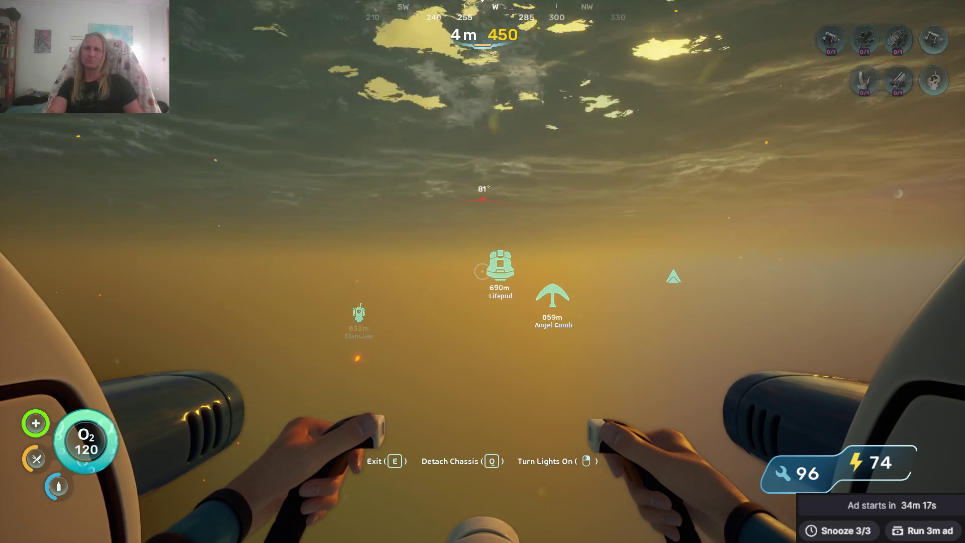
{"action": "key", "text": "w"}
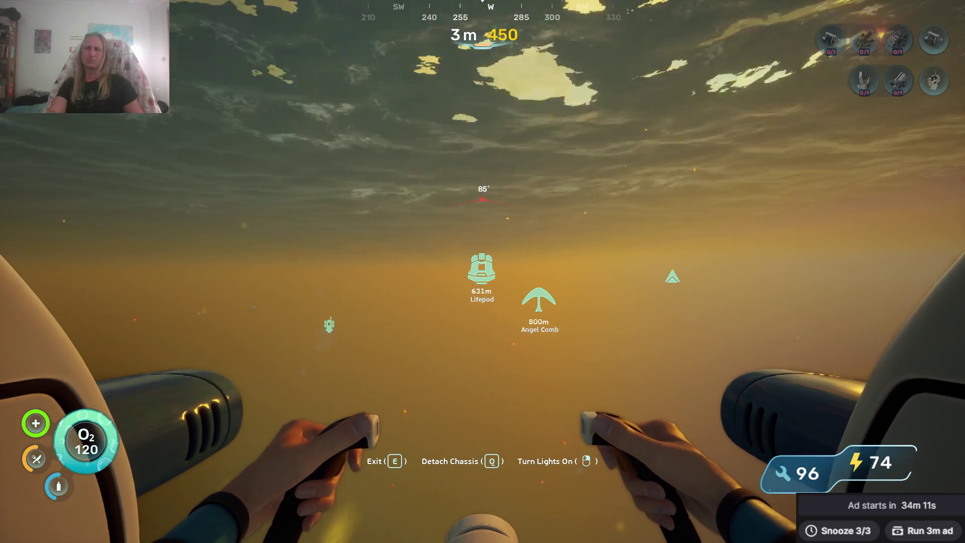
{"action": "key", "text": "w"}
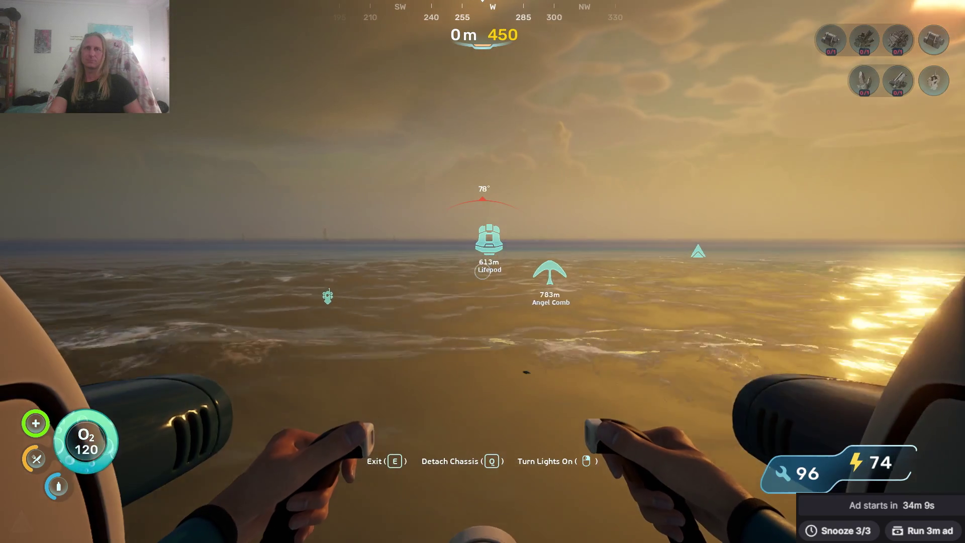
{"action": "key", "text": "w"}
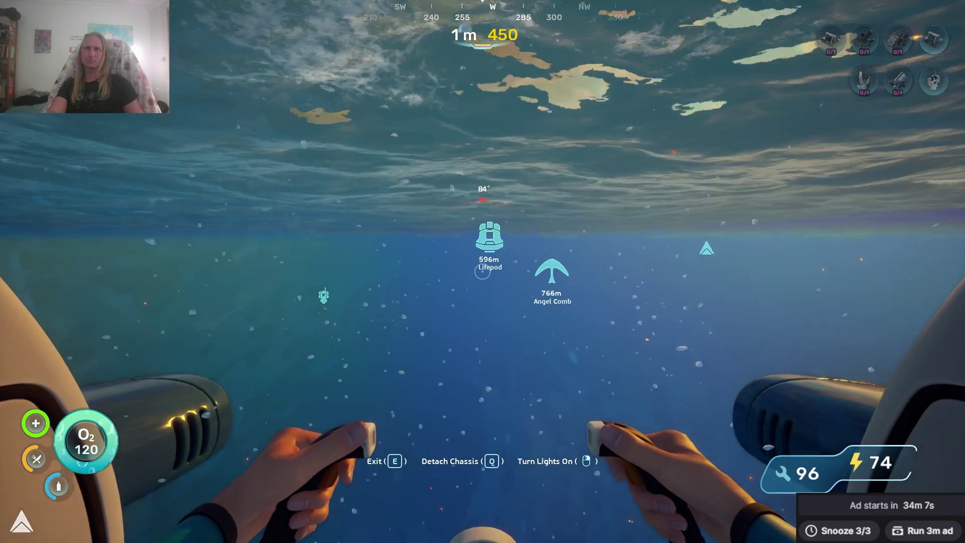
{"action": "key", "text": "w"}
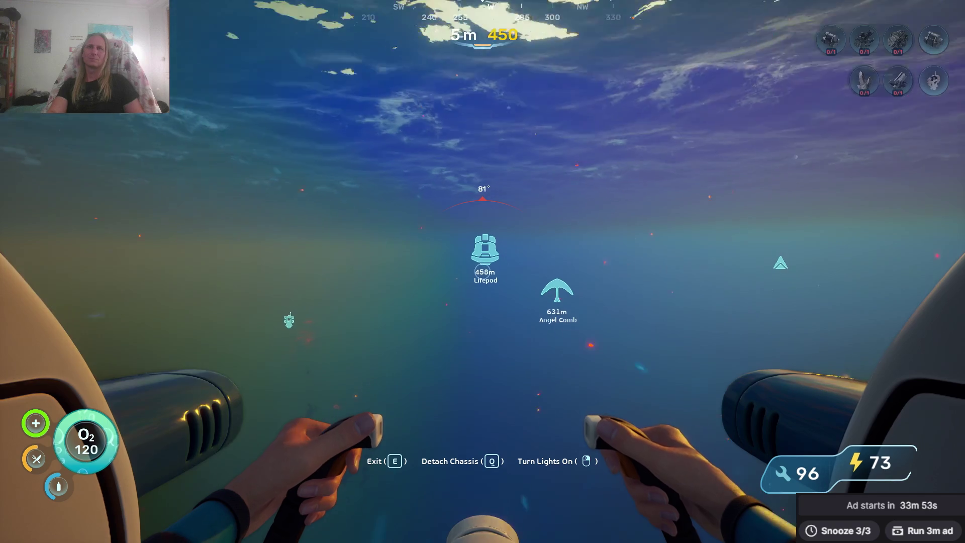
{"action": "key", "text": "w"}
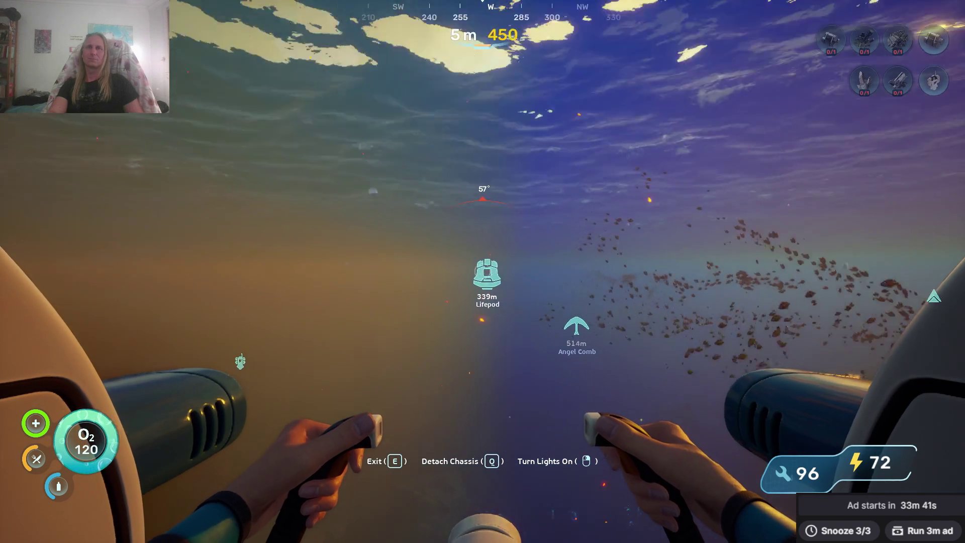
{"action": "key", "text": "w"}
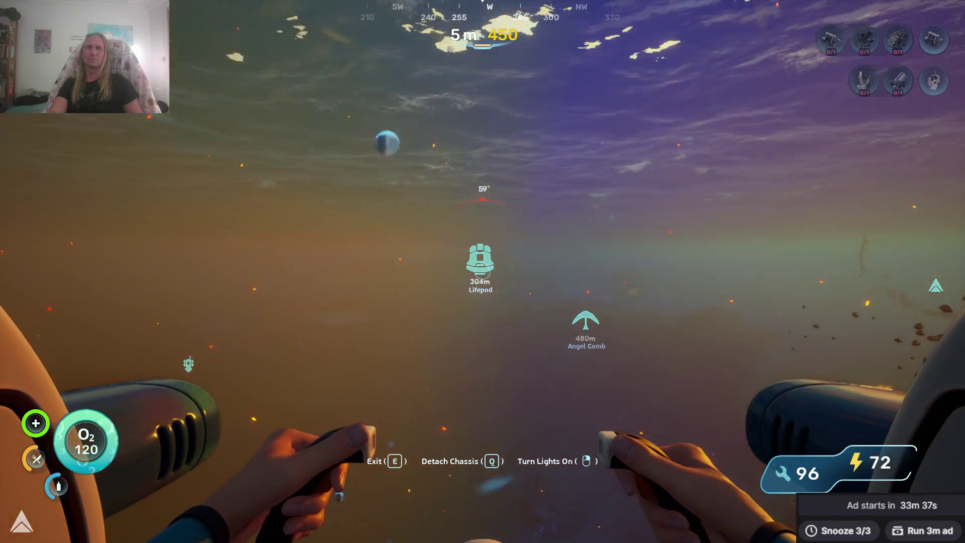
{"action": "key", "text": "w"}
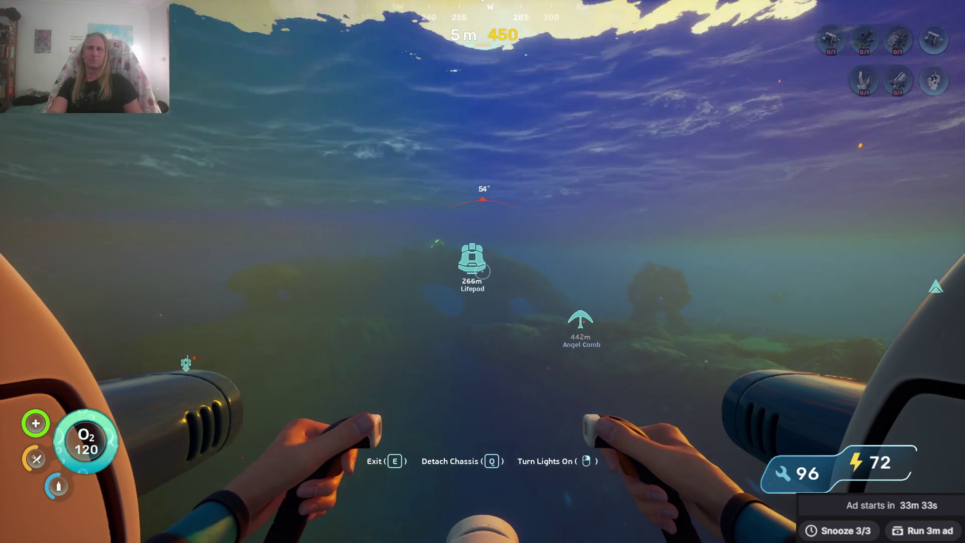
Pilot the Seamoth through the rock arch toward the Lifepod marker.
{"action": "key", "text": "w"}
{"action": "key", "text": "w"}
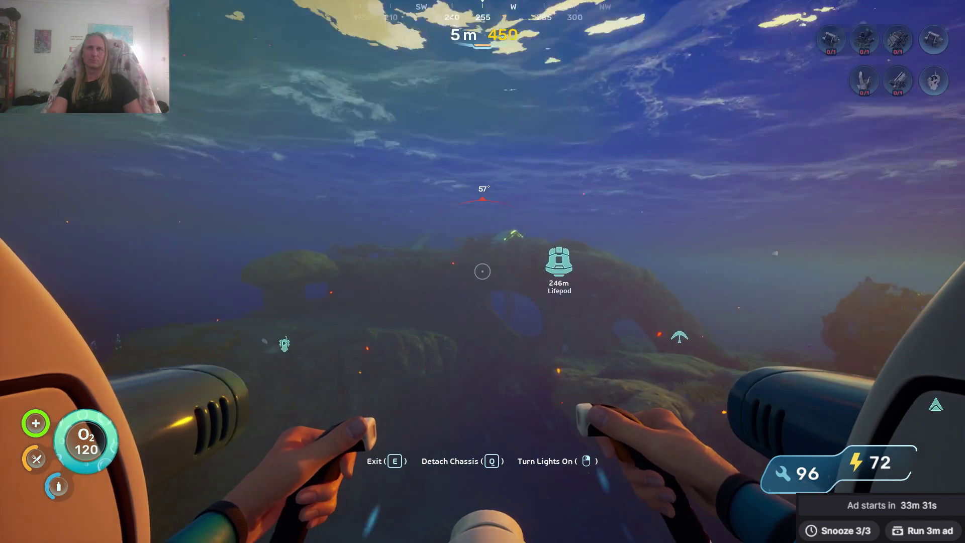
{"action": "key", "text": "w"}
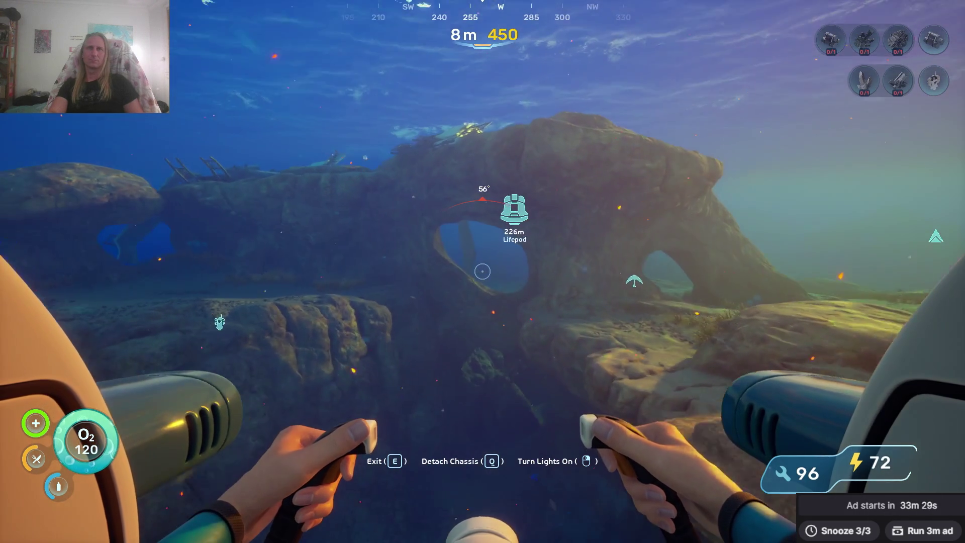
{"action": "key", "text": "w"}
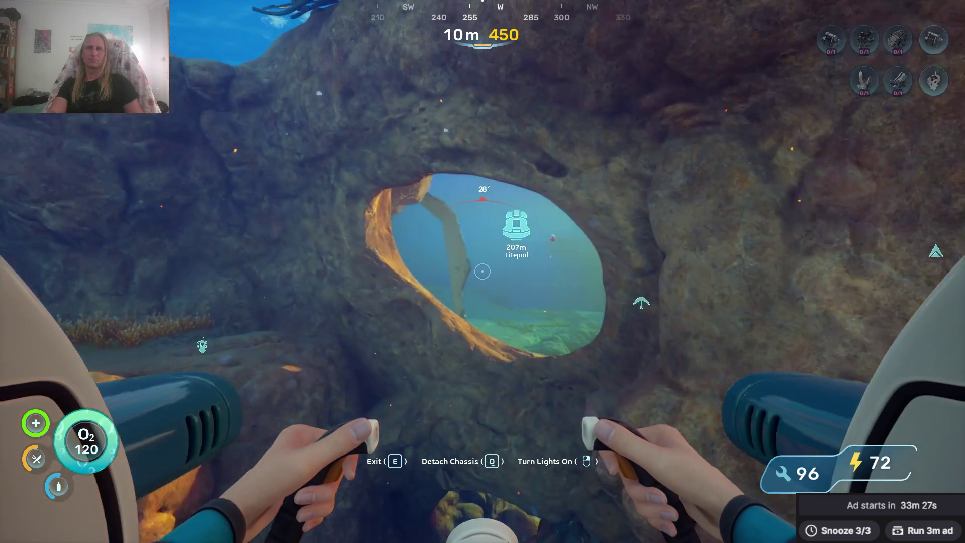
{"action": "key", "text": "w"}
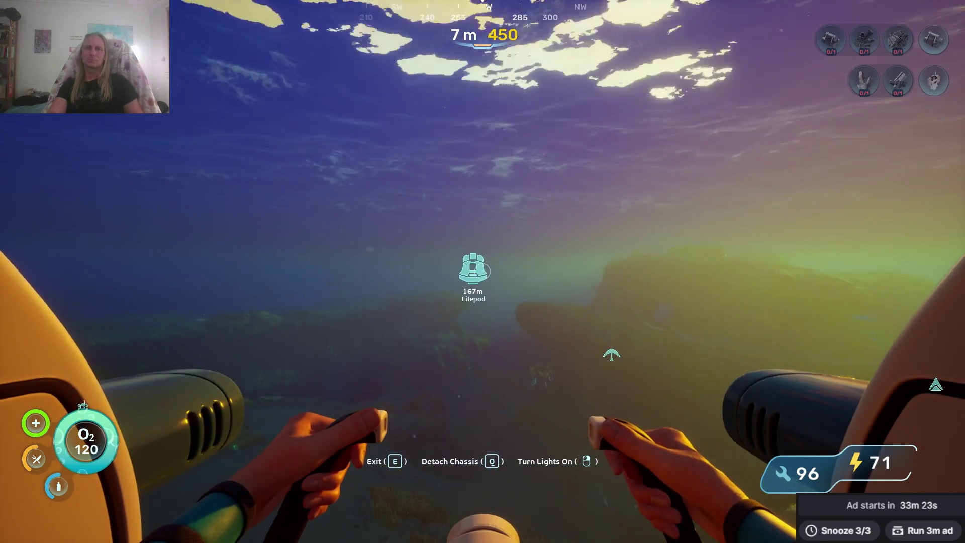
{"action": "key", "text": "w"}
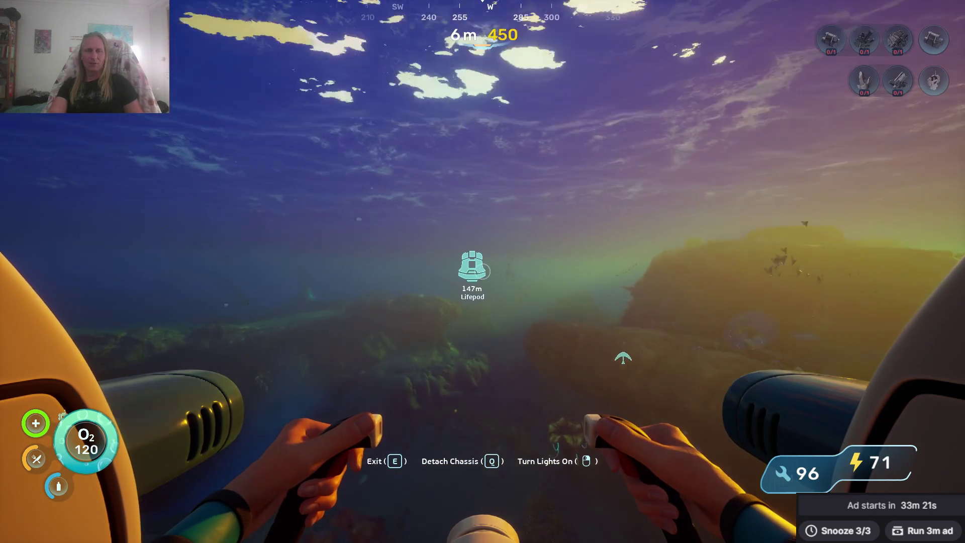
{"action": "key", "text": "w"}
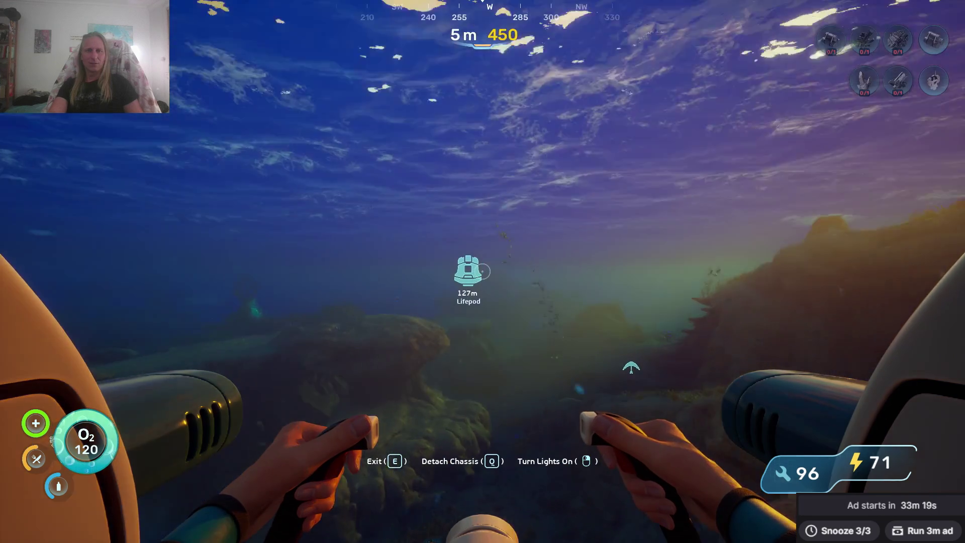
{"action": "key", "text": "w"}
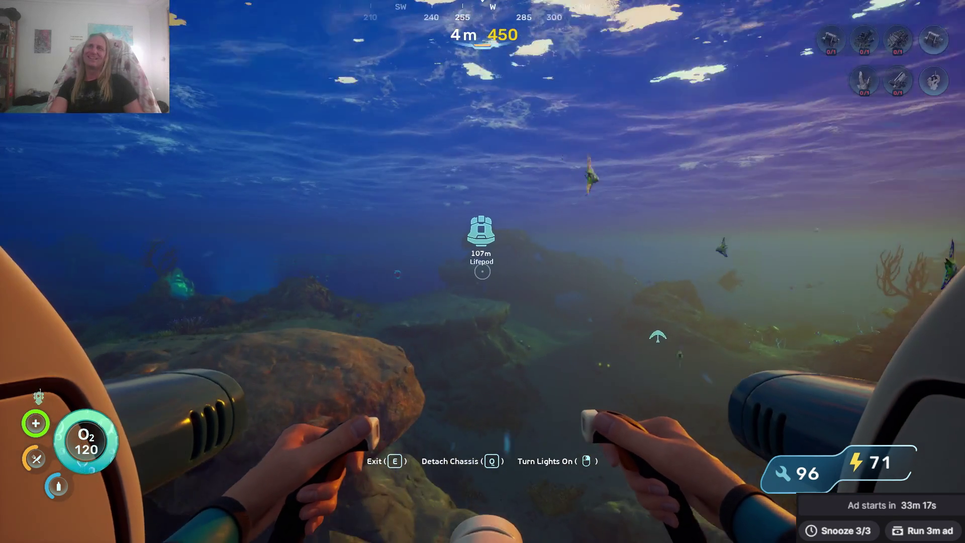
{"action": "key", "text": "w"}
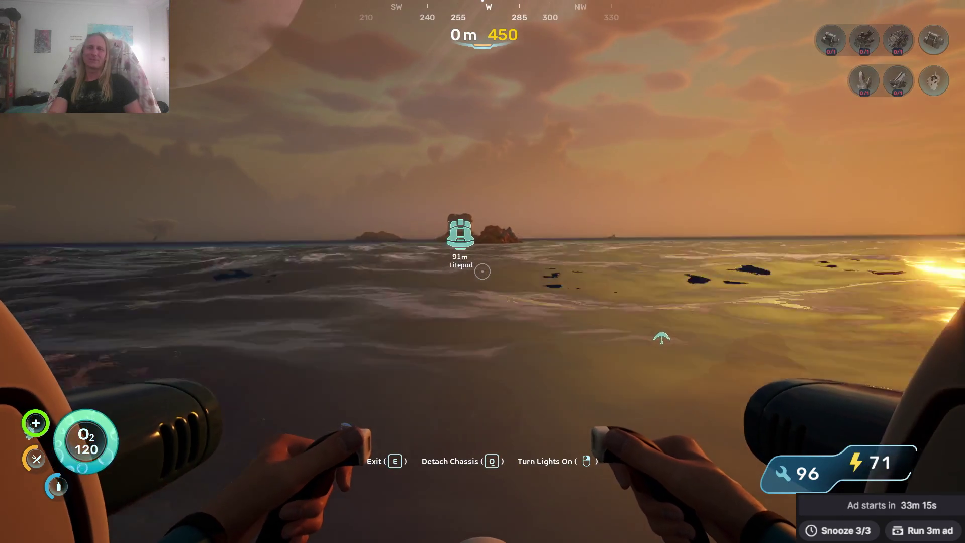
Steer the Seamoth down to the seabed base and its docking ring.
{"action": "key", "text": "w"}
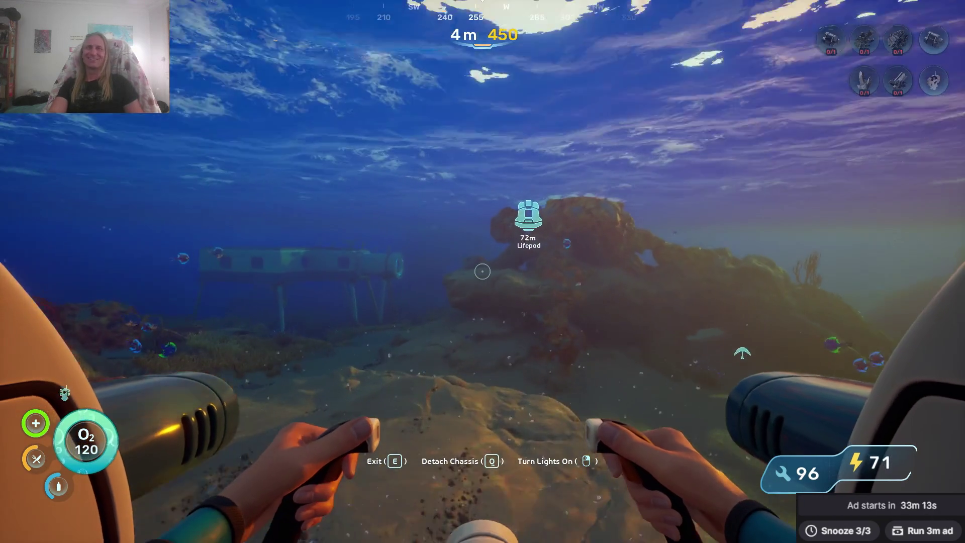
{"action": "key", "text": "w"}
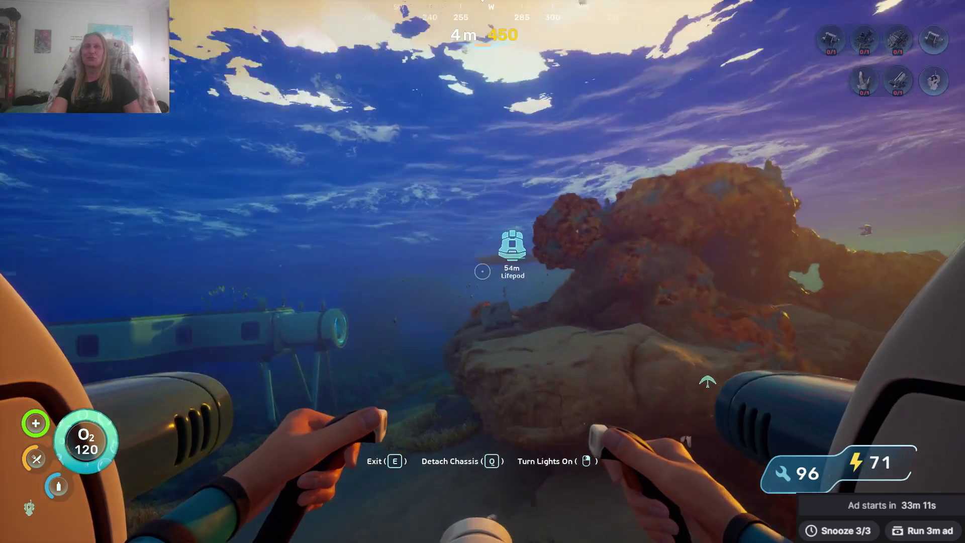
{"action": "key", "text": "w"}
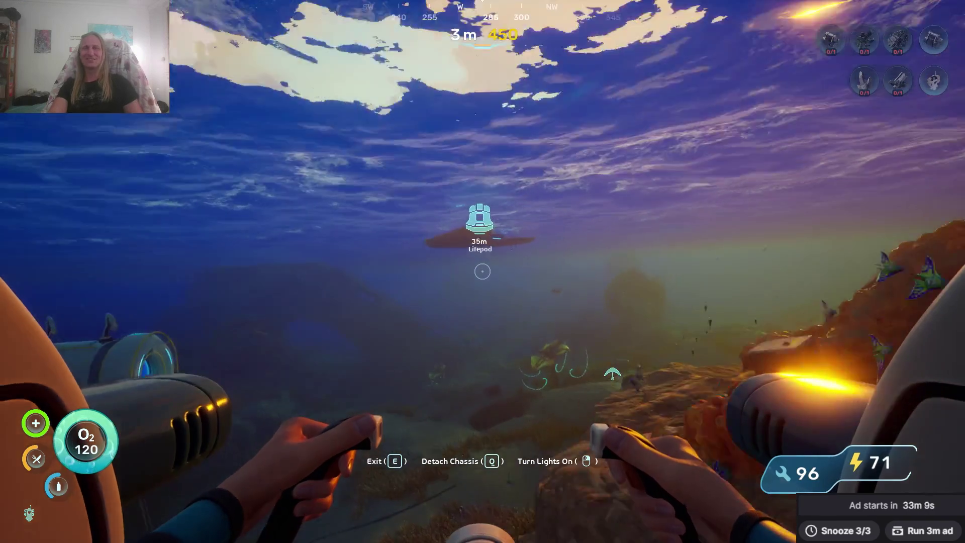
{"action": "key", "text": "w"}
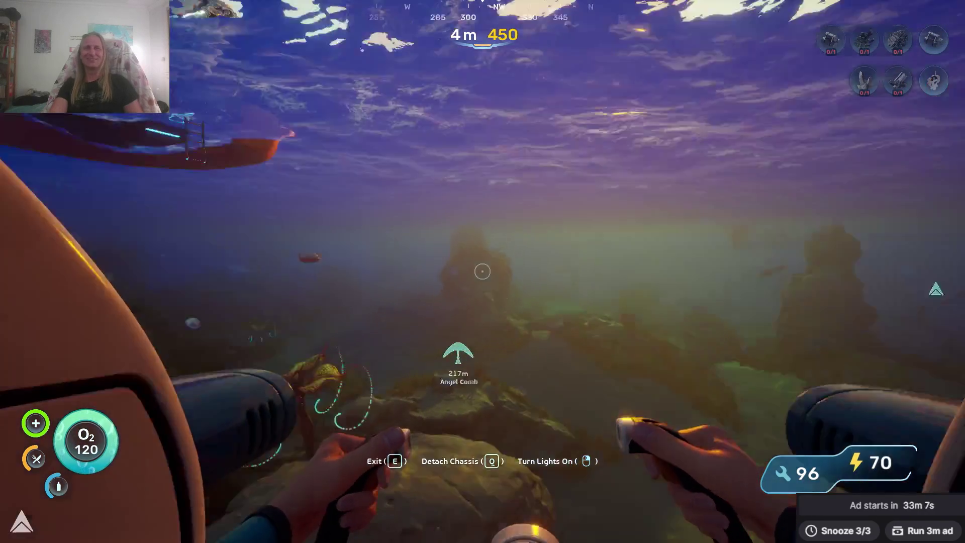
{"action": "key", "text": "w"}
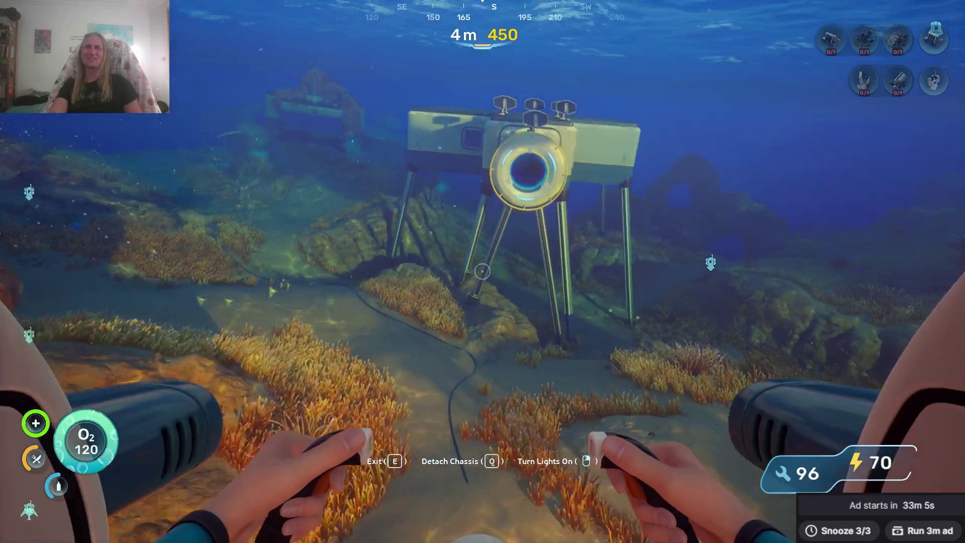
{"action": "key", "text": "w"}
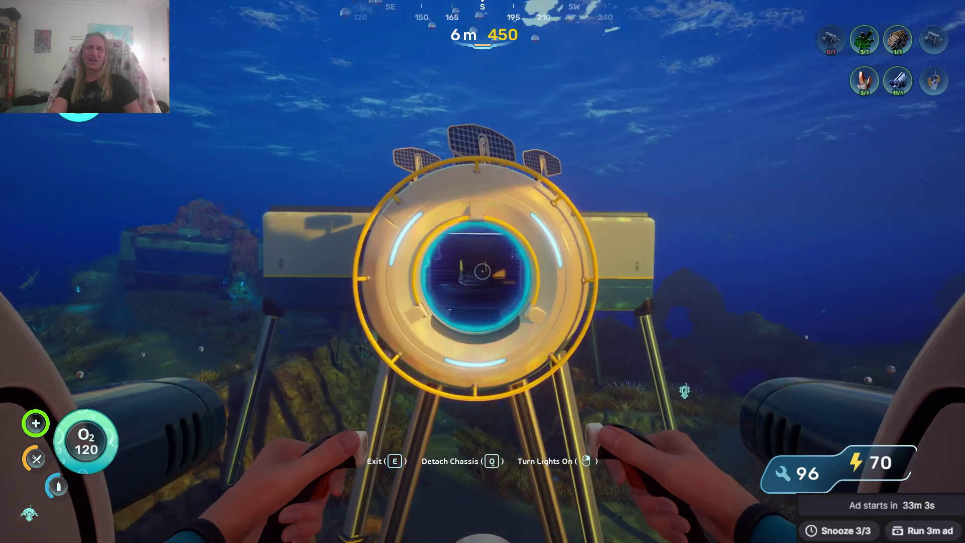
{"action": "key", "text": "w"}
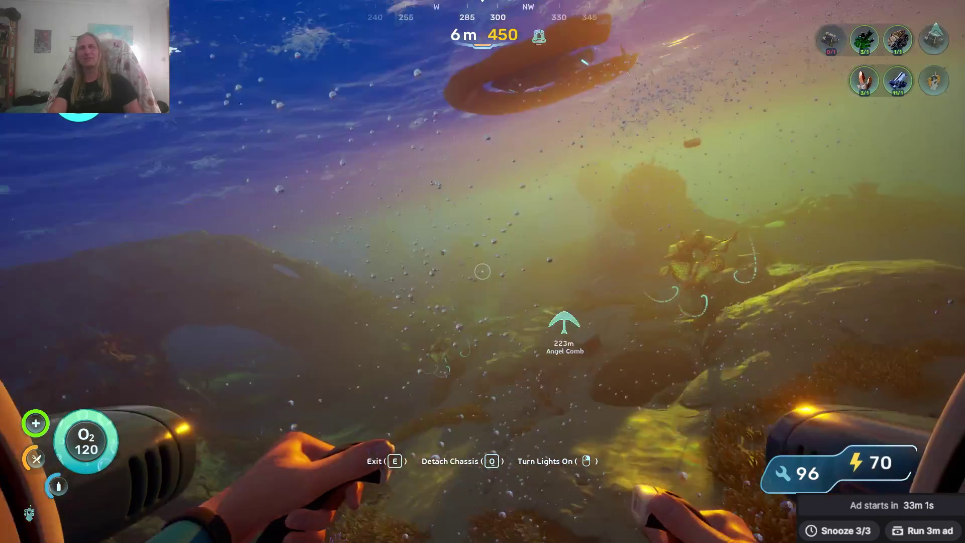
{"action": "key", "text": "w"}
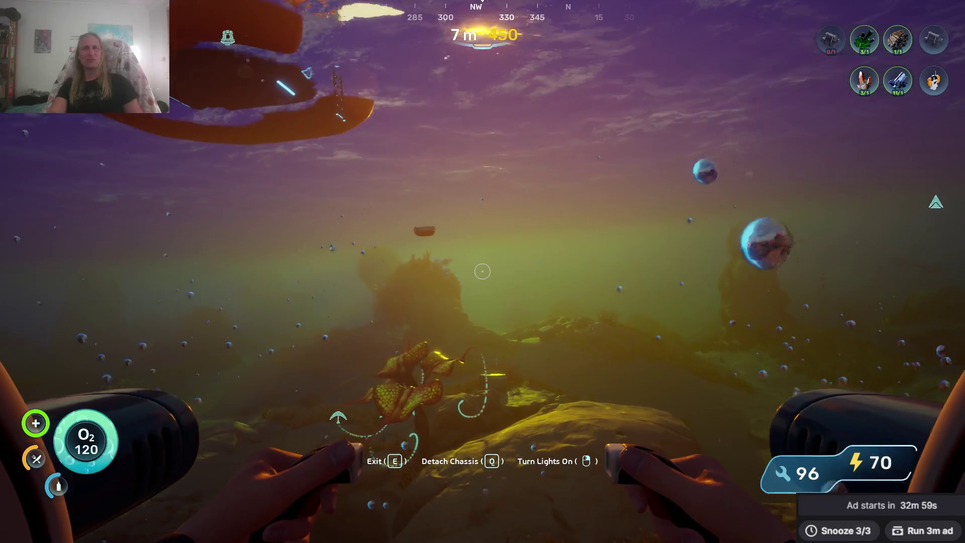
Exit the Seamoth and swim beside the base with the seaglide from hotbar slot 4.
{"action": "key", "text": "e"}
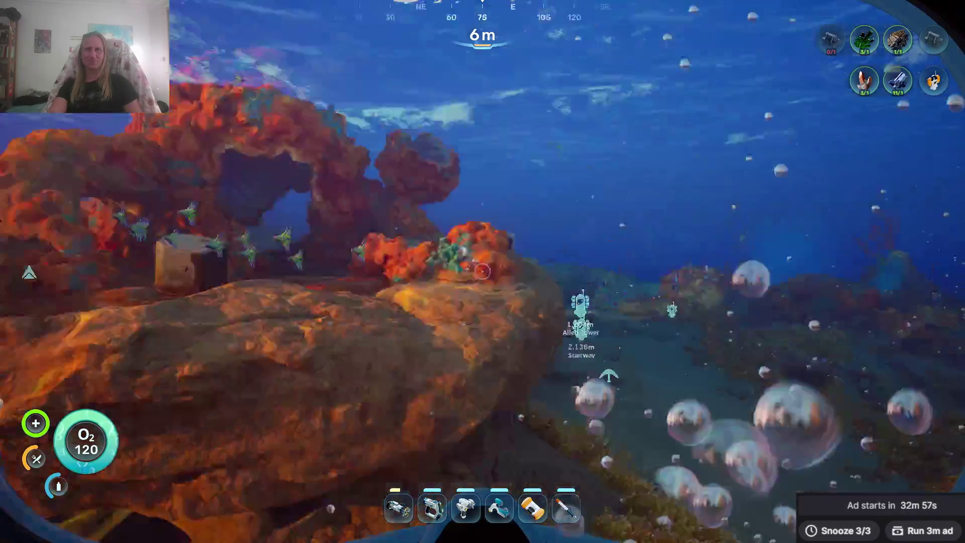
{"action": "key", "text": "w"}
{"action": "key", "text": "4"}
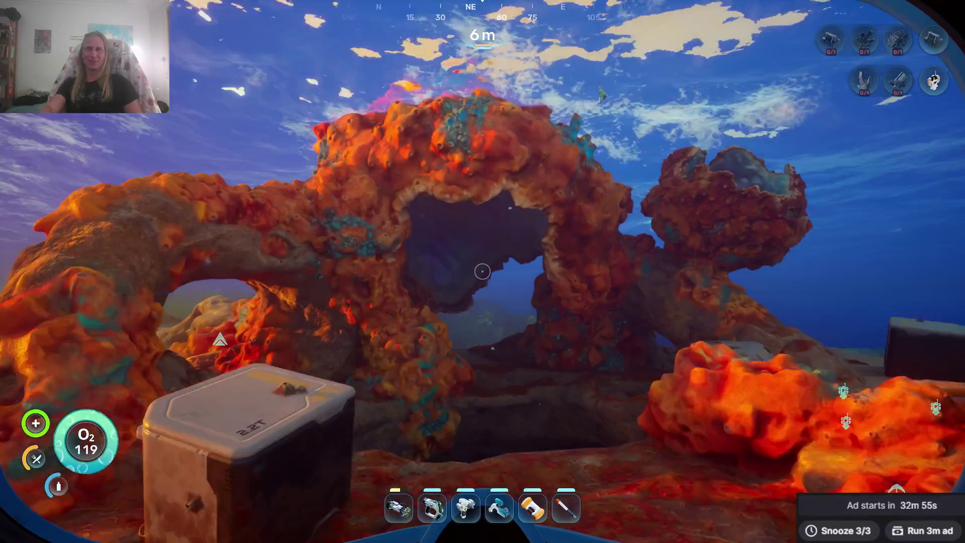
{"action": "key", "text": "w"}
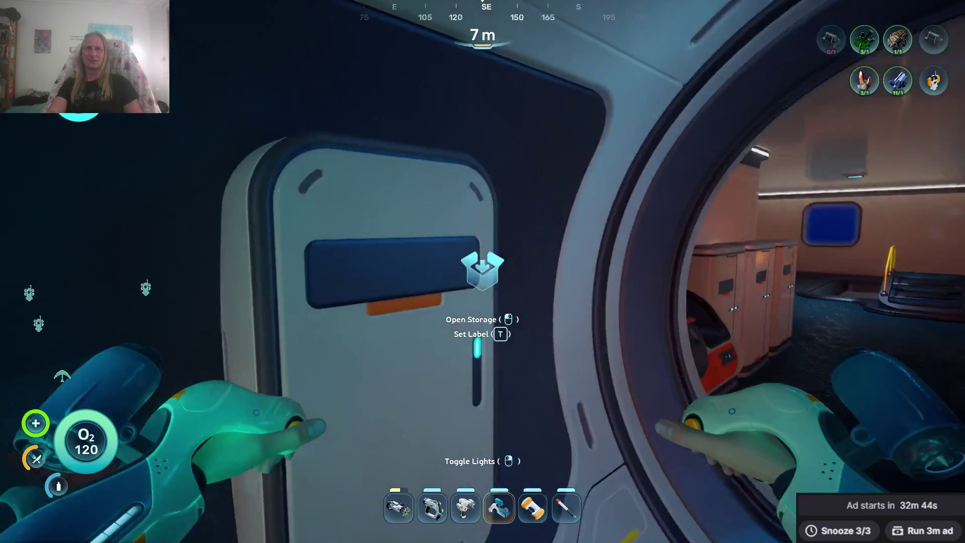
Move the four blue crystals into the base storage locker.
{"action": "left_click", "coordinate": [482, 272]}
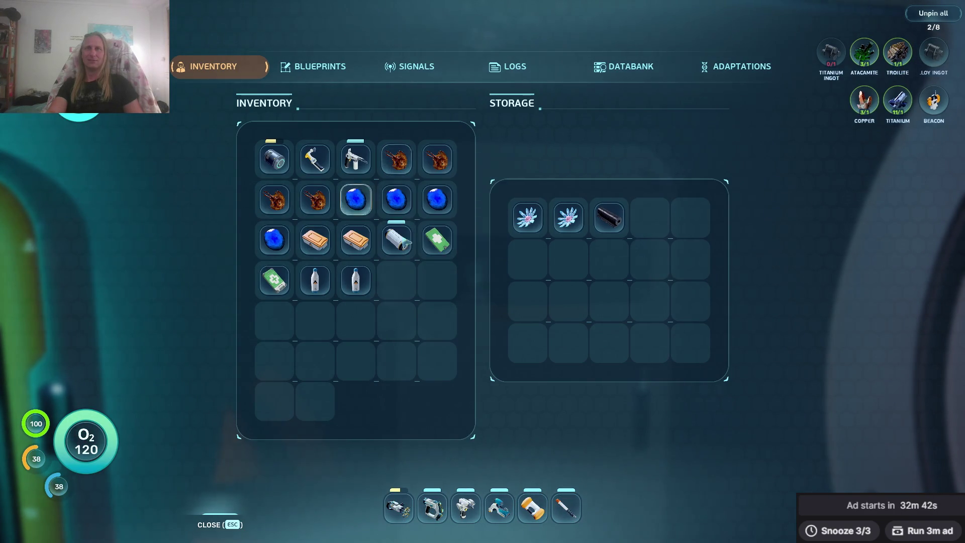
{"action": "left_click", "coordinate": [356, 200]}
{"action": "left_click", "coordinate": [356, 199]}
{"action": "left_click", "coordinate": [355, 199]}
{"action": "left_click", "coordinate": [356, 199]}
{"action": "key", "text": "Escape"}
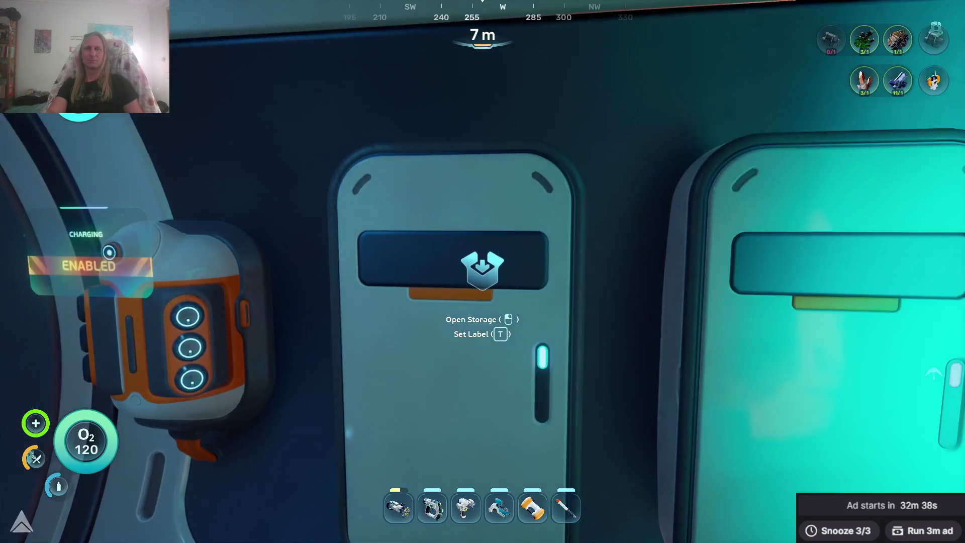
{"action": "left_click", "coordinate": [482, 272]}
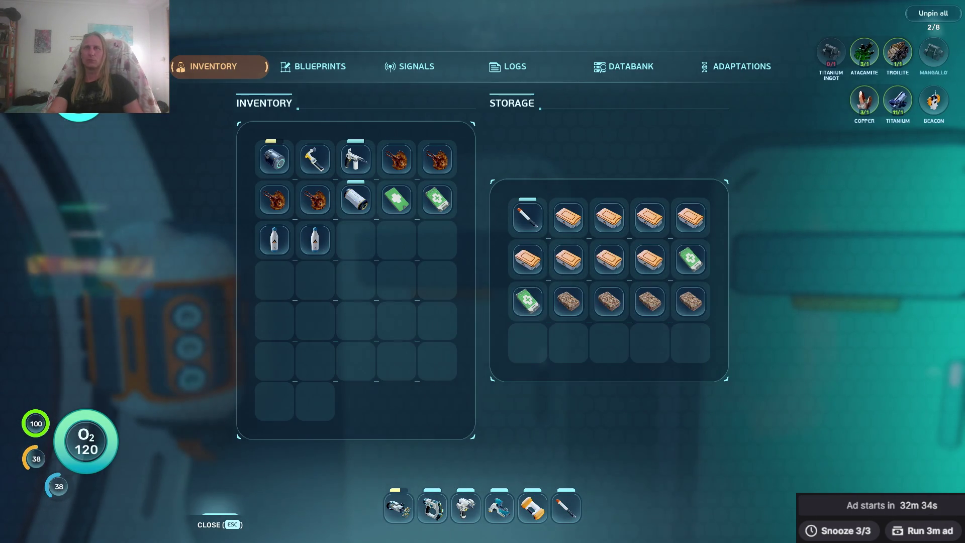
{"action": "key", "text": "Escape"}
Drink both water bottles from the inventory, raising water to 100.
{"action": "key", "text": "Tab"}
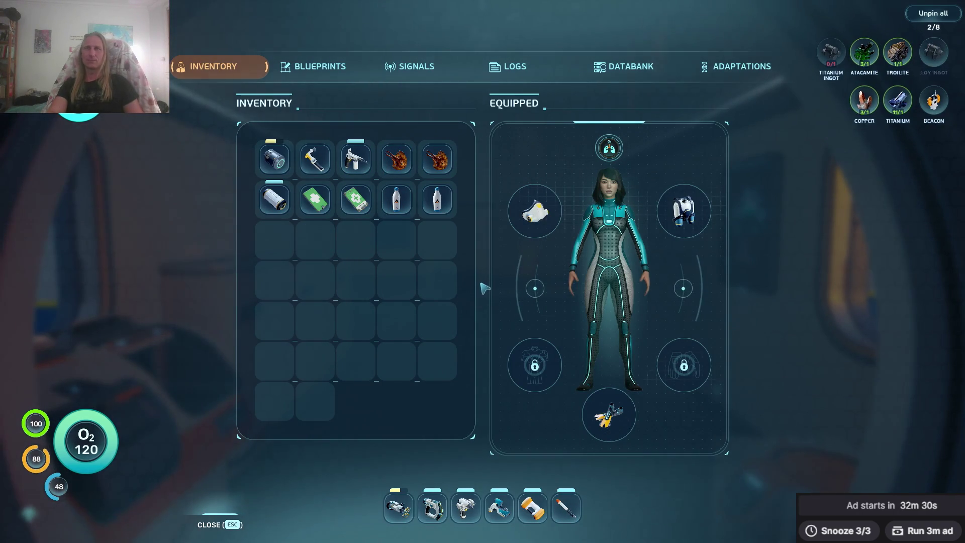
{"action": "right_click", "coordinate": [399, 210]}
{"action": "right_click", "coordinate": [404, 208]}
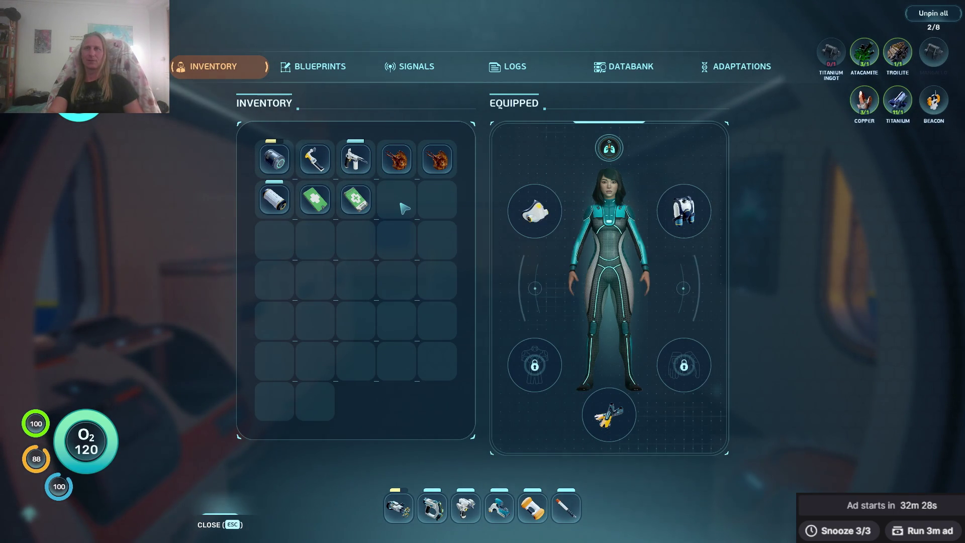
{"action": "key", "text": "Tab"}
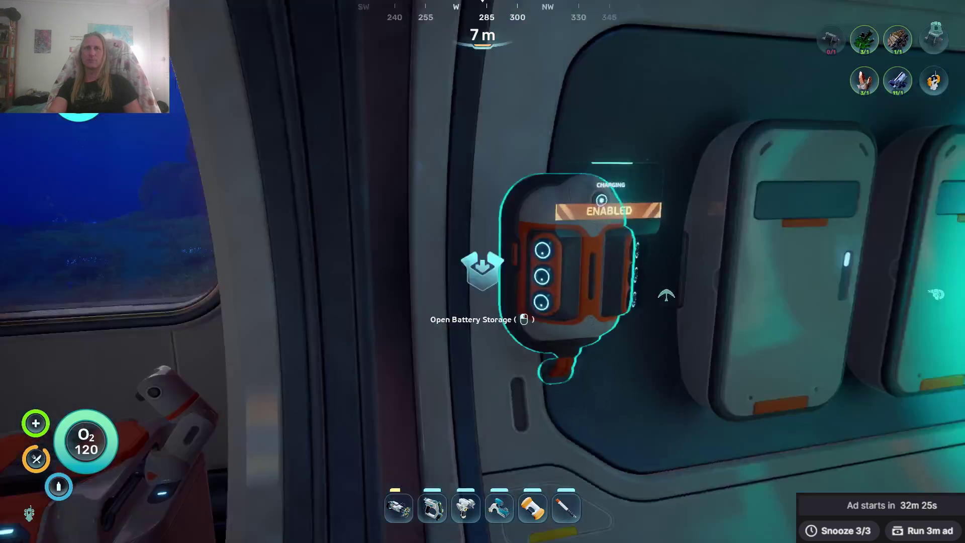
Open the battery charger's storage and take its batteries out.
{"action": "left_click", "coordinate": [483, 271]}
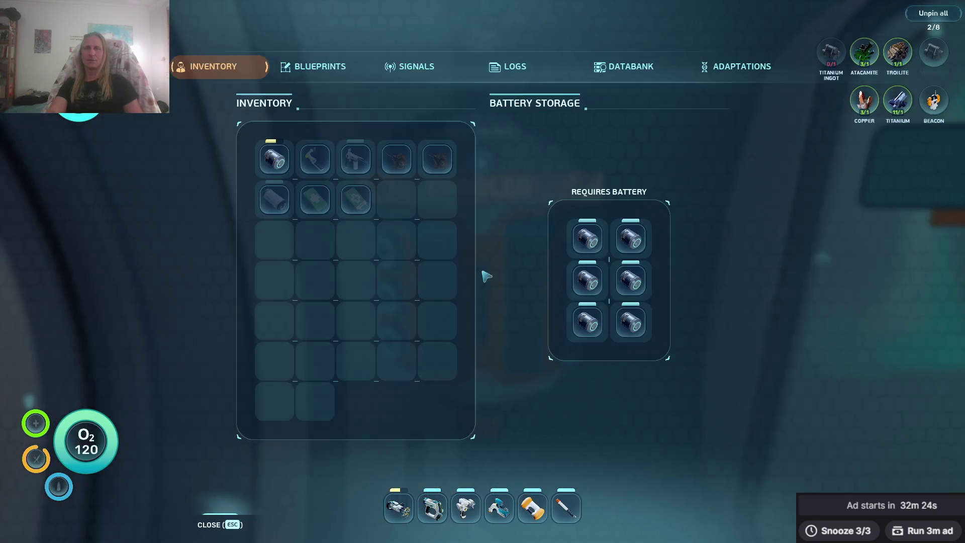
{"action": "left_click", "coordinate": [591, 242]}
{"action": "left_click", "coordinate": [590, 242]}
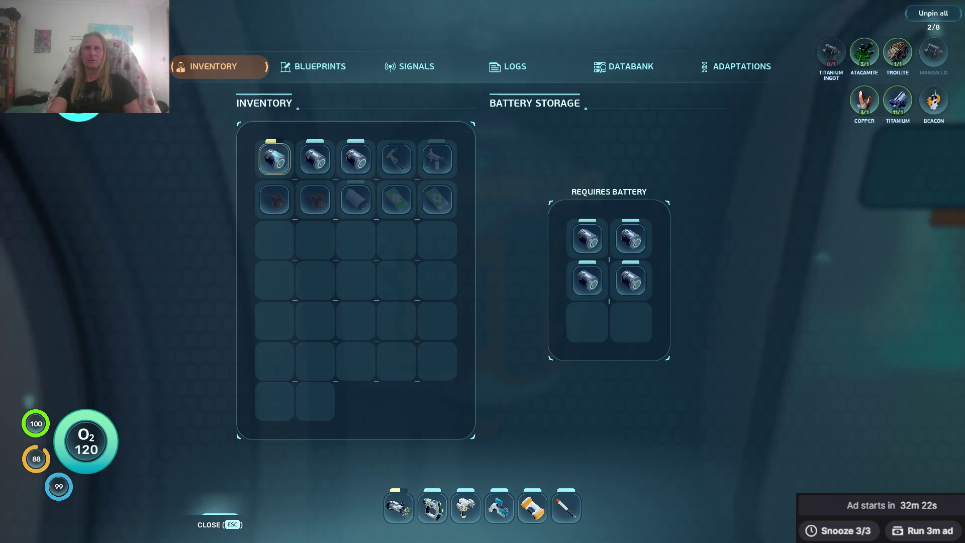
{"action": "key", "text": "Escape"}
{"action": "key", "text": "r"}
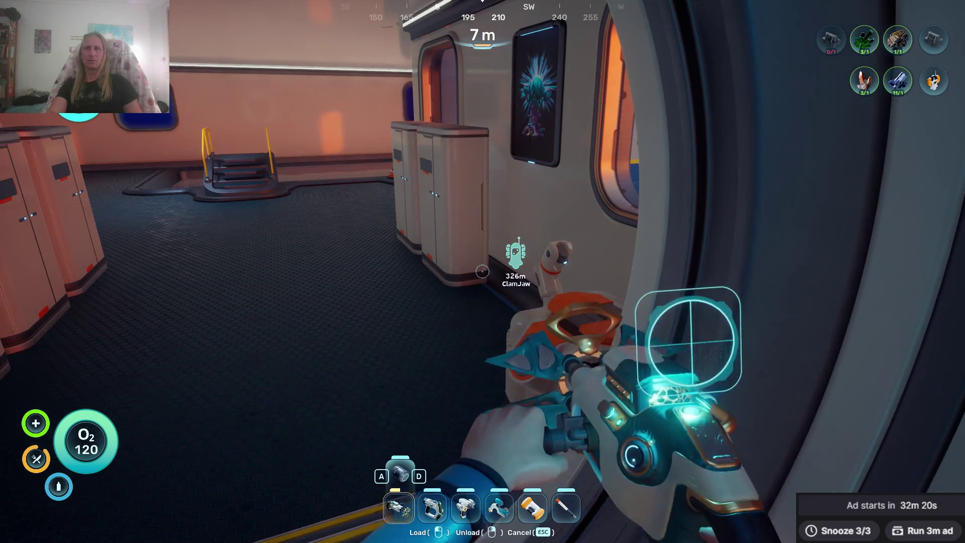
{"action": "key", "text": "Escape"}
{"action": "key", "text": "Tab"}
{"action": "key", "text": "Tab"}
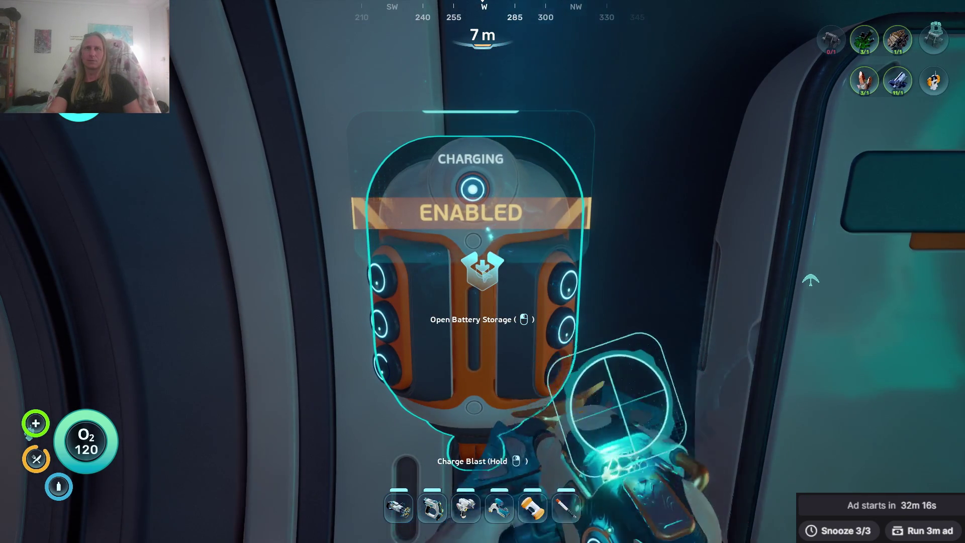
Recheck the charger storage and personal inventory, confirming the charger is empty.
{"action": "left_click", "coordinate": [482, 272]}
{"action": "key", "text": "Escape"}
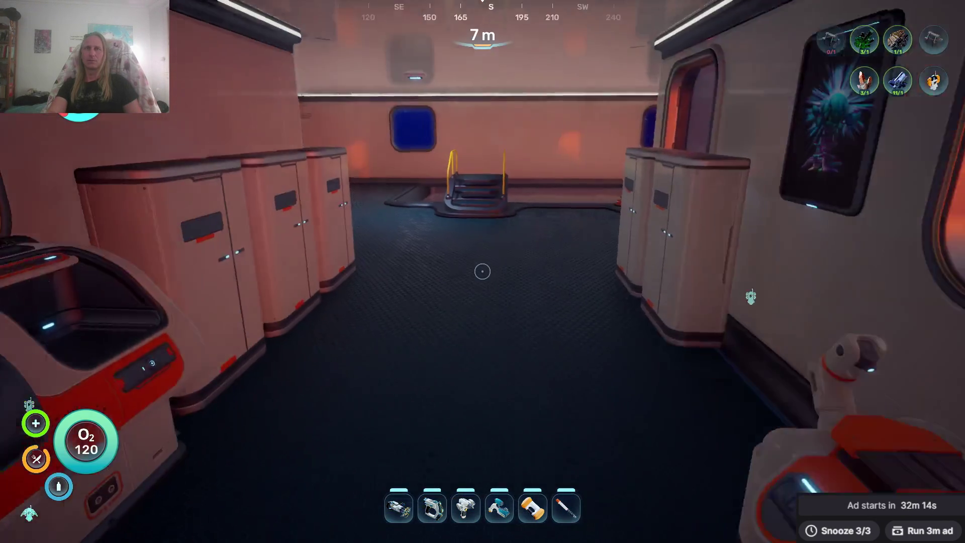
{"action": "key", "text": "Tab"}
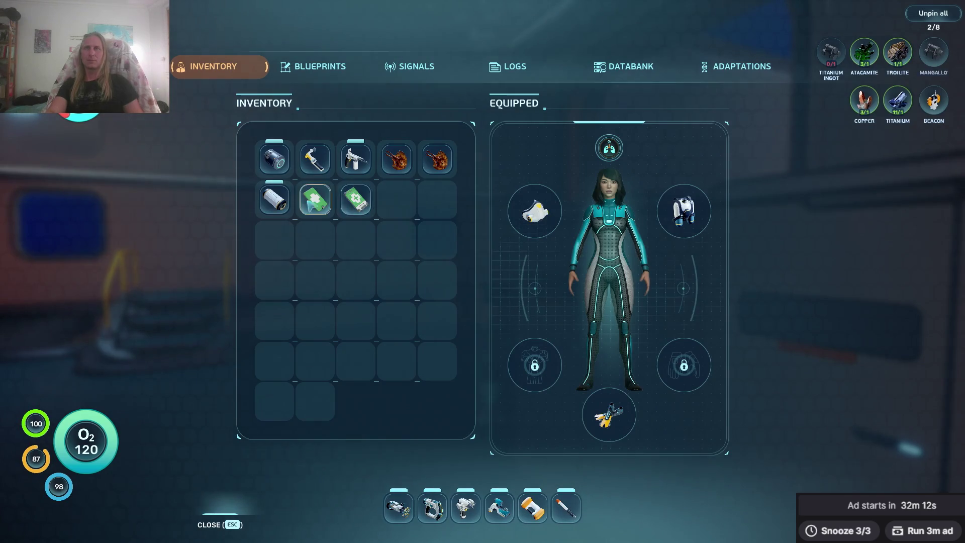
{"action": "key", "text": "Tab"}
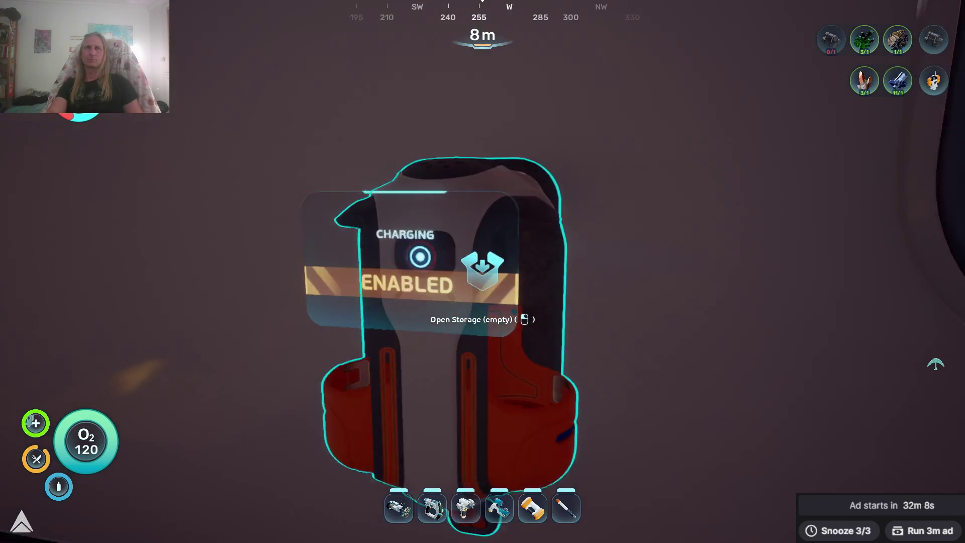
{"action": "left_click", "coordinate": [481, 272]}
{"action": "key", "text": "Escape"}
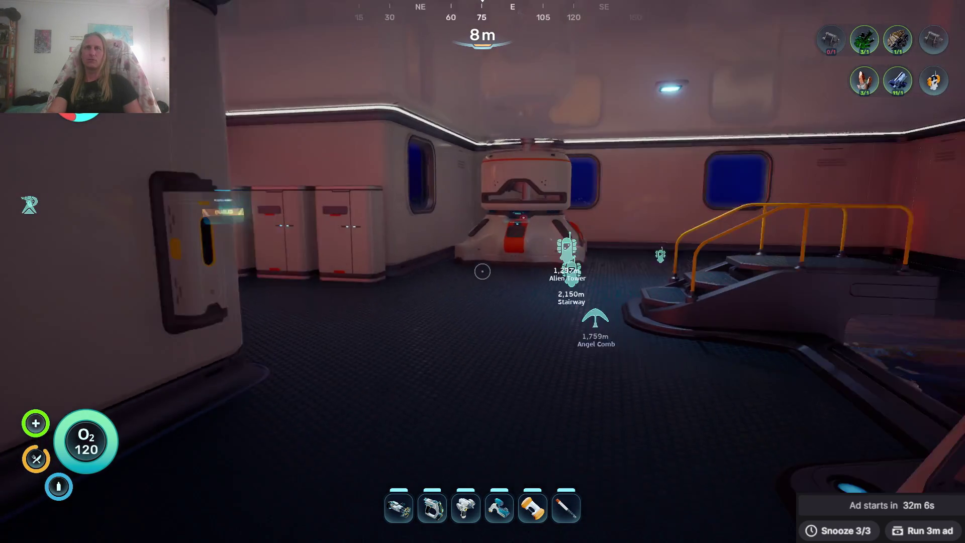
Leave the habitat through the hatch and board the Tadpole outside.
{"action": "key", "text": "w"}
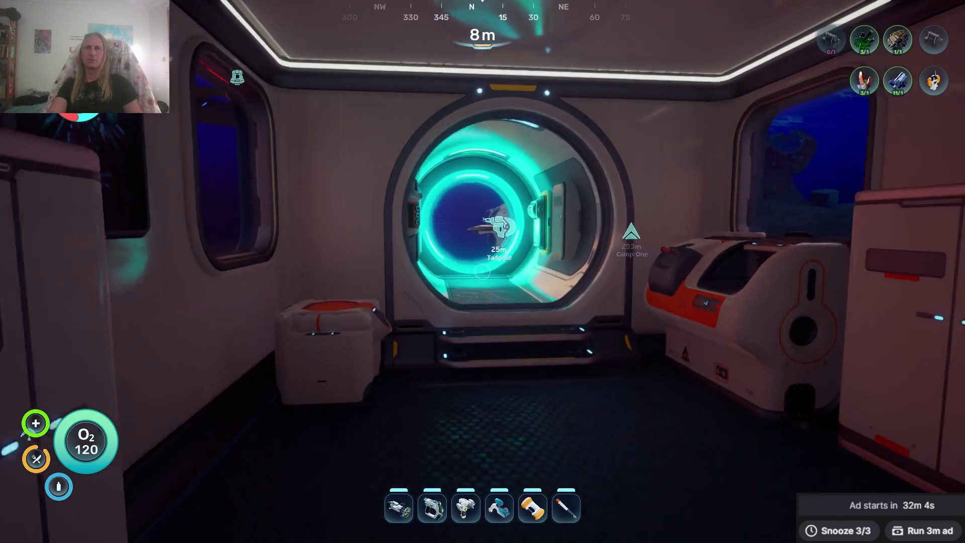
{"action": "key", "text": "w"}
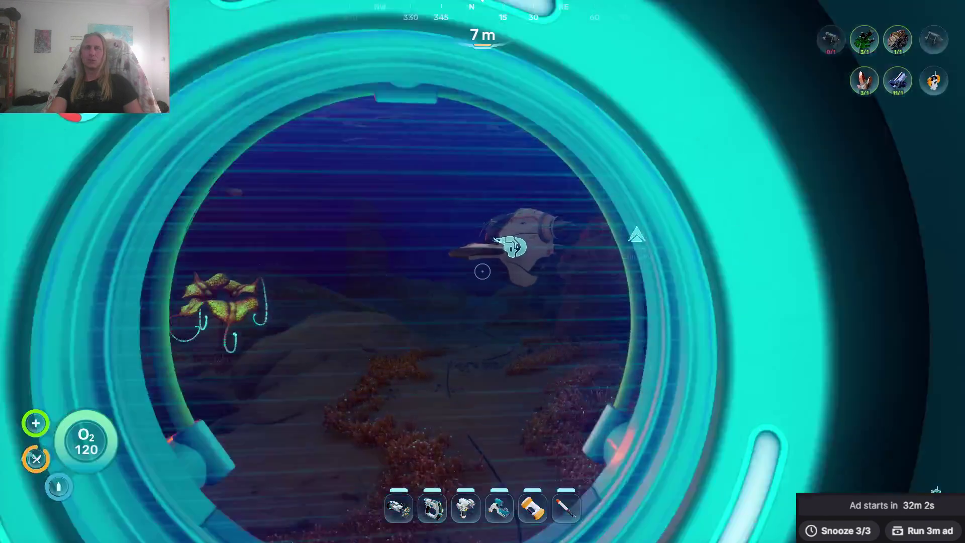
{"action": "key", "text": "w"}
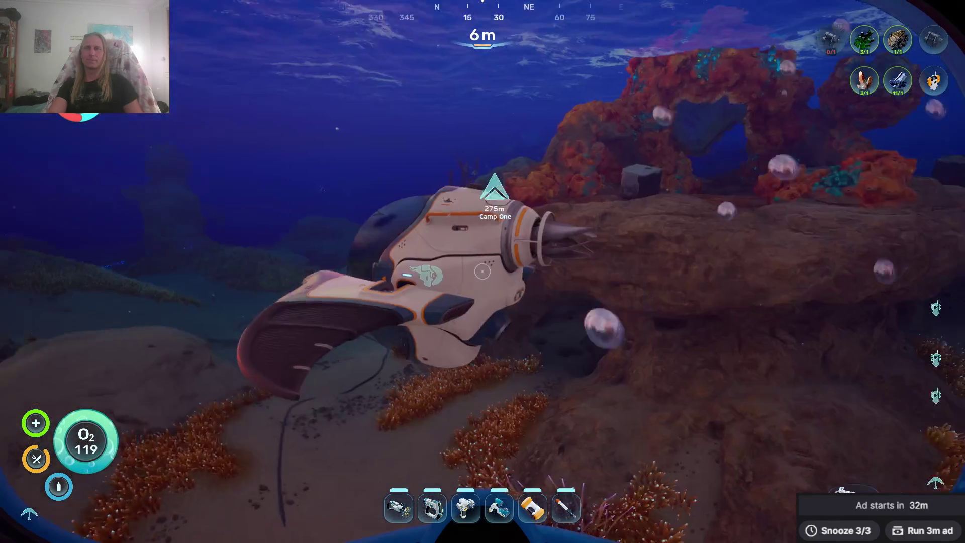
{"action": "key", "text": "e"}
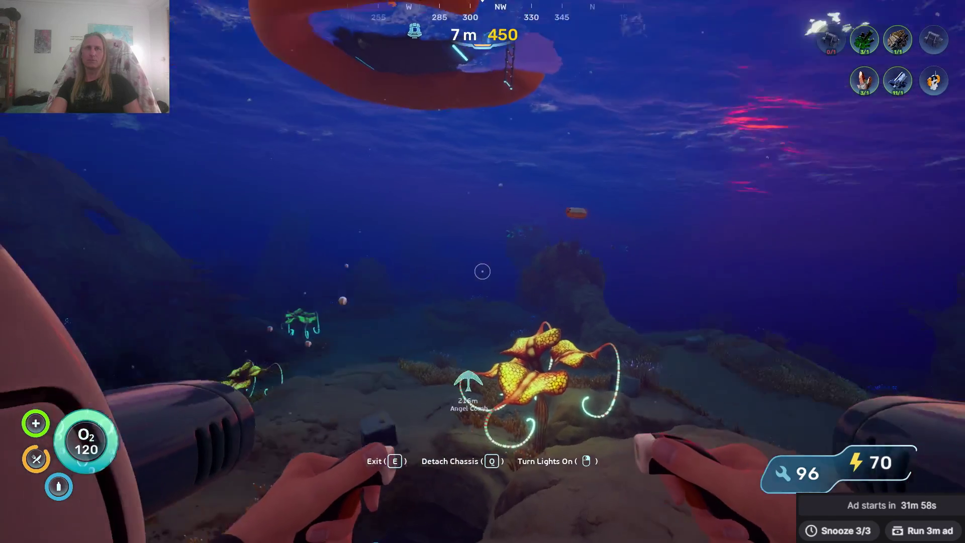
Pilot the Tadpole under the habitat and rise into the Tadpole Dock.
{"action": "key", "text": "w"}
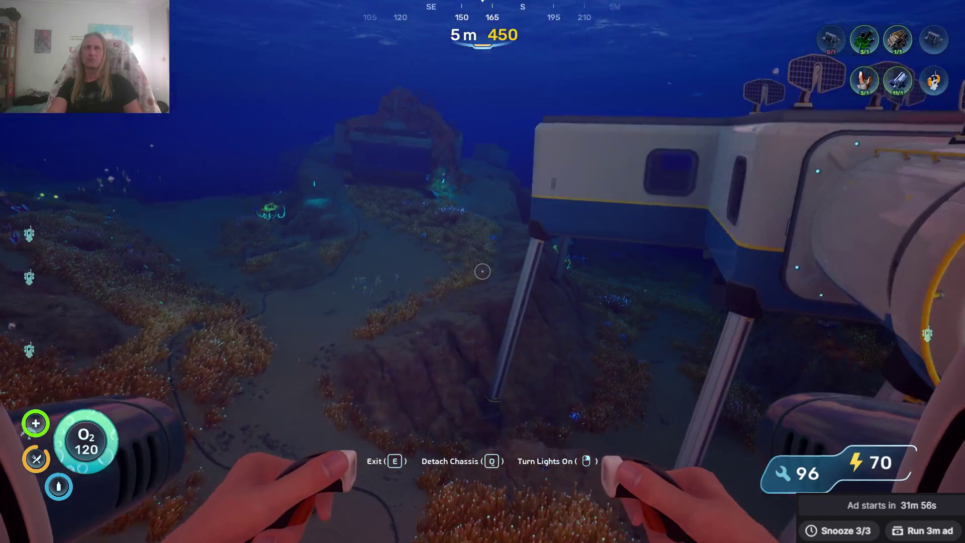
{"action": "key", "text": "w"}
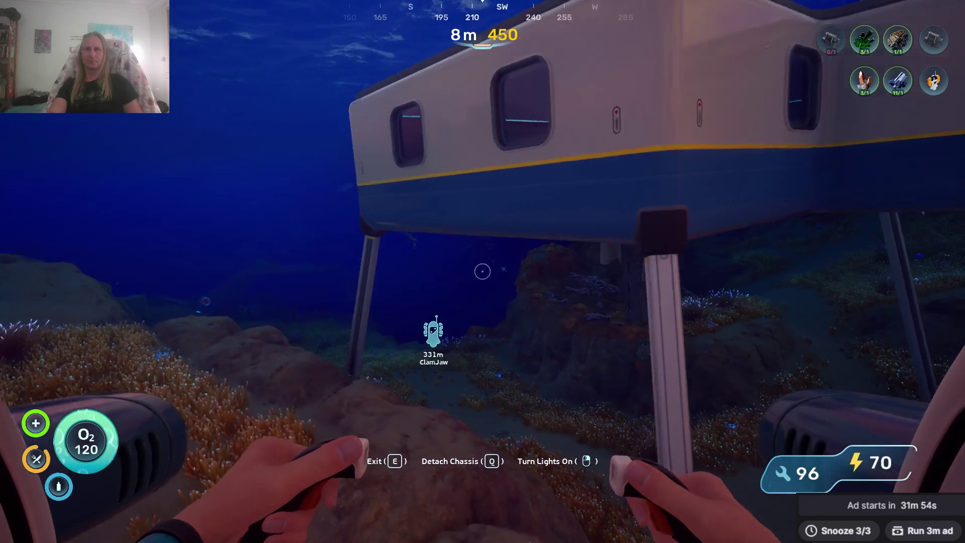
{"action": "key", "text": "w"}
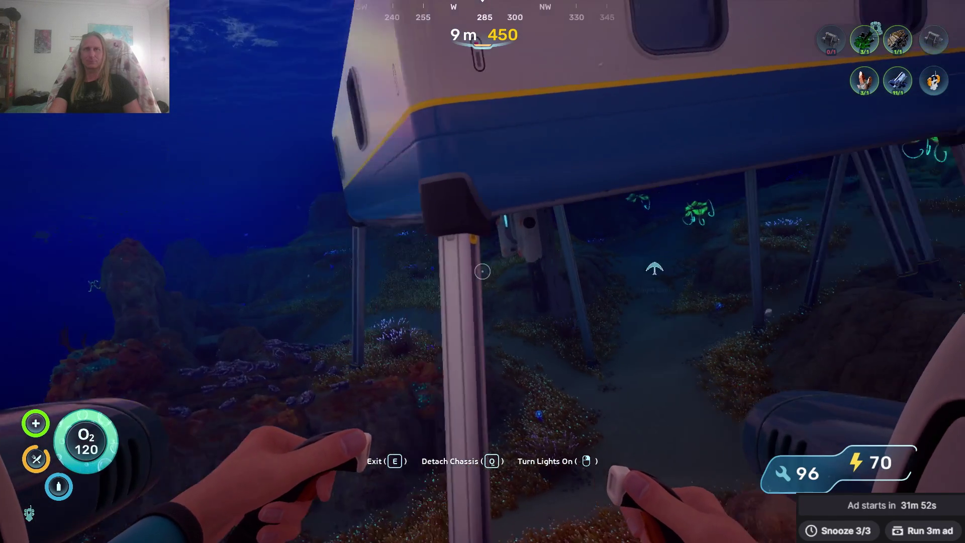
{"action": "key", "text": "w"}
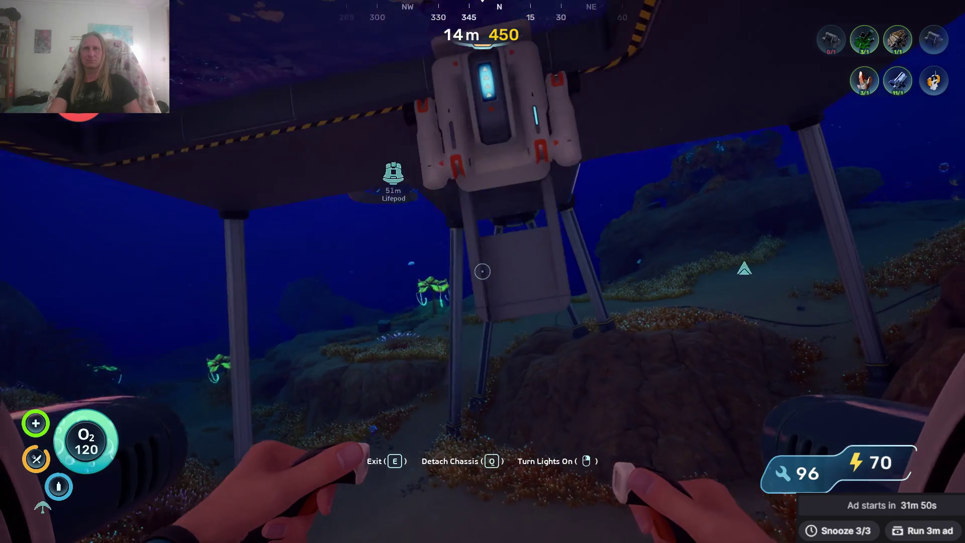
{"action": "key", "text": "space"}
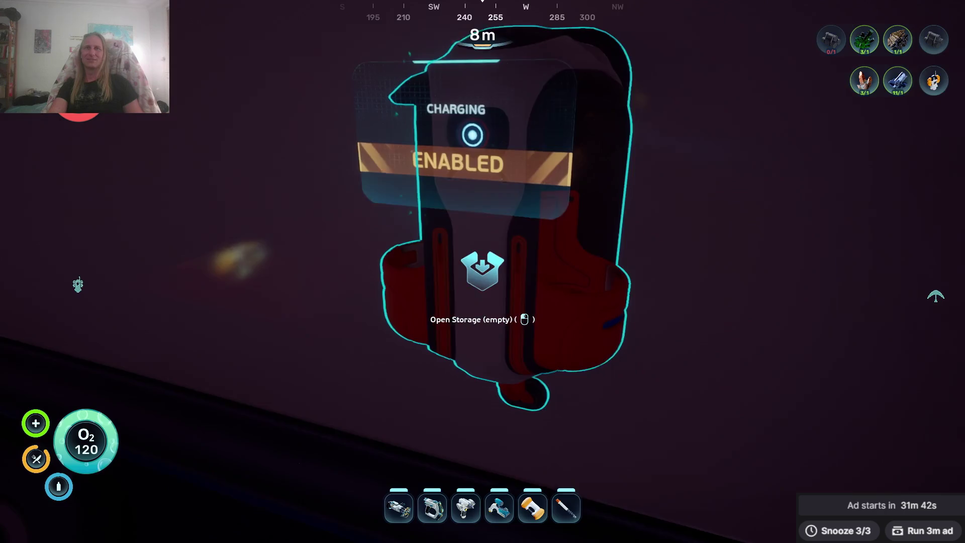
{"action": "left_click", "coordinate": [482, 271]}
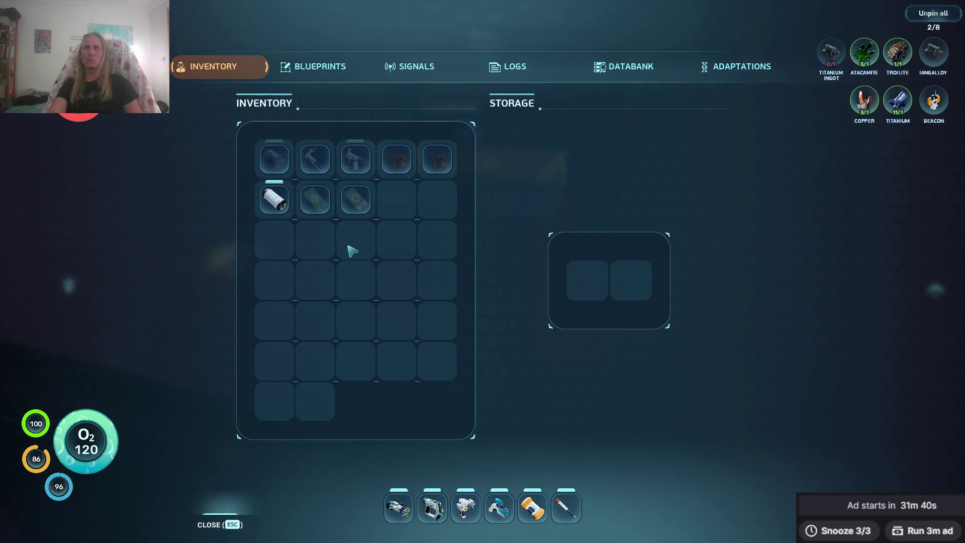
{"action": "key", "text": "Escape"}
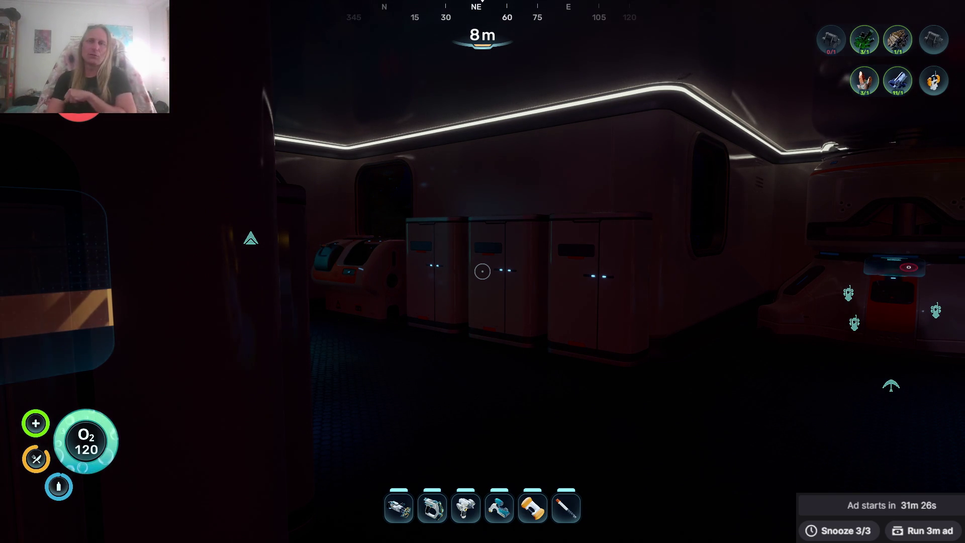
Leave the base through the hatch and swim up to the red lifepod.
{"action": "key", "text": "w"}
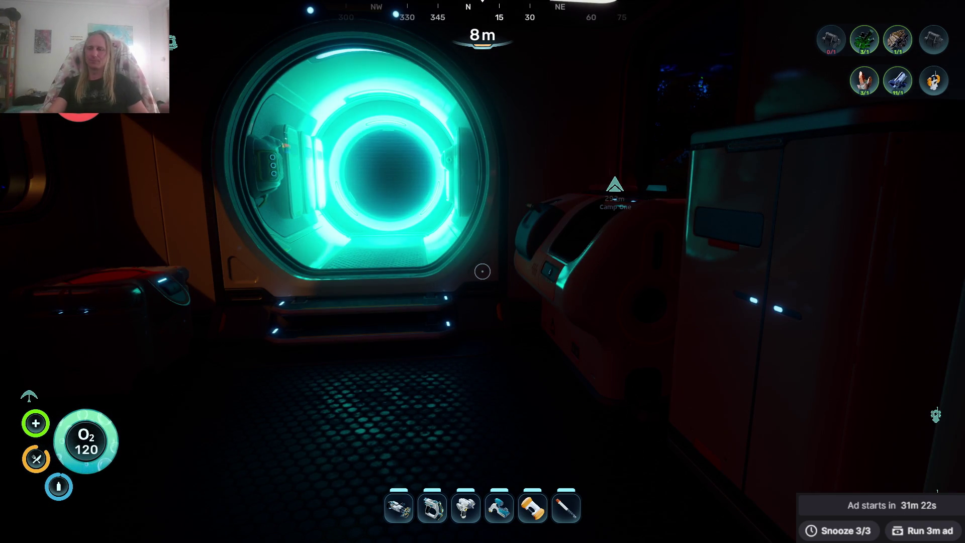
{"action": "key", "text": "w"}
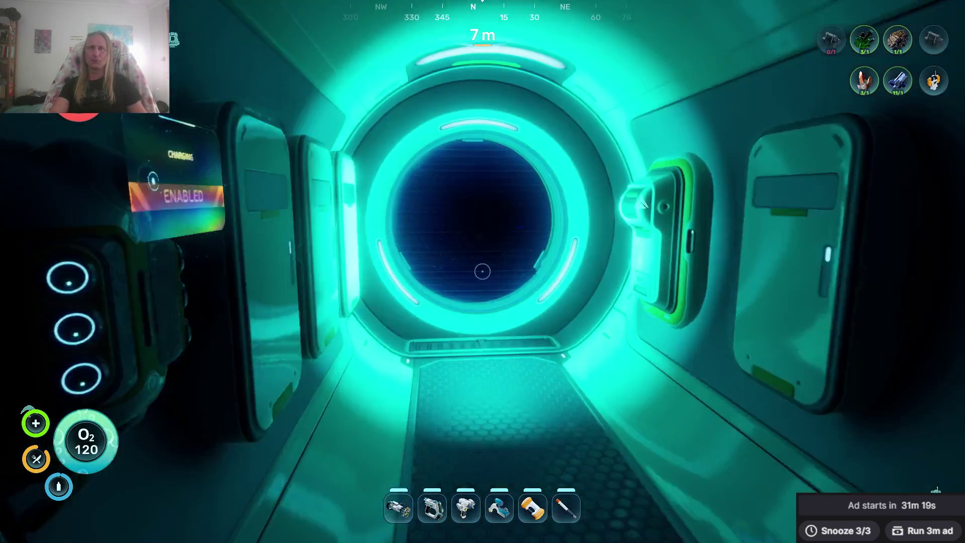
{"action": "left_click", "coordinate": [482, 271]}
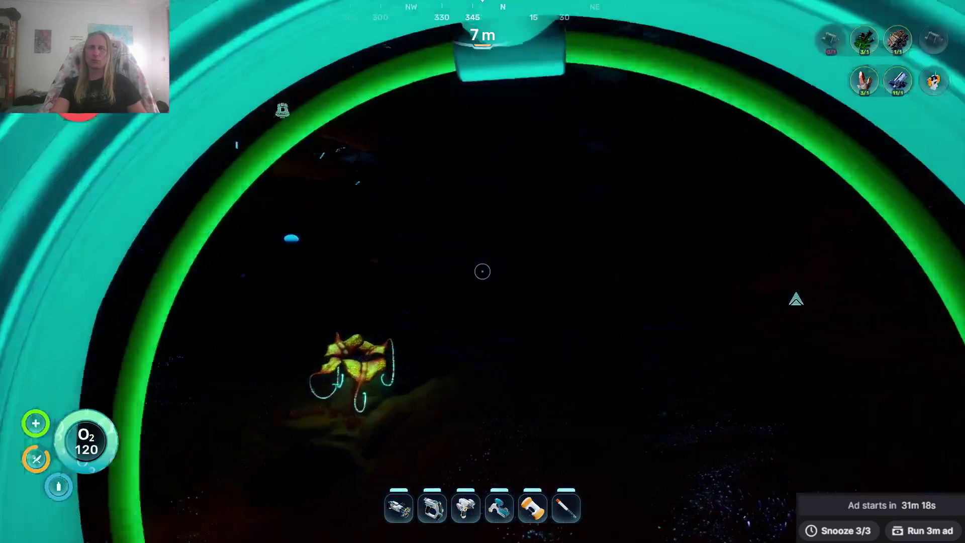
{"action": "key", "text": "w"}
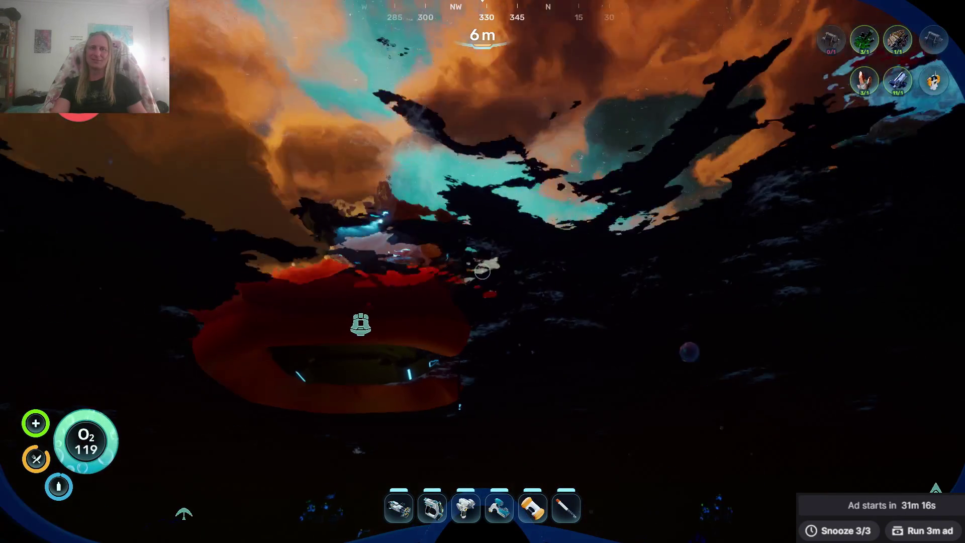
{"action": "key", "text": "w"}
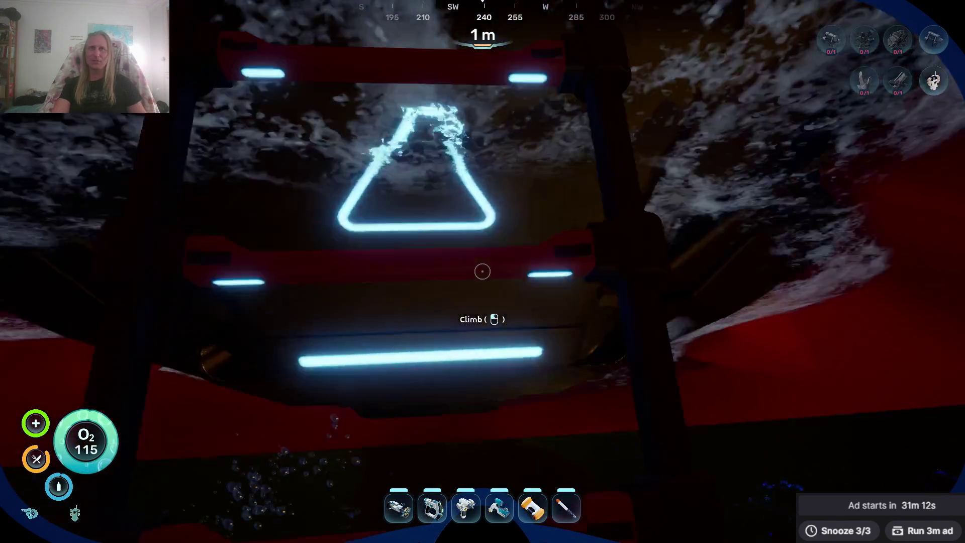
Collect the water bottle inside the lifepod, then switch to Chromancer's tavern painting.
{"action": "left_click", "coordinate": [482, 272]}
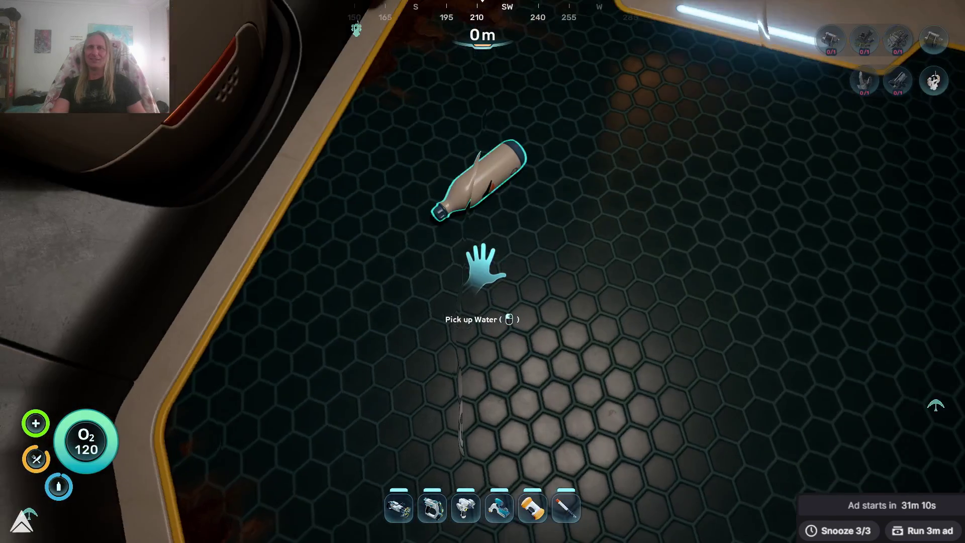
{"action": "left_click", "coordinate": [482, 271]}
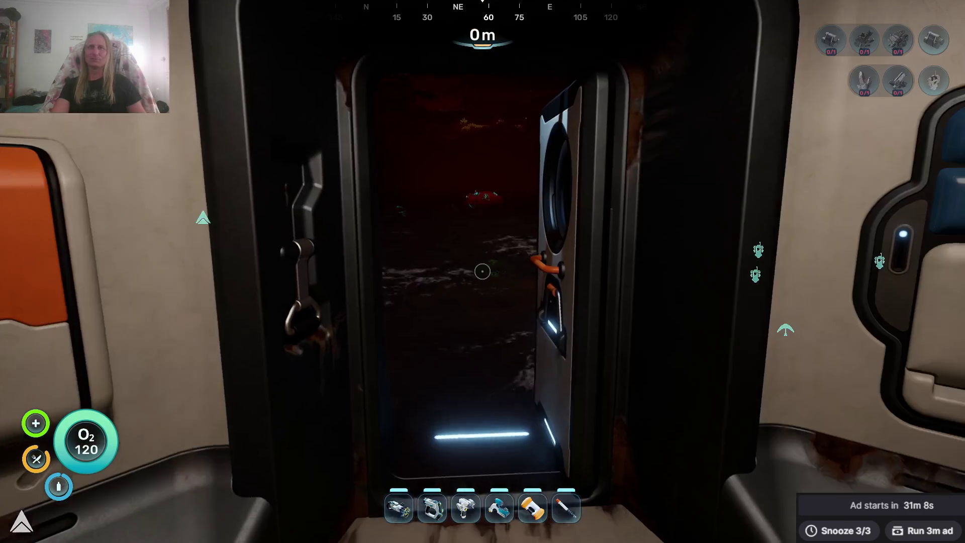
{"action": "key", "text": "alt+Tab"}
{"action": "key", "text": "alt+Tab"}
{"action": "key", "text": "alt+Tab"}
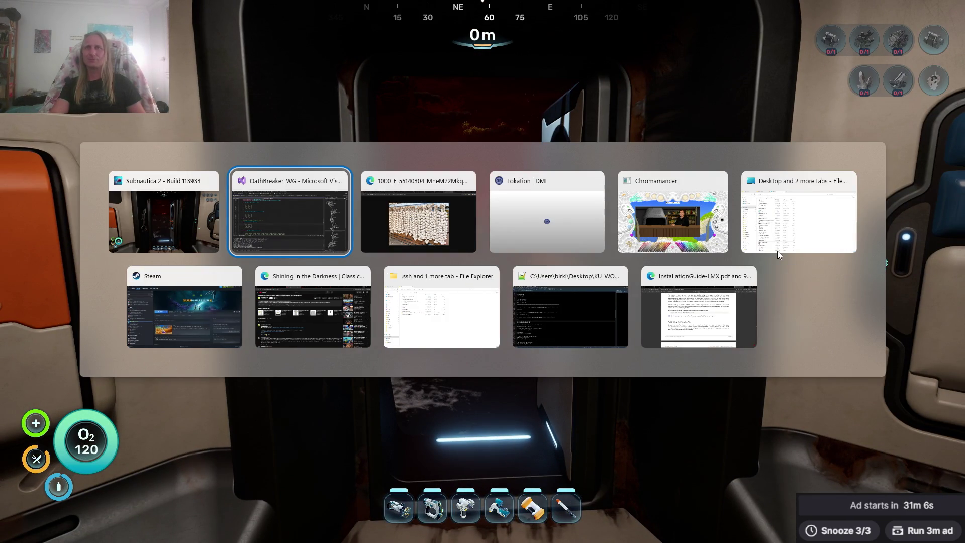
{"action": "key", "text": "alt+Tab"}
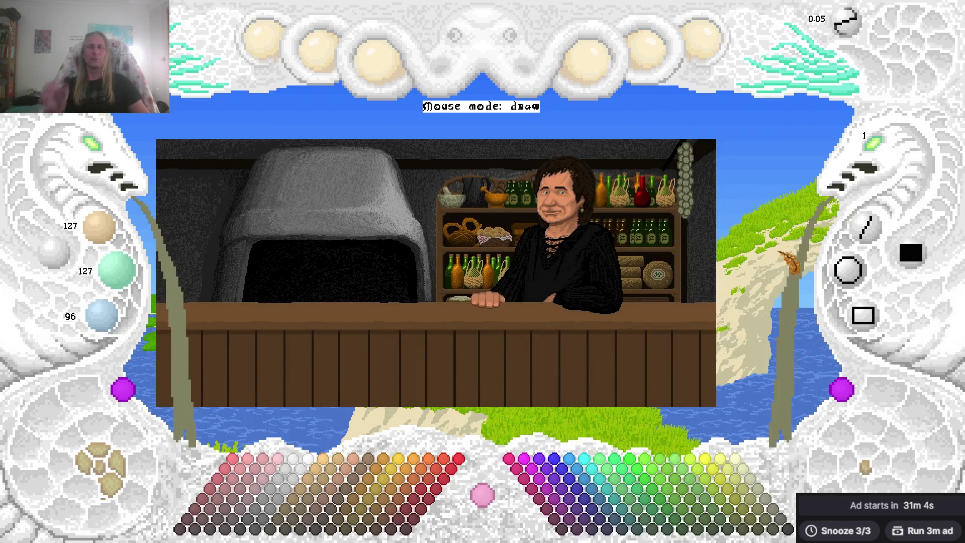
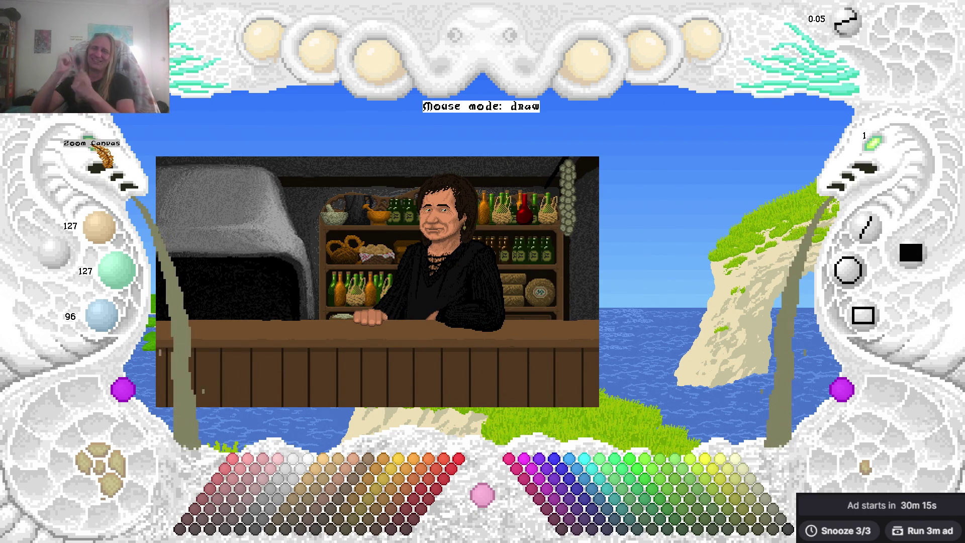
Zoom in and pan over the shopkeeper, bottle shelves and hanging garlic strand.
{"action": "left_click_drag", "start_coordinate": [101, 155], "coordinate": [358, 276]}
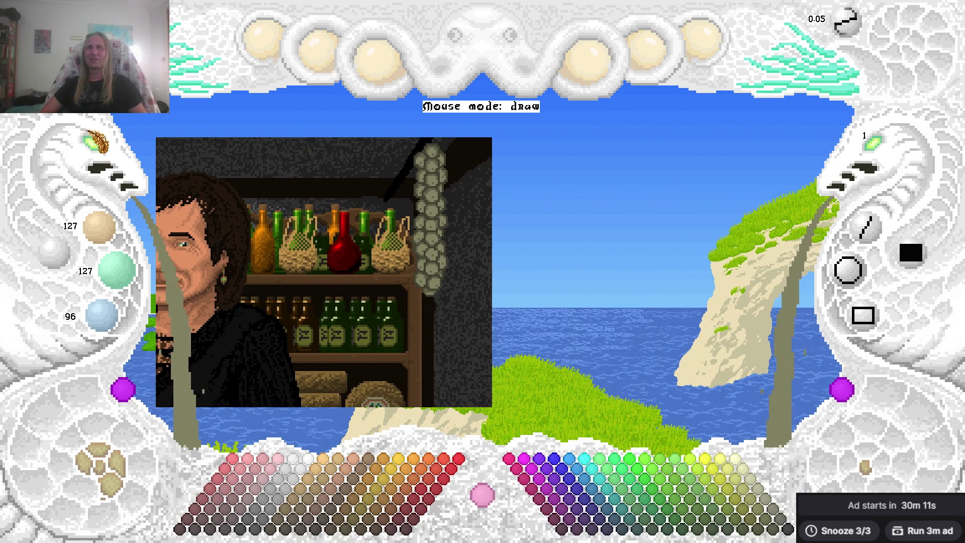
{"action": "left_click_drag", "start_coordinate": [106, 156], "coordinate": [407, 291]}
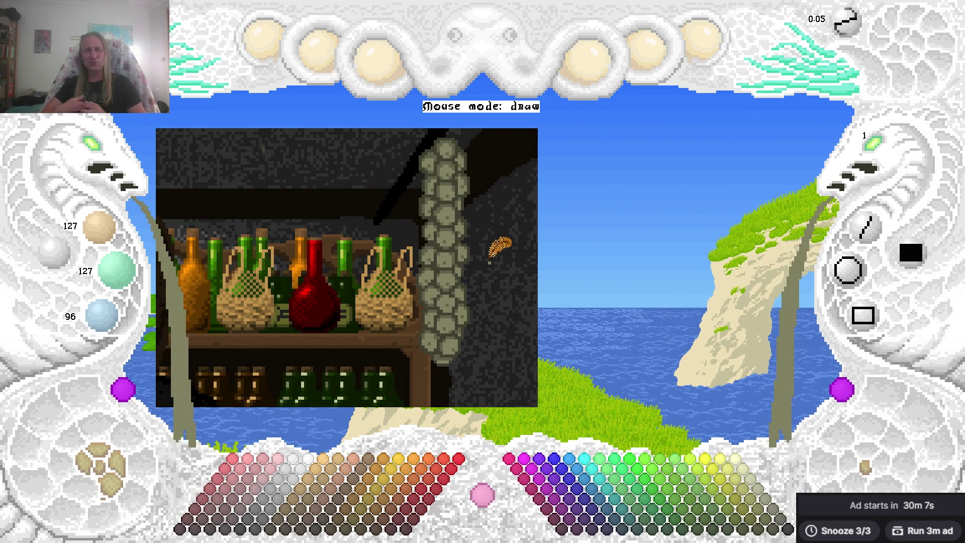
{"action": "left_click_drag", "start_coordinate": [441, 255], "coordinate": [561, 262]}
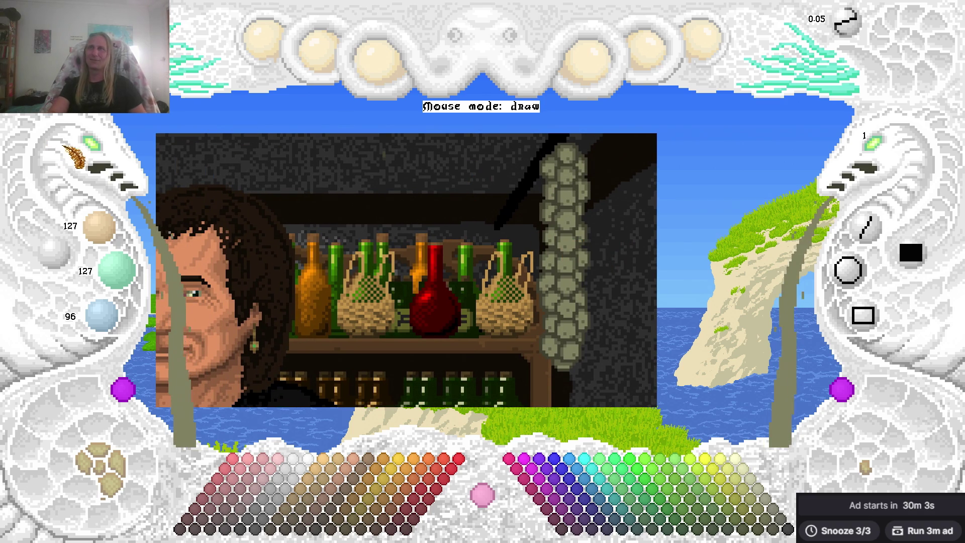
{"action": "scroll", "coordinate": [100, 156], "scroll_direction": "up", "scroll_amount": 3}
{"action": "scroll", "coordinate": [116, 168], "scroll_direction": "down", "scroll_amount": 3}
{"action": "scroll", "coordinate": [126, 179], "scroll_direction": "up", "scroll_amount": 2}
{"action": "scroll", "coordinate": [124, 181], "scroll_direction": "down", "scroll_amount": 2}
{"action": "scroll", "coordinate": [123, 181], "scroll_direction": "up", "scroll_amount": 3}
{"action": "scroll", "coordinate": [123, 181], "scroll_direction": "down", "scroll_amount": 2}
{"action": "scroll", "coordinate": [123, 181], "scroll_direction": "up", "scroll_amount": 3}
{"action": "scroll", "coordinate": [100, 156], "scroll_direction": "up", "scroll_amount": 3}
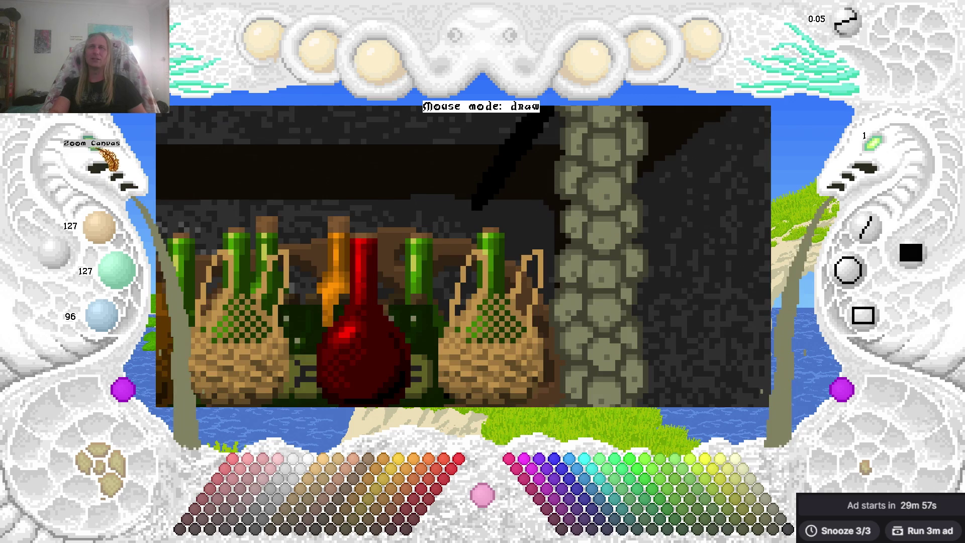
{"action": "scroll", "coordinate": [100, 156], "scroll_direction": "down", "scroll_amount": 2}
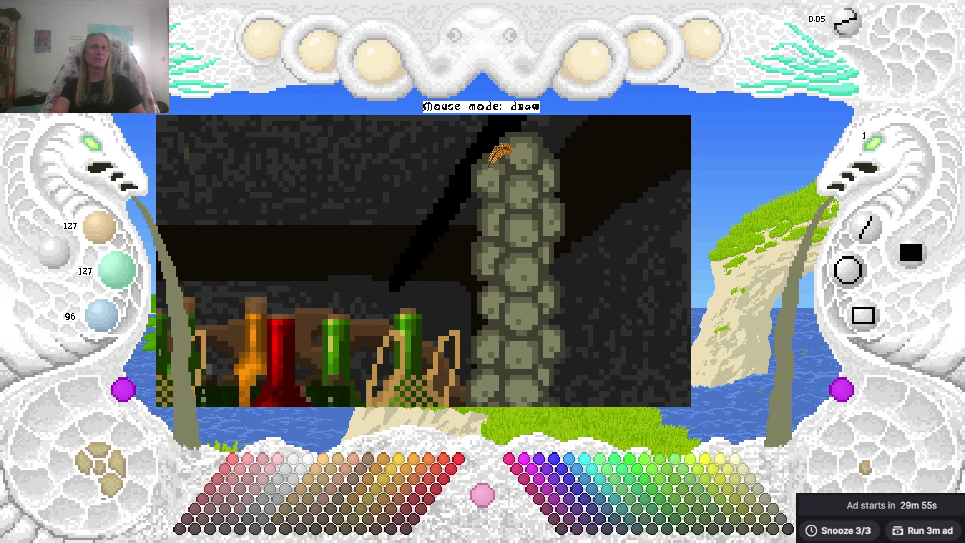
Save the shop picture with Ctrl+S, then zoom back out from the bottle close-up.
{"action": "key", "text": "ctrl+s"}
{"action": "key", "text": "Left"}
{"action": "key", "text": "Left"}
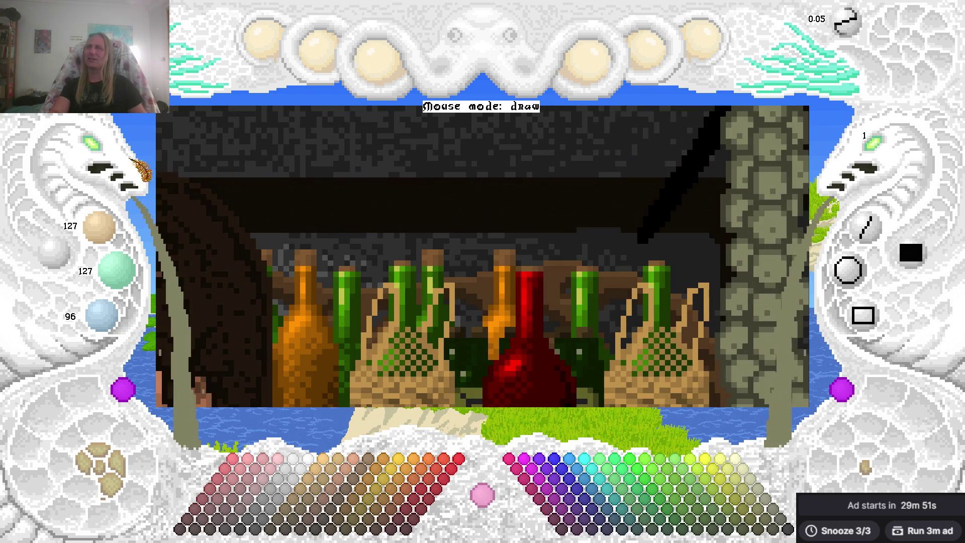
{"action": "left_click", "coordinate": [103, 154]}
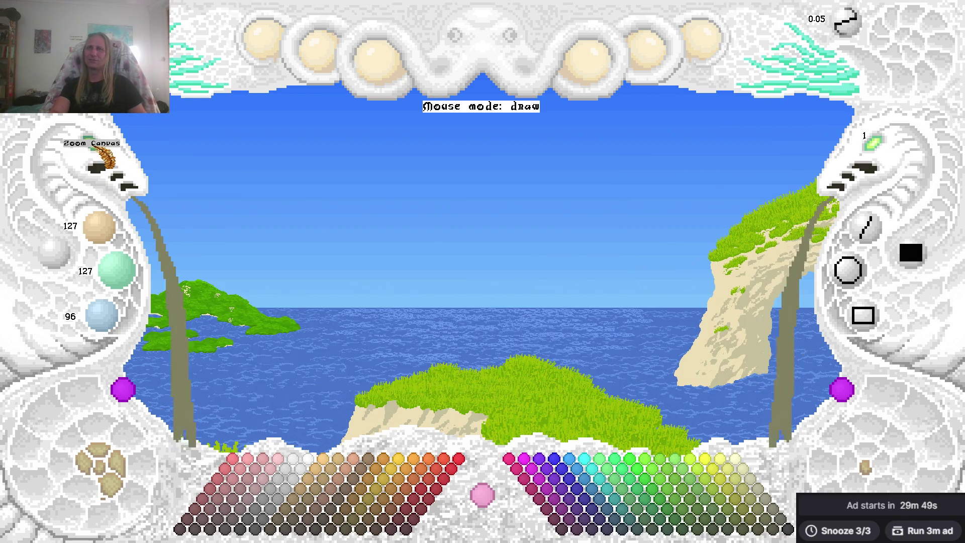
Zoom out and pan to frame the shopkeeper and counter, then enlarge the full shop picture.
{"action": "left_click", "coordinate": [110, 150]}
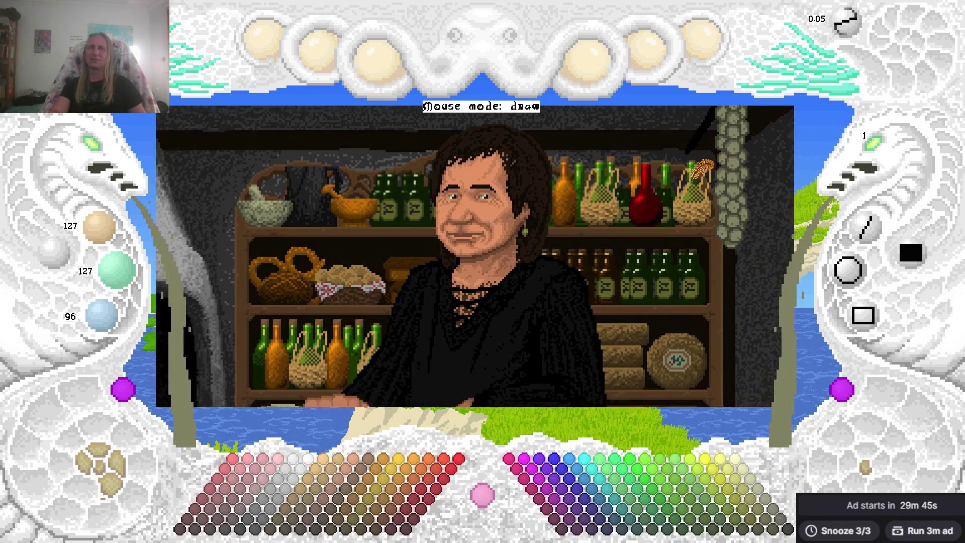
{"action": "left_click", "coordinate": [110, 150]}
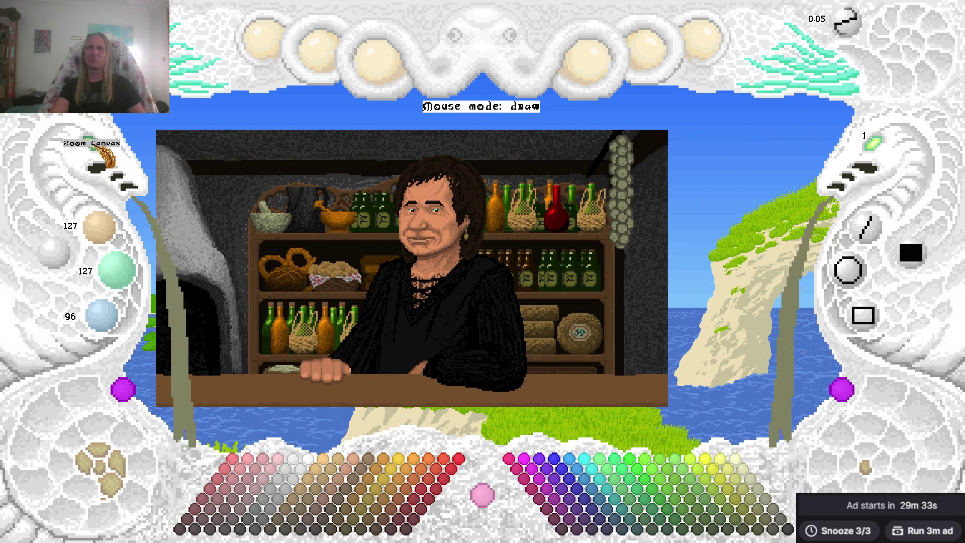
{"action": "scroll", "coordinate": [407, 332], "scroll_direction": "up", "scroll_amount": 1}
{"action": "left_click_drag", "start_coordinate": [347, 108], "coordinate": [316, 163]}
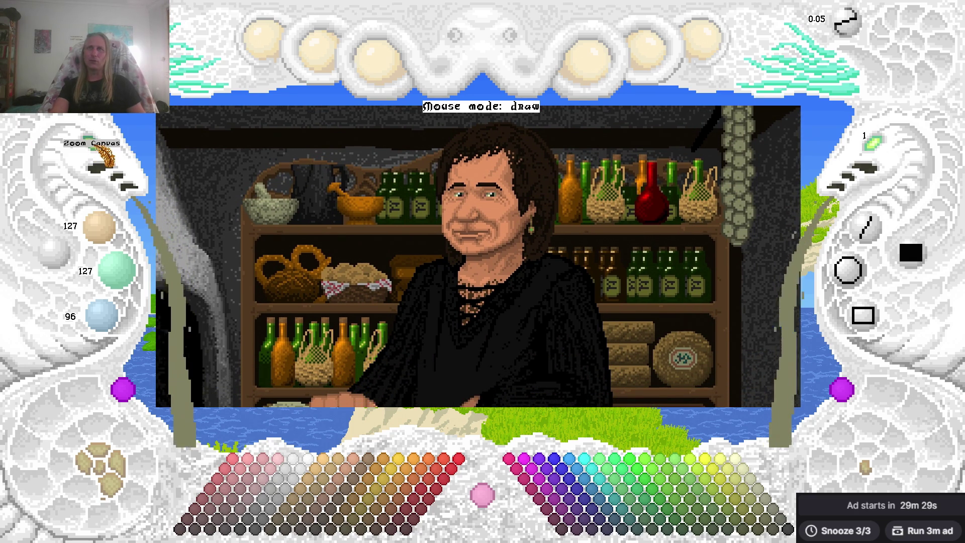
{"action": "left_click", "coordinate": [91, 143]}
{"action": "left_click", "coordinate": [105, 158]}
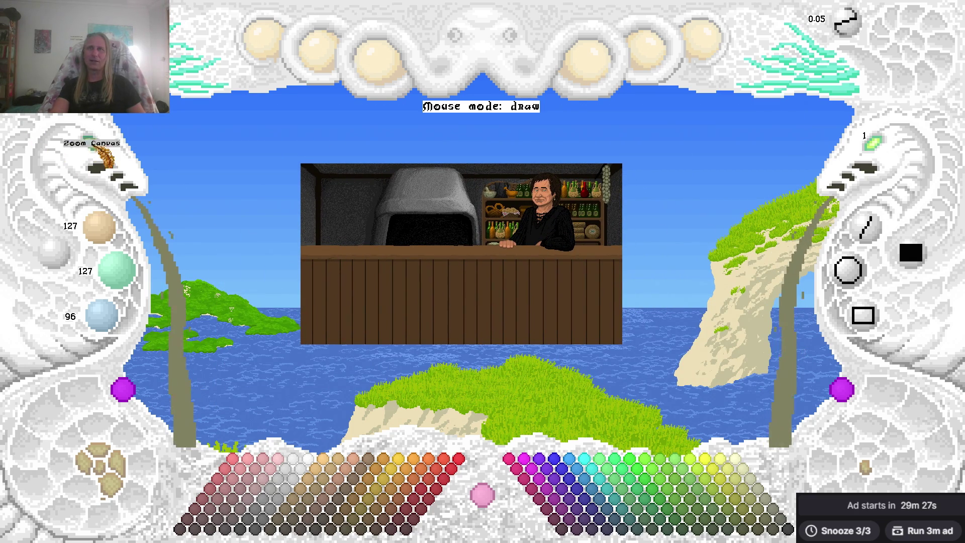
{"action": "left_click", "coordinate": [107, 156]}
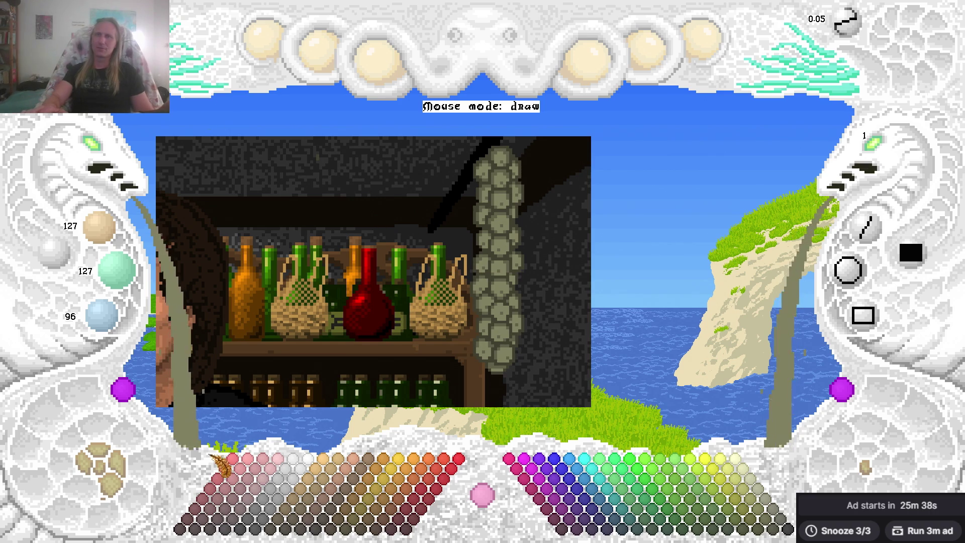
Mark the garlic strand from its top to bottom corner and copy it as a paste snippet.
{"action": "left_click", "coordinate": [119, 483]}
{"action": "left_click", "coordinate": [119, 484]}
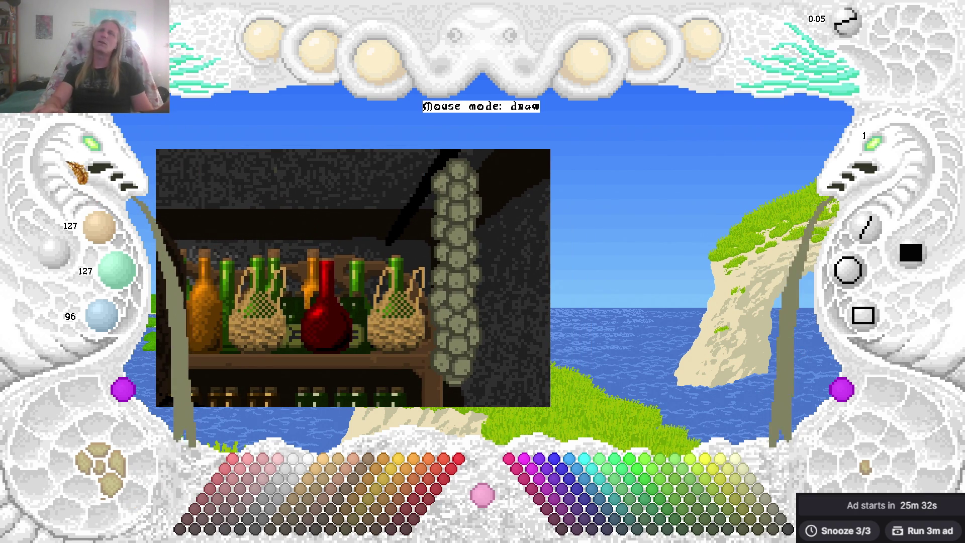
{"action": "left_click", "coordinate": [150, 66]}
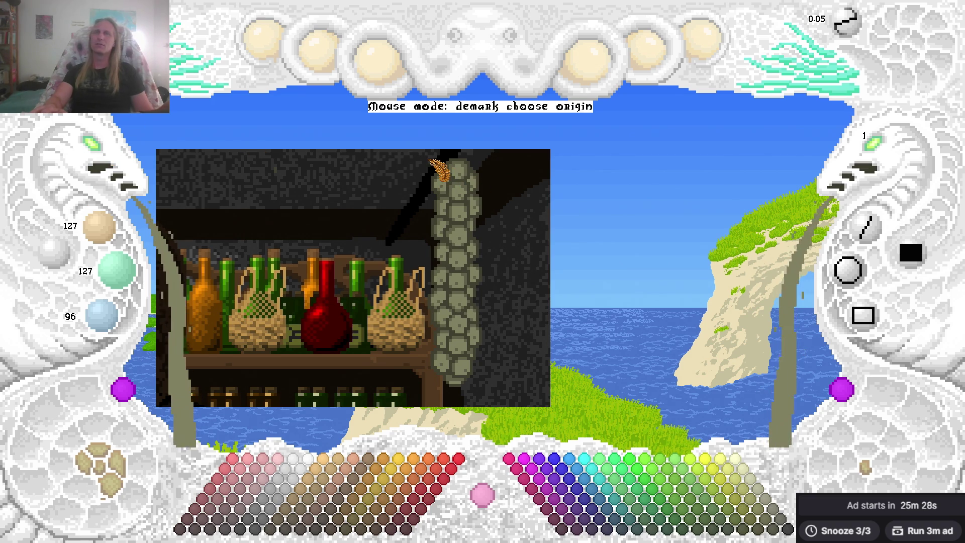
{"action": "left_click", "coordinate": [428, 159]}
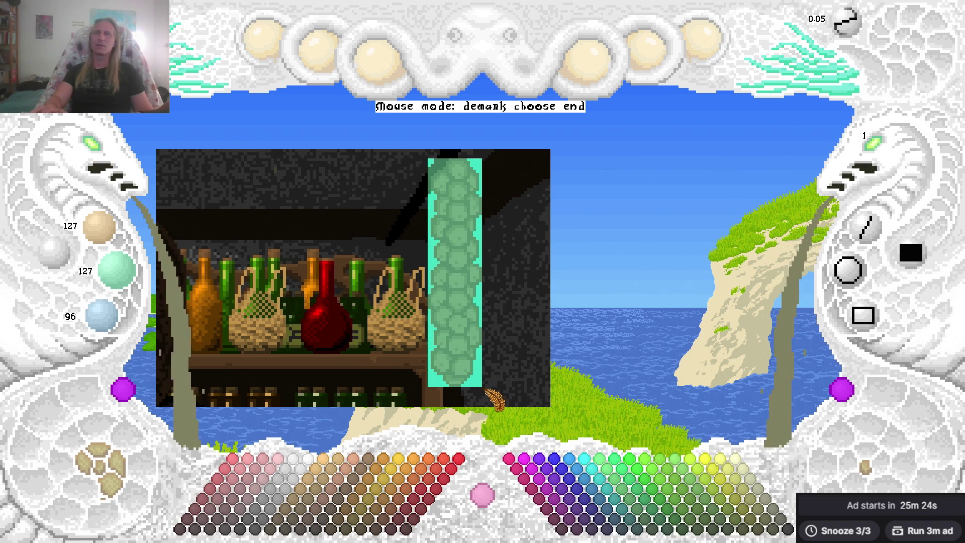
{"action": "left_click", "coordinate": [483, 388]}
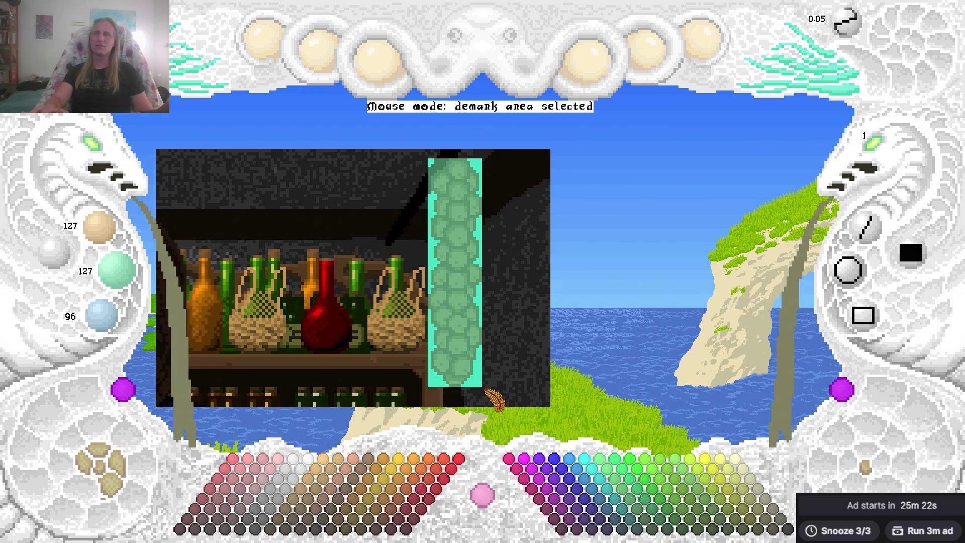
{"action": "key", "text": "ctrl+c"}
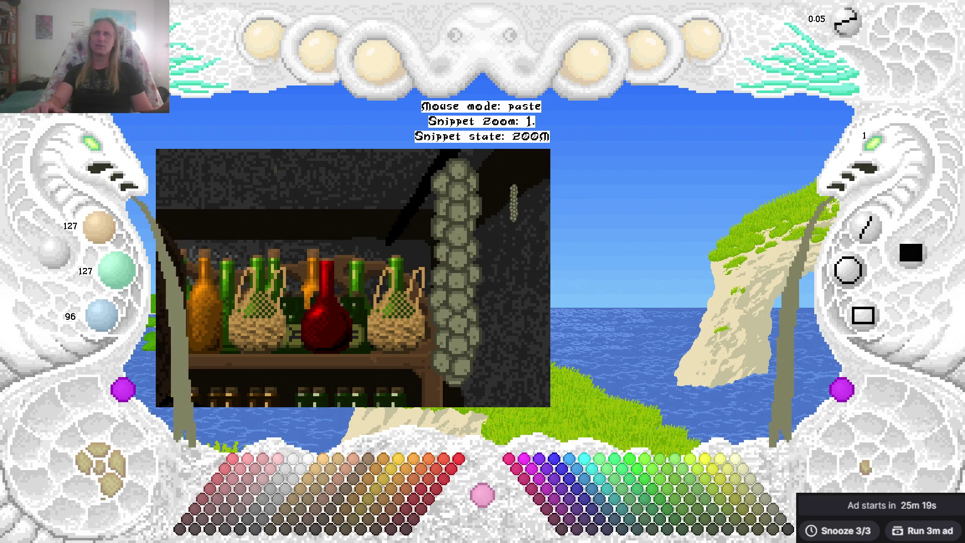
Widen the view, show the function labels, and pan onto the bottle shelf.
{"action": "key", "text": "Escape"}
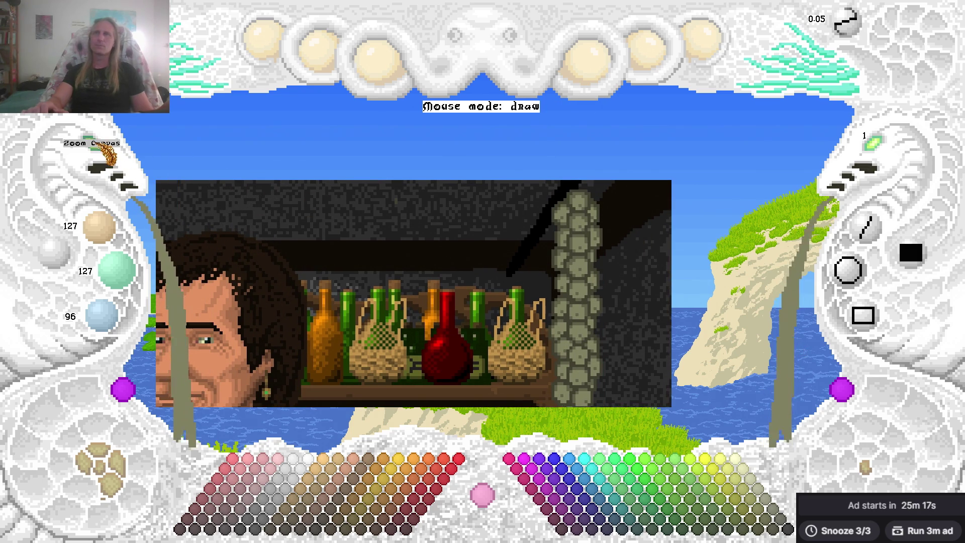
{"action": "key", "text": "h"}
{"action": "scroll", "coordinate": [107, 156], "scroll_direction": "up", "scroll_amount": 2}
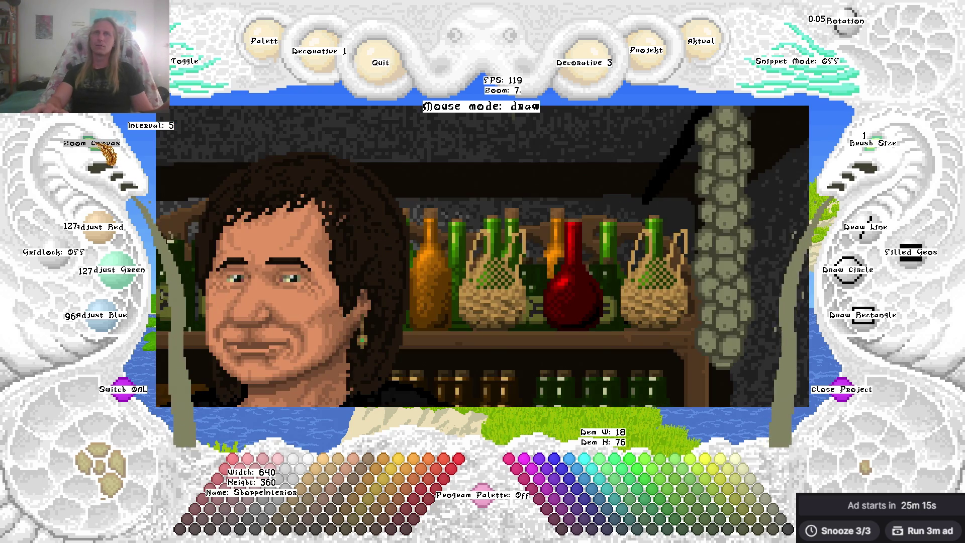
{"action": "mouse_move", "coordinate": [106, 156]}
{"action": "left_mouse_down"}
{"action": "mouse_move", "coordinate": [356, 233]}
{"action": "mouse_move", "coordinate": [283, 181]}
{"action": "mouse_move", "coordinate": [122, 185]}
{"action": "left_mouse_up"}
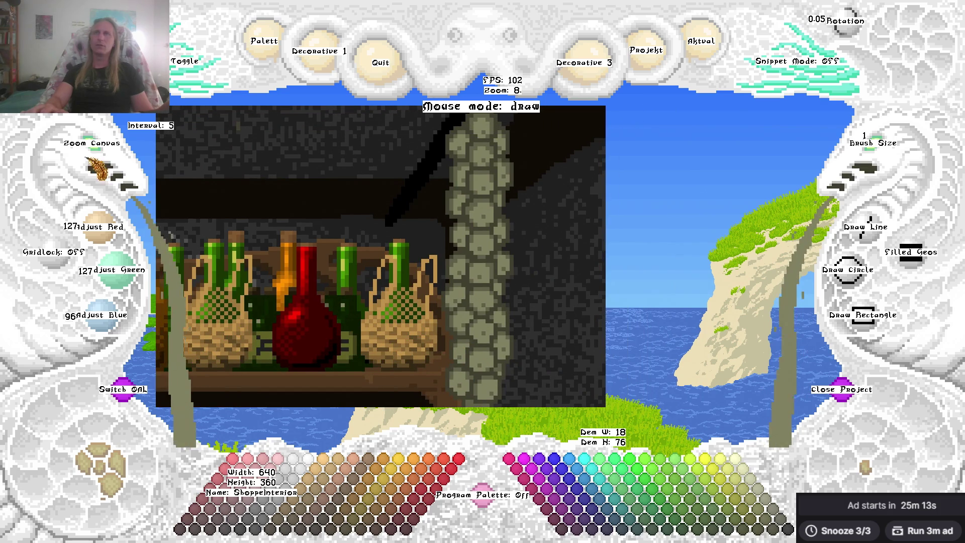
{"action": "scroll", "coordinate": [107, 156], "scroll_direction": "down", "scroll_amount": 4}
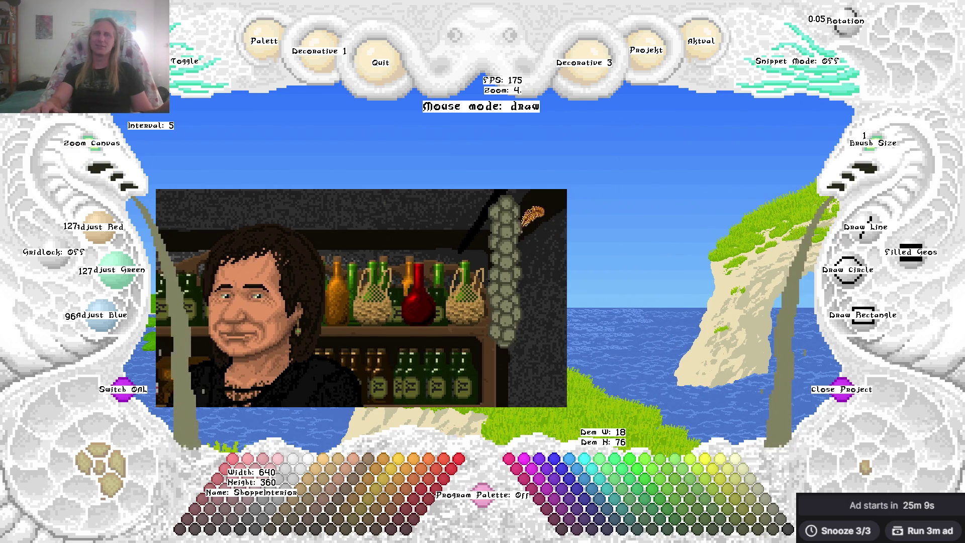
Stamp the garlic strand at Snippet Zoom 5 right of the original, then cancel paste mode.
{"action": "key", "text": "ctrl+v"}
{"action": "scroll", "coordinate": [523, 197], "scroll_direction": "up", "scroll_amount": 3}
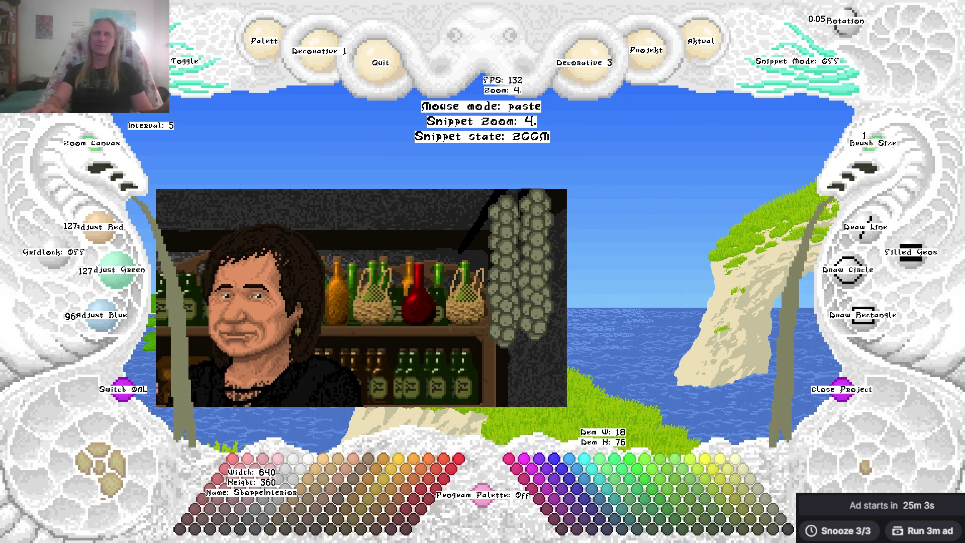
{"action": "scroll", "coordinate": [422, 158], "scroll_direction": "up", "scroll_amount": 1}
{"action": "left_click", "coordinate": [488, 160]}
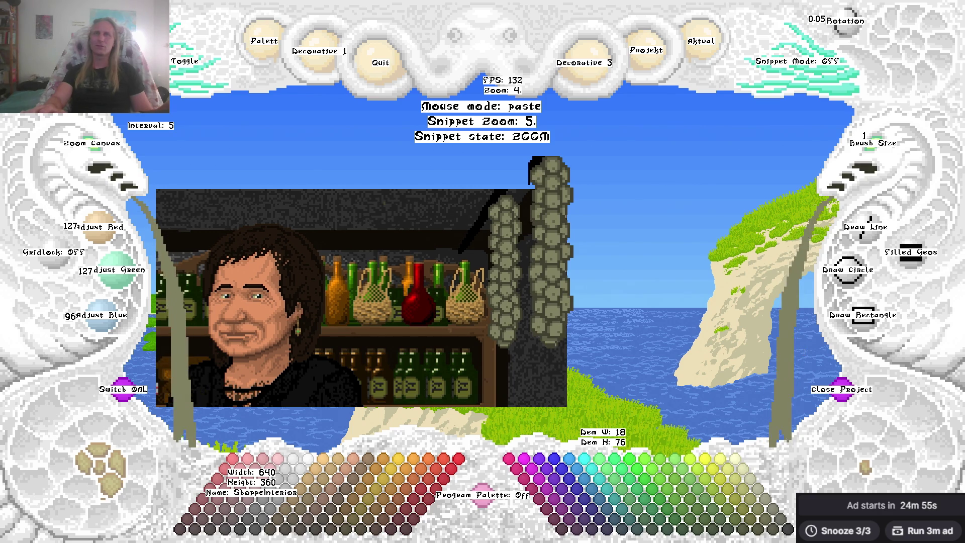
{"action": "left_click", "coordinate": [531, 157]}
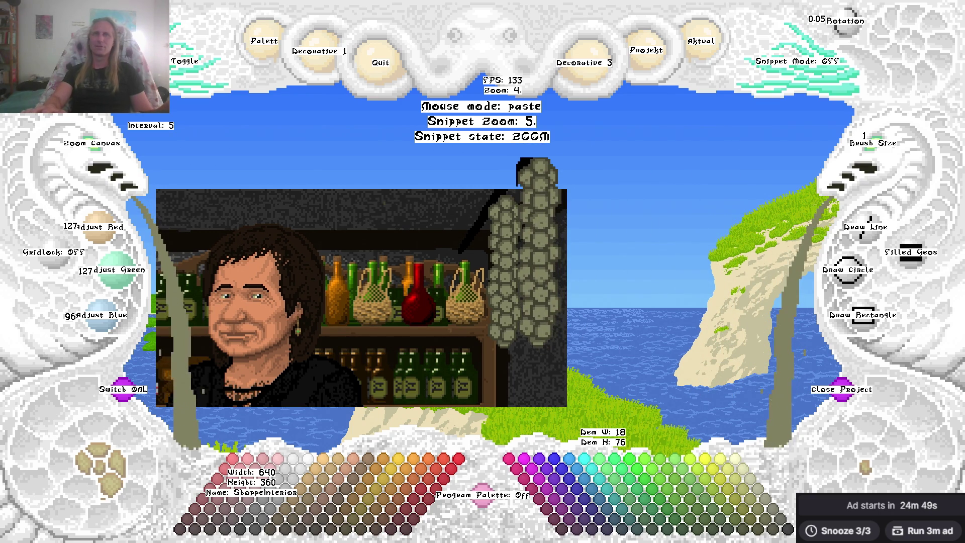
{"action": "right_click", "coordinate": [680, 216]}
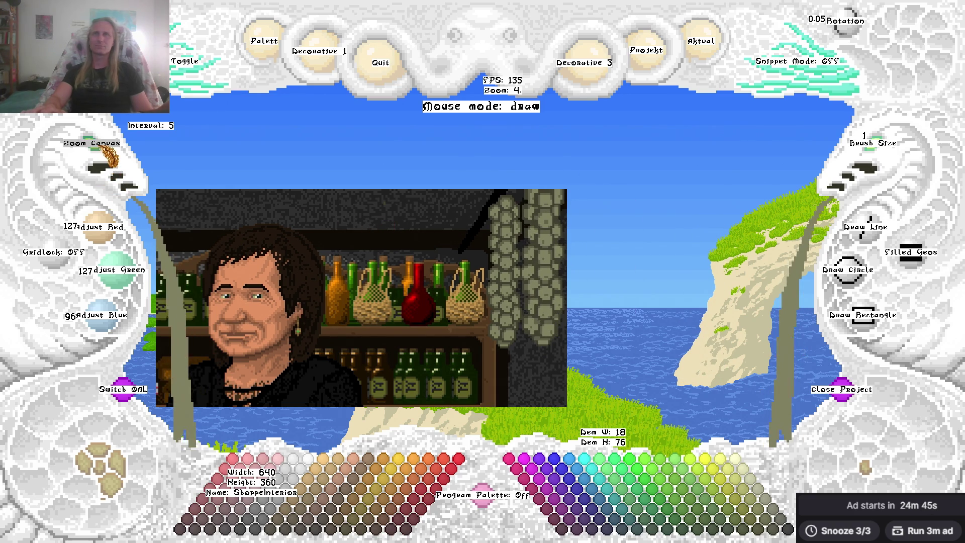
Zoom in and pan to the red bottle, garlic strands and stone wall.
{"action": "scroll", "coordinate": [104, 162], "scroll_direction": "up", "scroll_amount": 3}
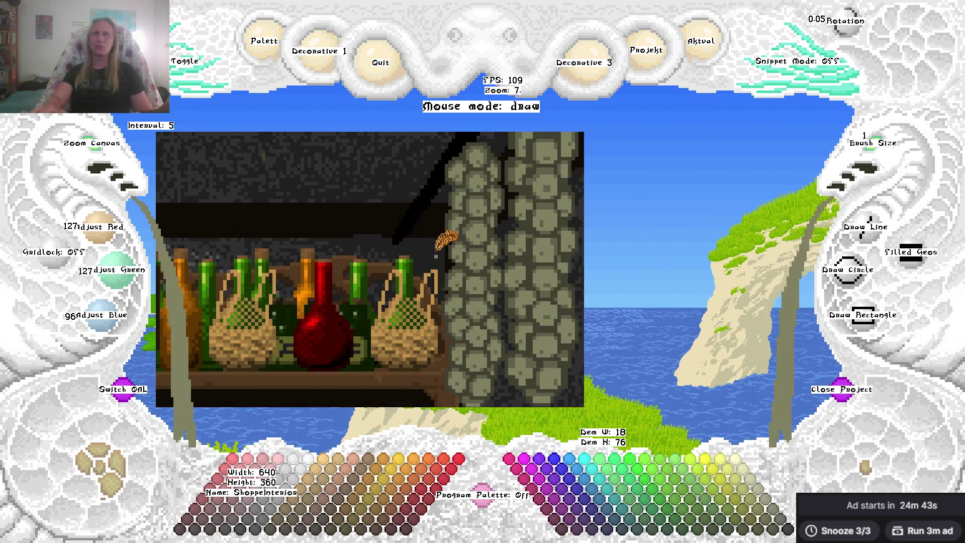
{"action": "scroll", "coordinate": [103, 156], "scroll_direction": "up", "scroll_amount": 1}
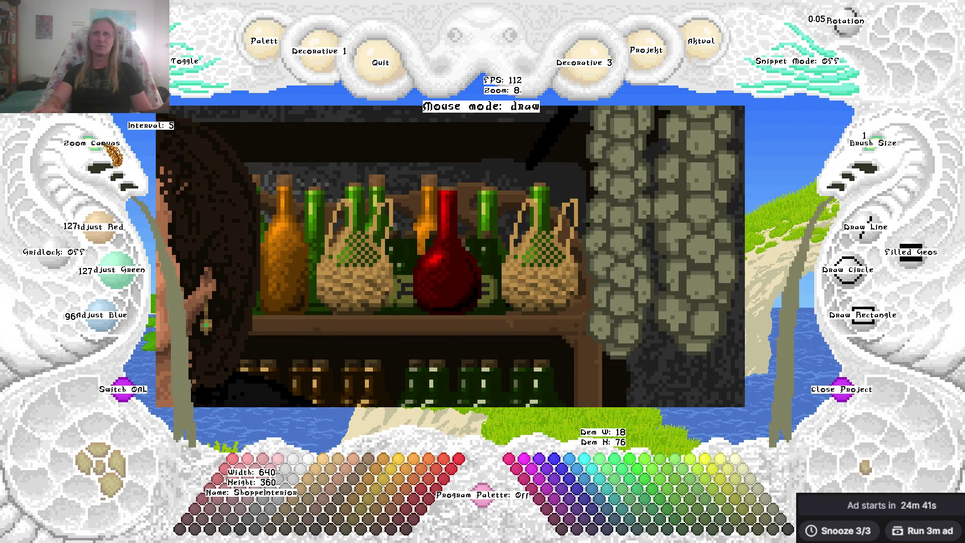
{"action": "scroll", "coordinate": [96, 161], "scroll_direction": "up", "scroll_amount": 1}
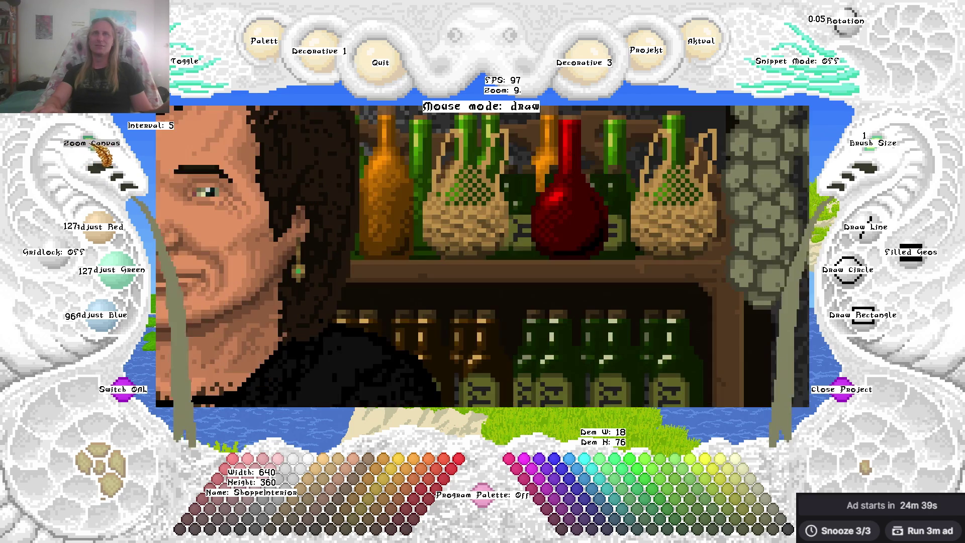
{"action": "left_click_drag", "start_coordinate": [656, 157], "coordinate": [327, 287]}
{"action": "mouse_move", "coordinate": [474, 251]}
{"action": "left_mouse_down"}
{"action": "mouse_move", "coordinate": [484, 199]}
{"action": "mouse_move", "coordinate": [500, 207]}
{"action": "left_mouse_up"}
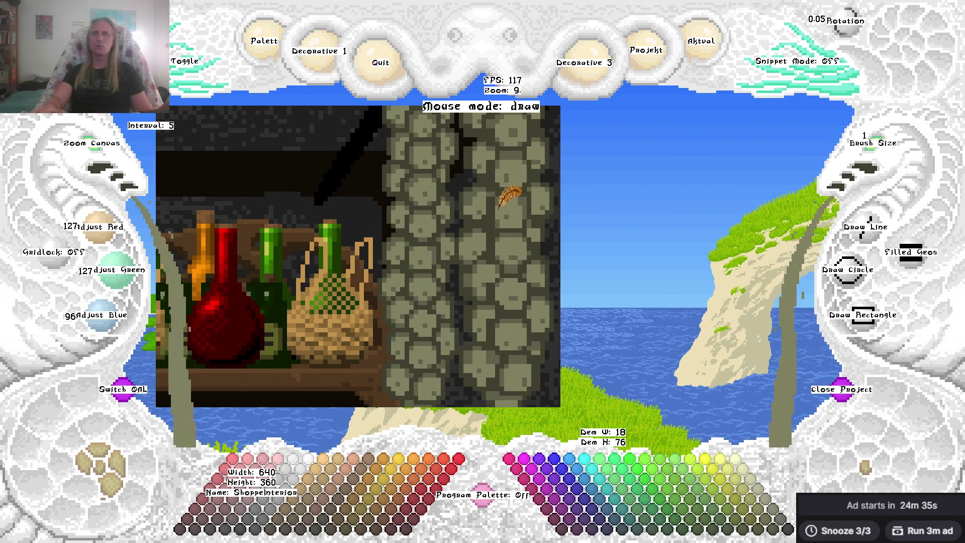
{"action": "scroll", "coordinate": [103, 153], "scroll_direction": "up", "scroll_amount": 2}
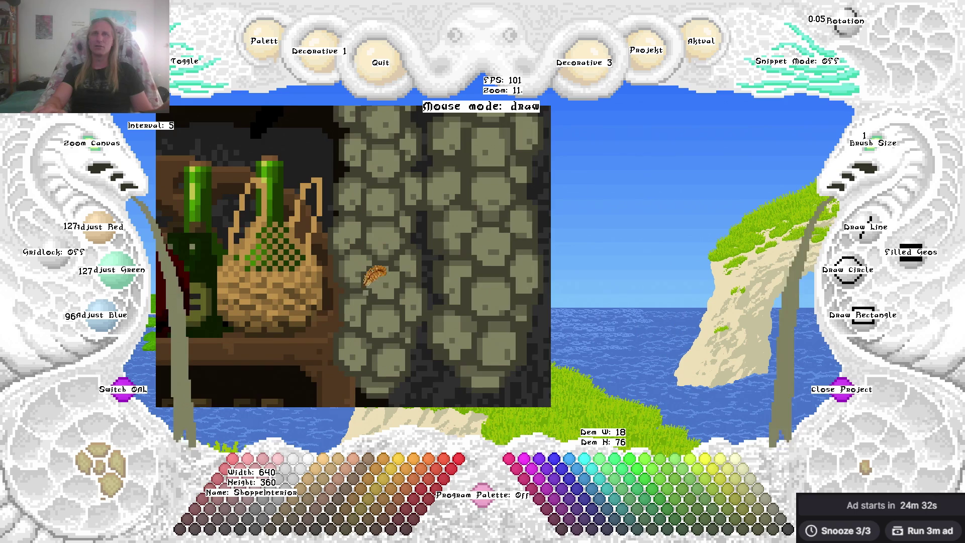
{"action": "left_click_drag", "start_coordinate": [376, 276], "coordinate": [371, 249]}
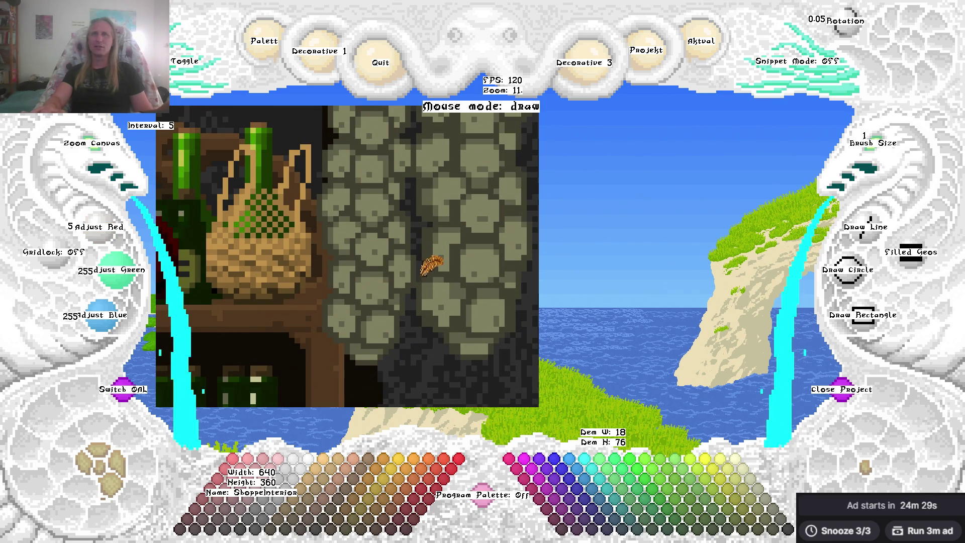
Eyedrop the garlic strand's olive-grey and the pillar's darker and lighter stone shades.
{"action": "right_click", "coordinate": [445, 279]}
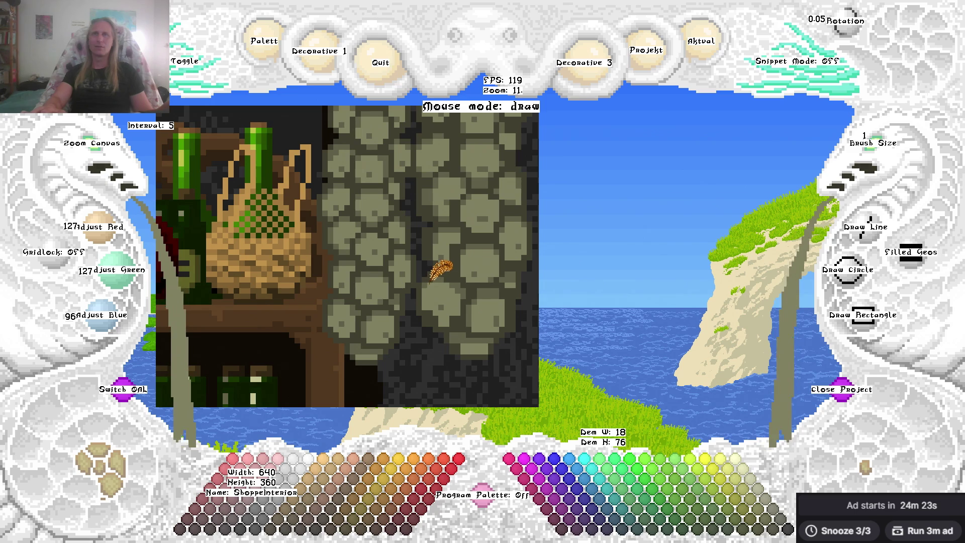
{"action": "right_click", "coordinate": [428, 281]}
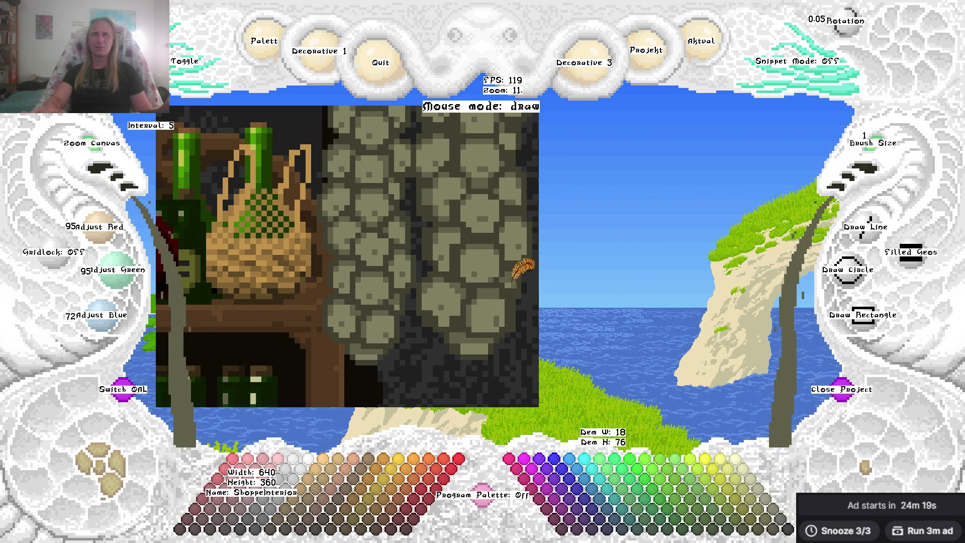
{"action": "right_click", "coordinate": [483, 300]}
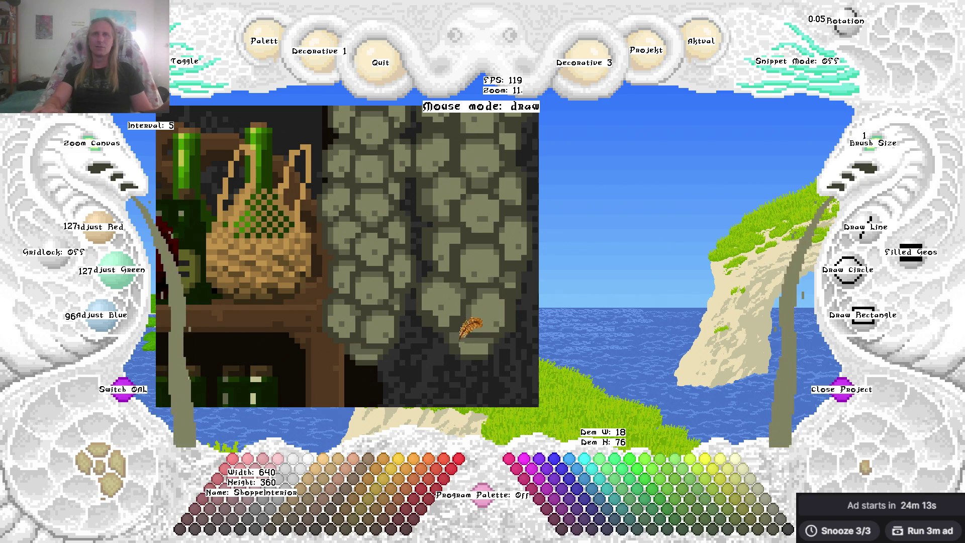
{"action": "right_click", "coordinate": [459, 336]}
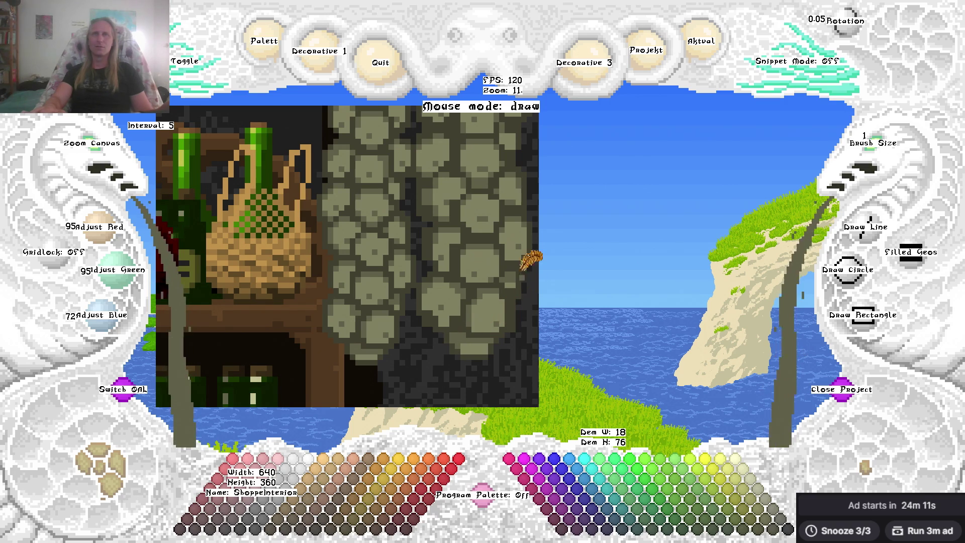
{"action": "right_click", "coordinate": [502, 300]}
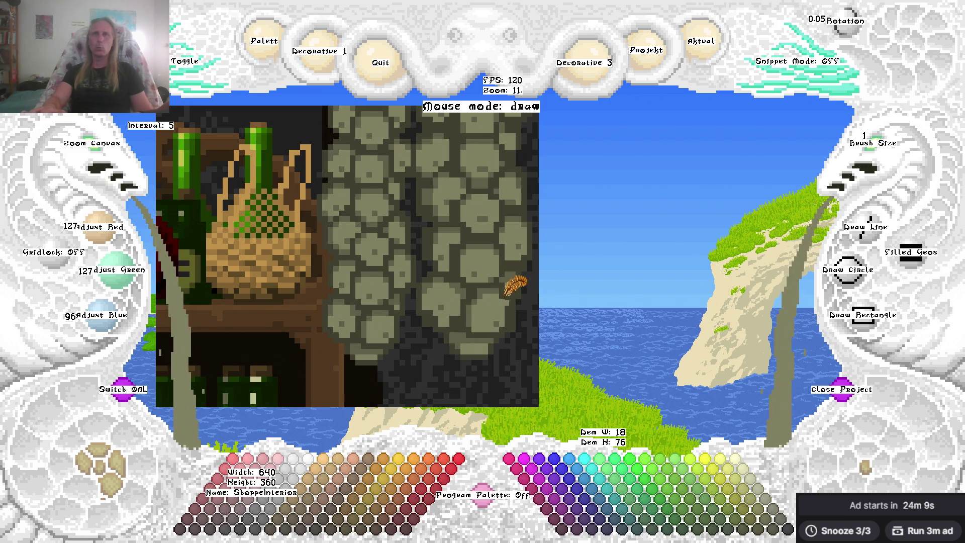
{"action": "right_click", "coordinate": [492, 289]}
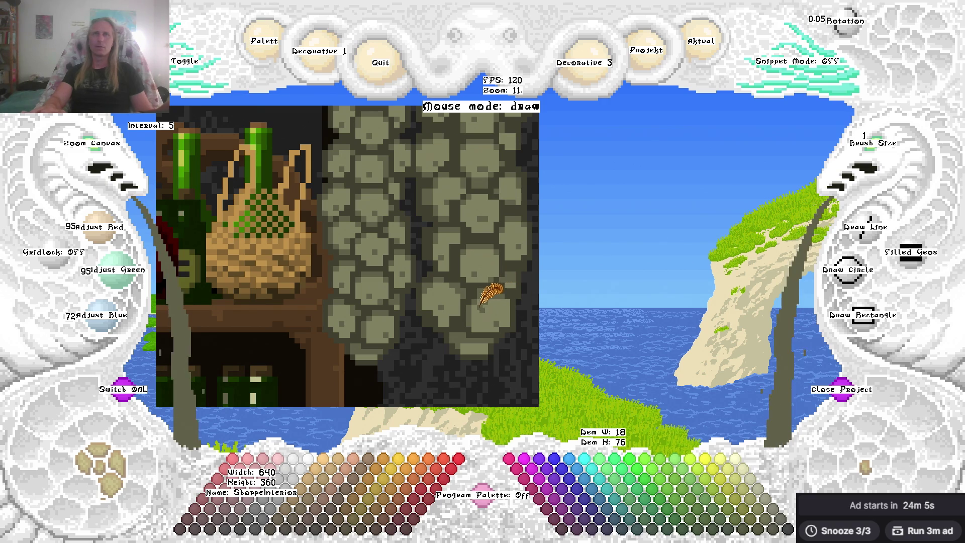
{"action": "right_click", "coordinate": [493, 303]}
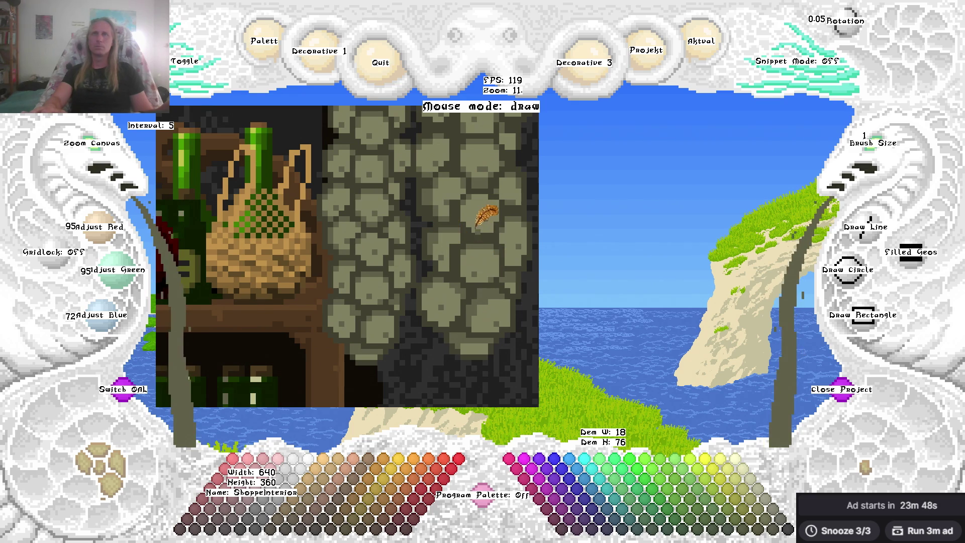
Sample the stone shades 63/63/48, 95/95/72 and 127/127/96, toggling to cyan once.
{"action": "scroll", "coordinate": [490, 231], "scroll_direction": "up", "scroll_amount": 1}
{"action": "right_click", "coordinate": [438, 266]}
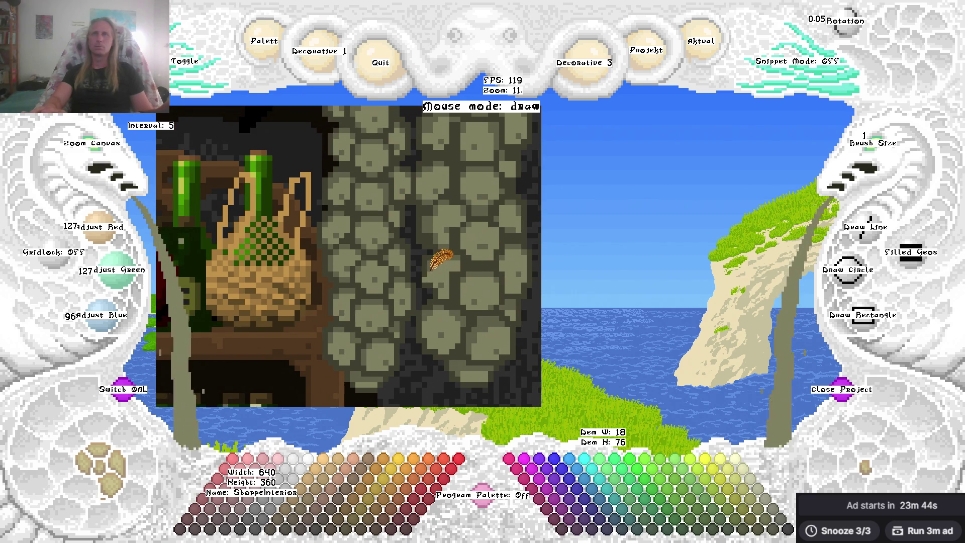
{"action": "right_click", "coordinate": [429, 270]}
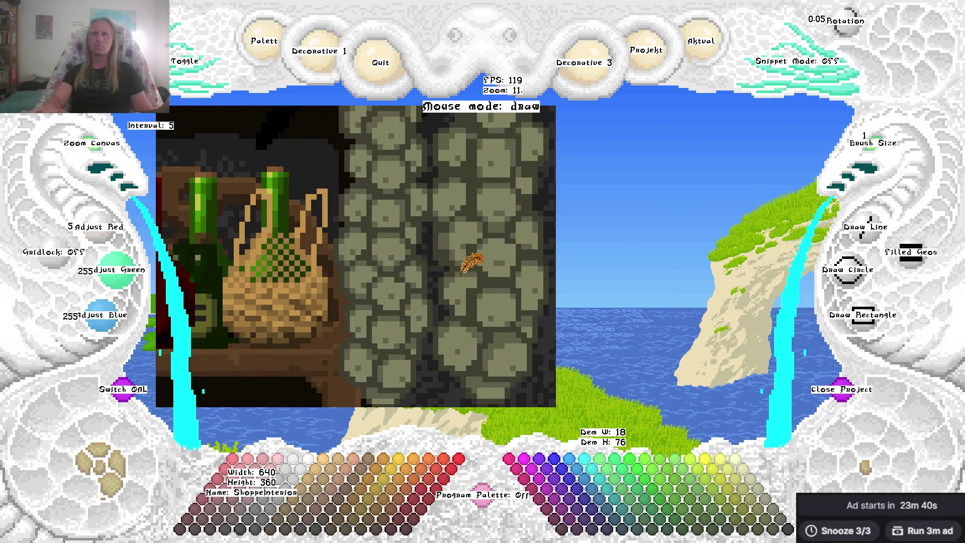
{"action": "right_click", "coordinate": [444, 229]}
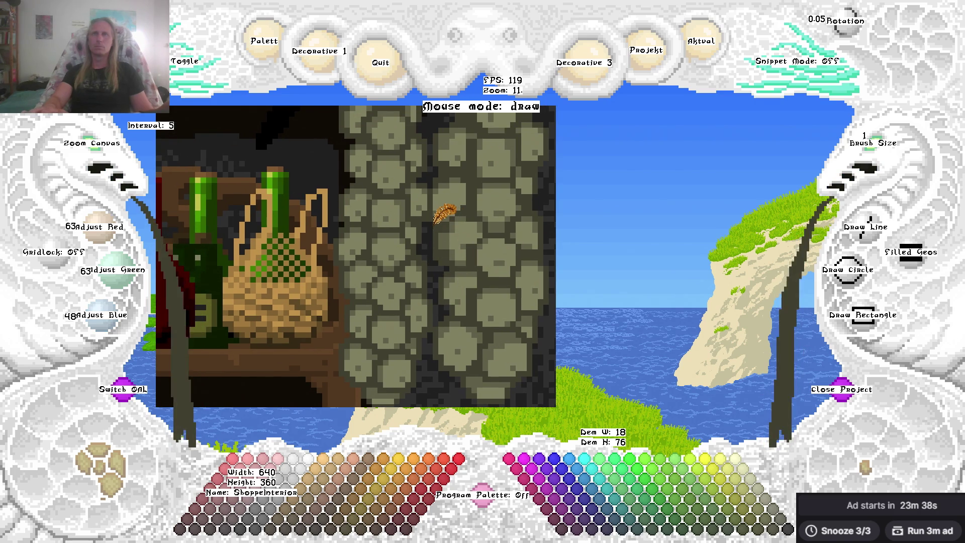
{"action": "key", "text": "x"}
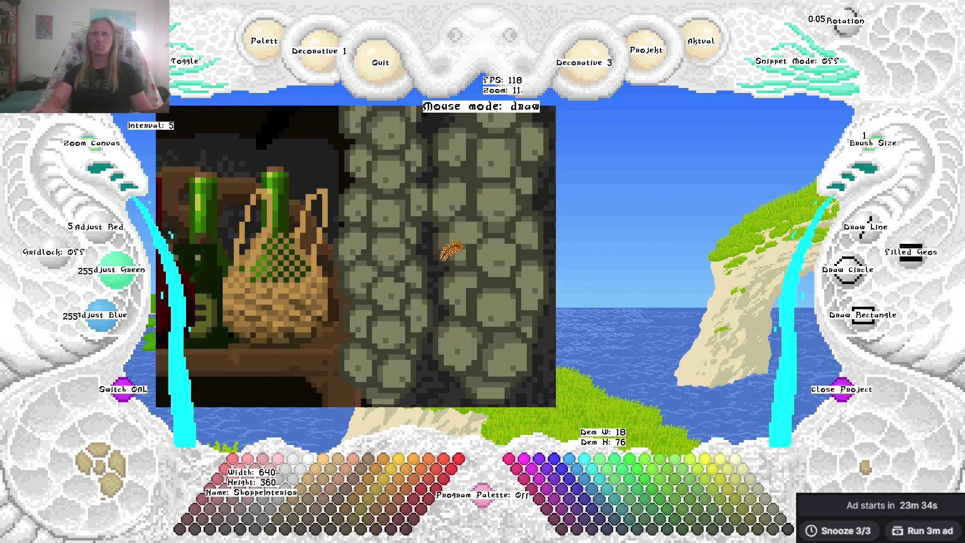
{"action": "right_click", "coordinate": [447, 243]}
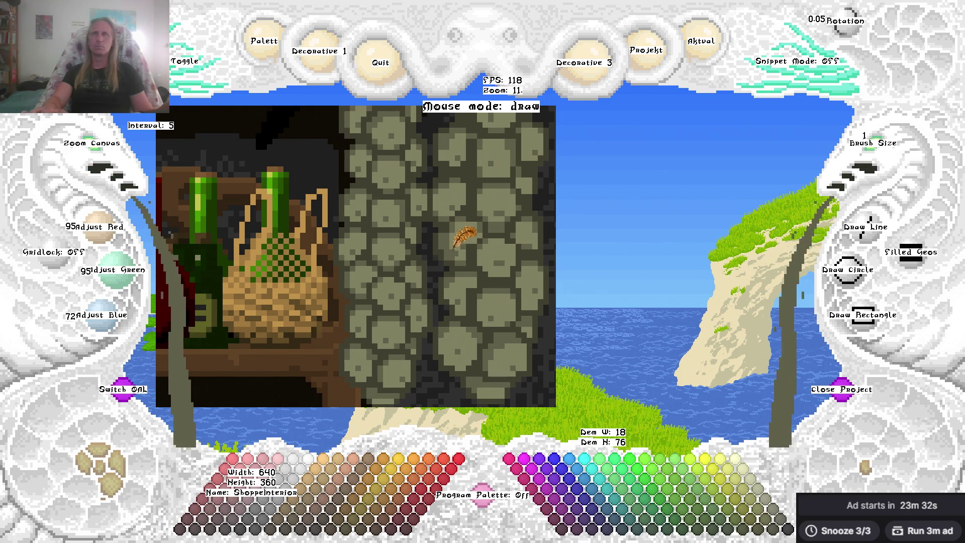
{"action": "right_click", "coordinate": [452, 239]}
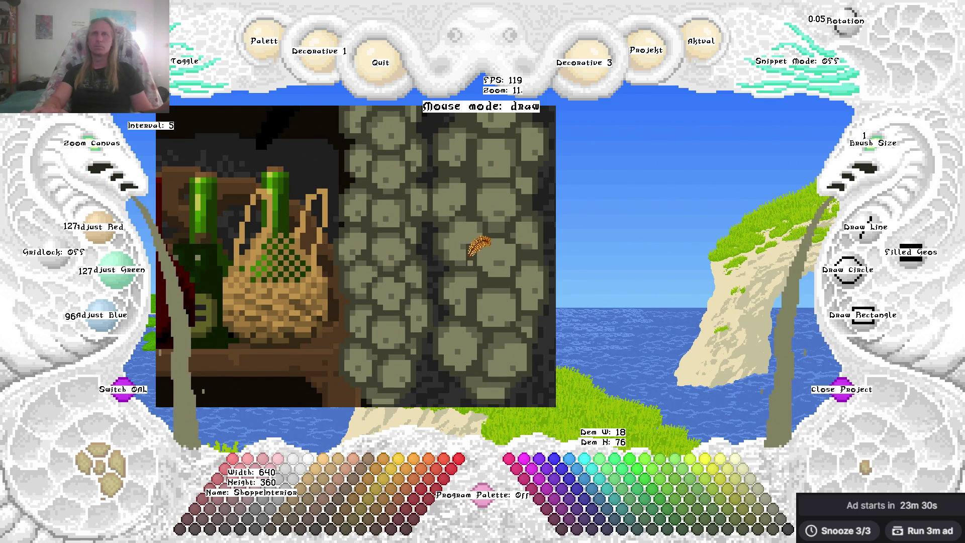
Pan up the pillar sampling stones, then halve the colour from 127/127/96 to 63/63/48.
{"action": "key", "text": "Up"}
{"action": "key", "text": "Right"}
{"action": "right_click", "coordinate": [453, 258]}
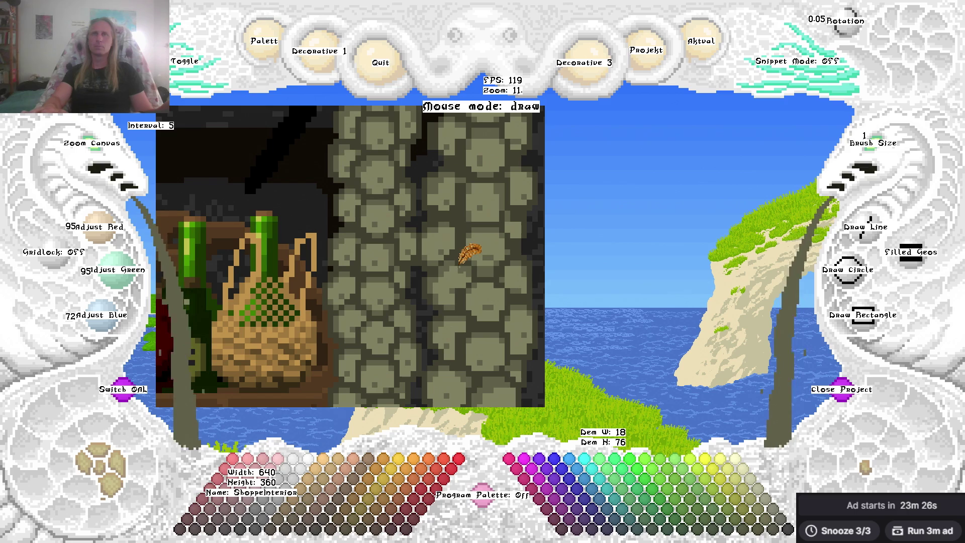
{"action": "right_click", "coordinate": [449, 273]}
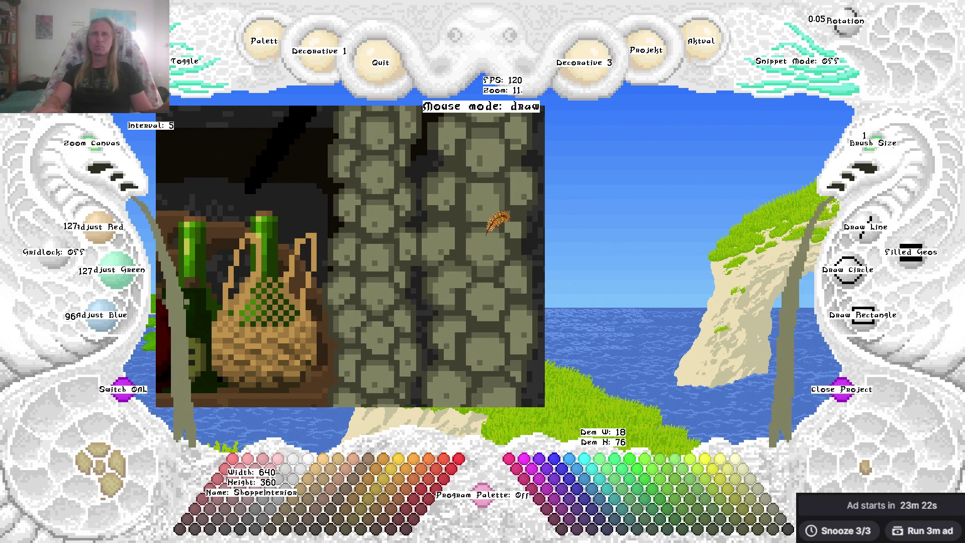
{"action": "key", "text": "Up"}
{"action": "key", "text": "Right"}
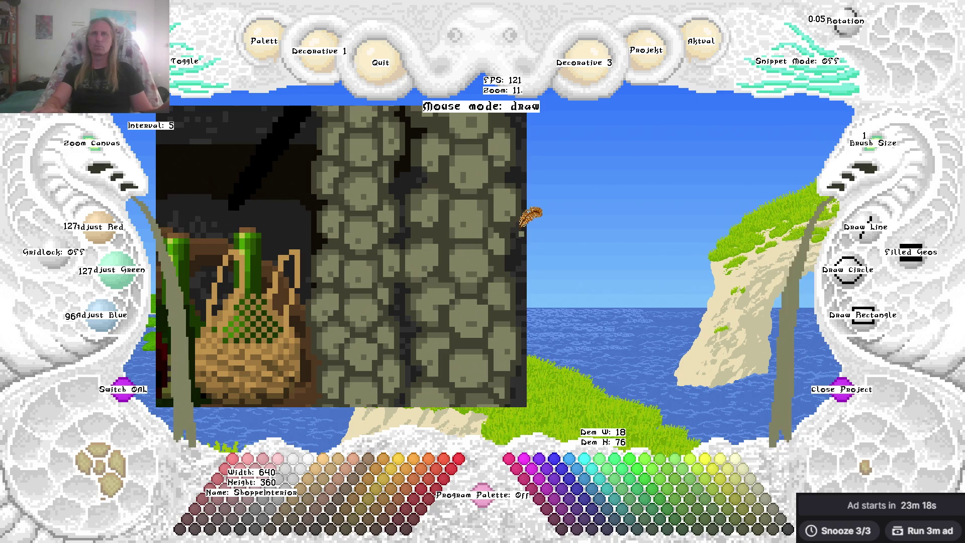
{"action": "key", "text": "Down"}
{"action": "key", "text": "Left"}
{"action": "key", "text": "Down"}
{"action": "key", "text": "Left"}
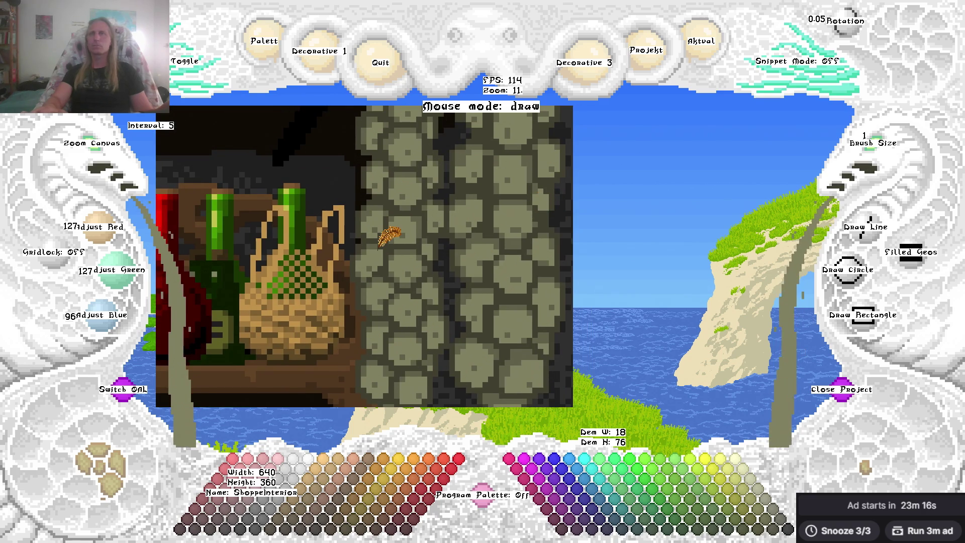
{"action": "key", "text": "Up"}
{"action": "key", "text": "Right"}
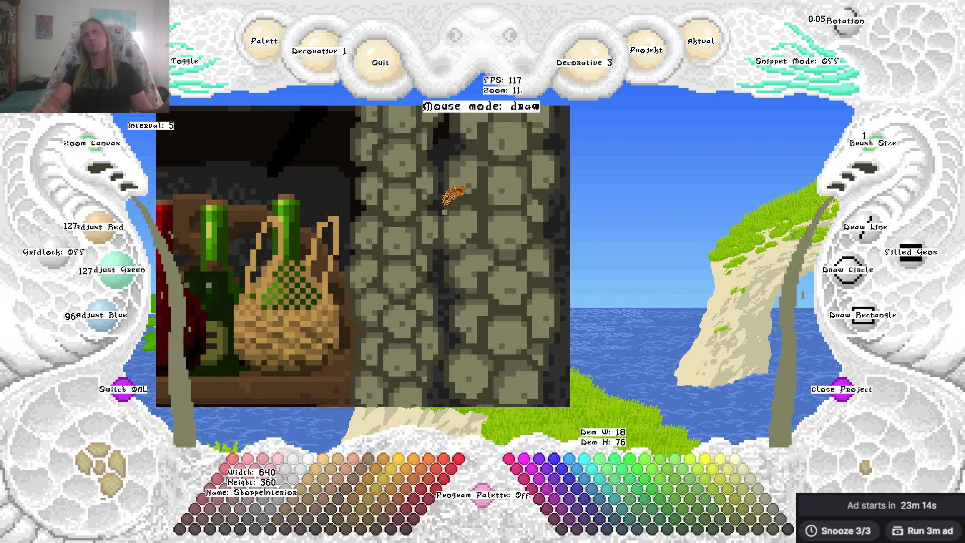
{"action": "key", "text": "minus"}
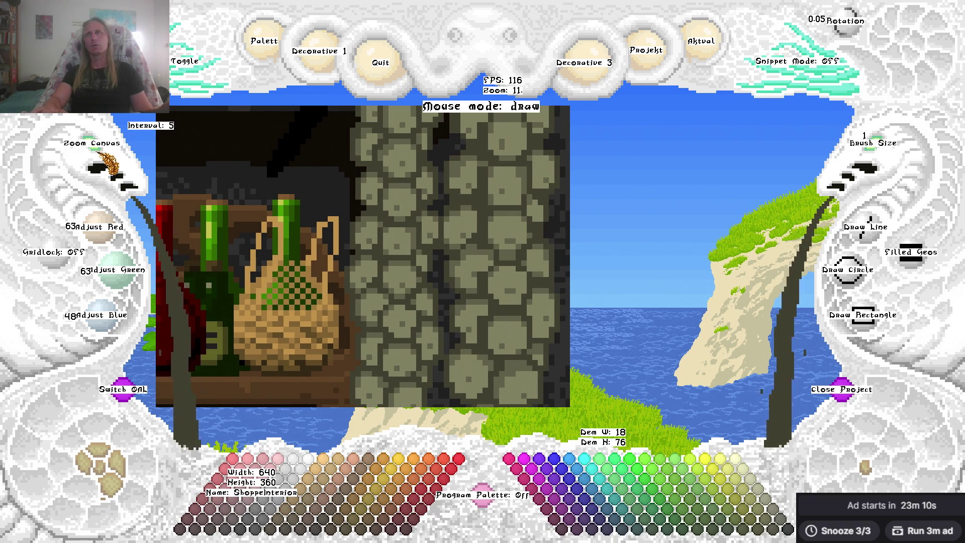
{"action": "scroll", "coordinate": [112, 166], "scroll_direction": "up", "scroll_amount": 4}
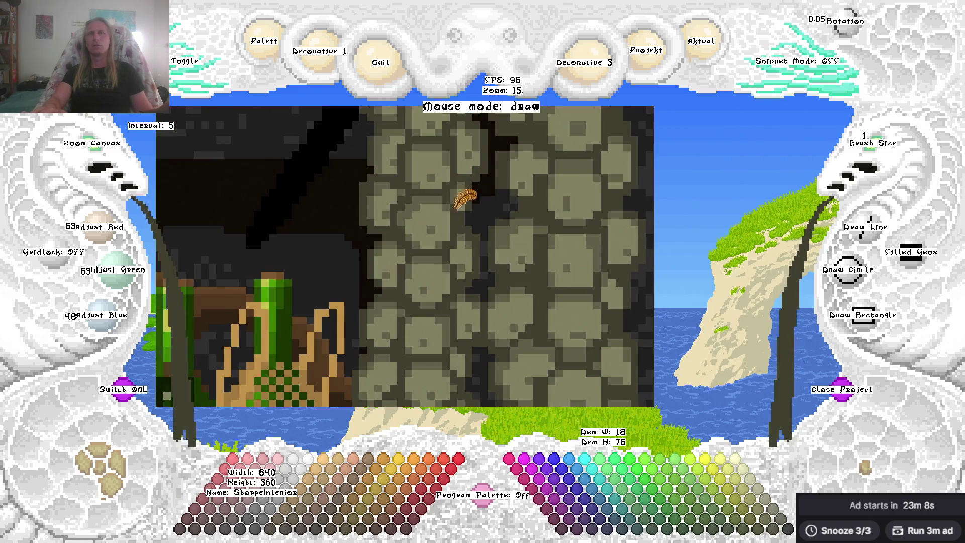
Pan along the pillar while toggling between cyan and the dark stone shade 63/63/48.
{"action": "key", "text": "Right"}
{"action": "key", "text": "Down"}
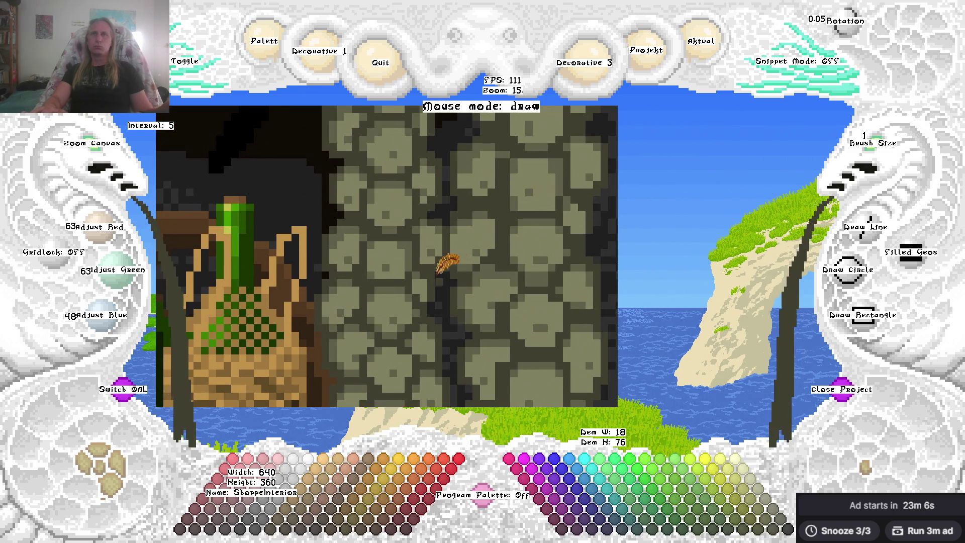
{"action": "key", "text": "c"}
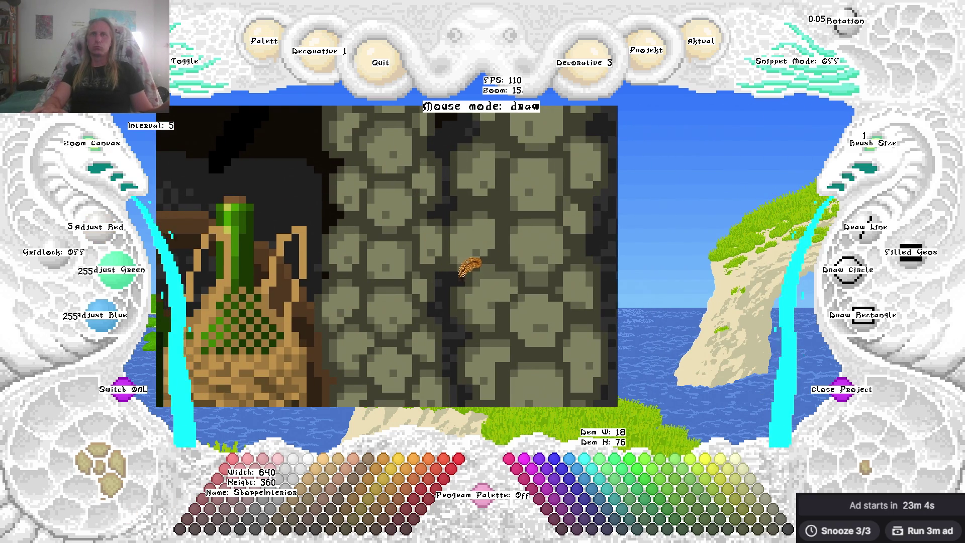
{"action": "key", "text": "c"}
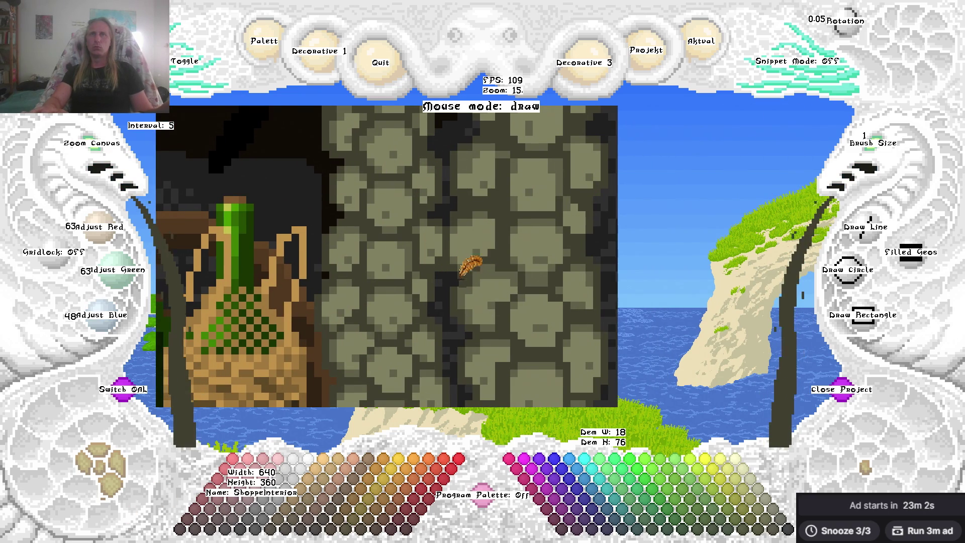
{"action": "key", "text": "c"}
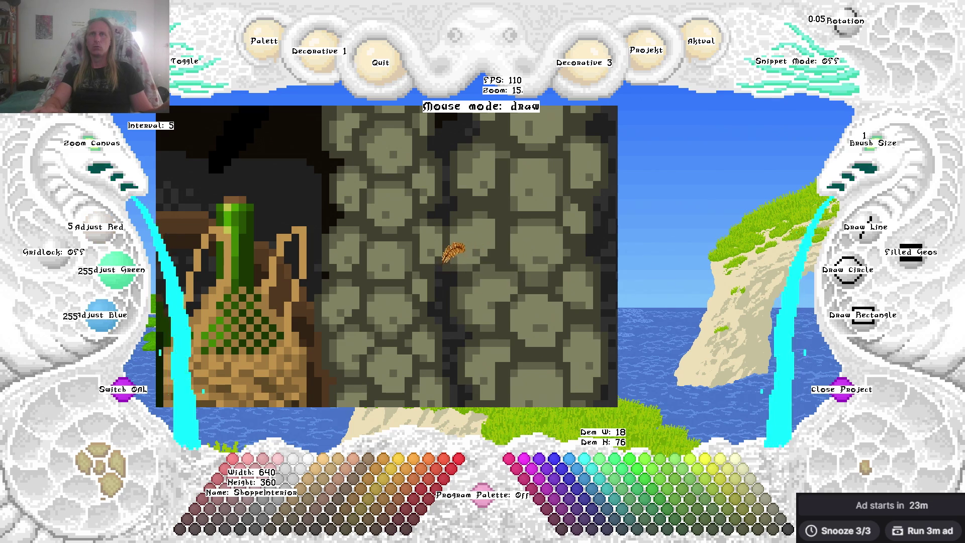
{"action": "key", "text": "c"}
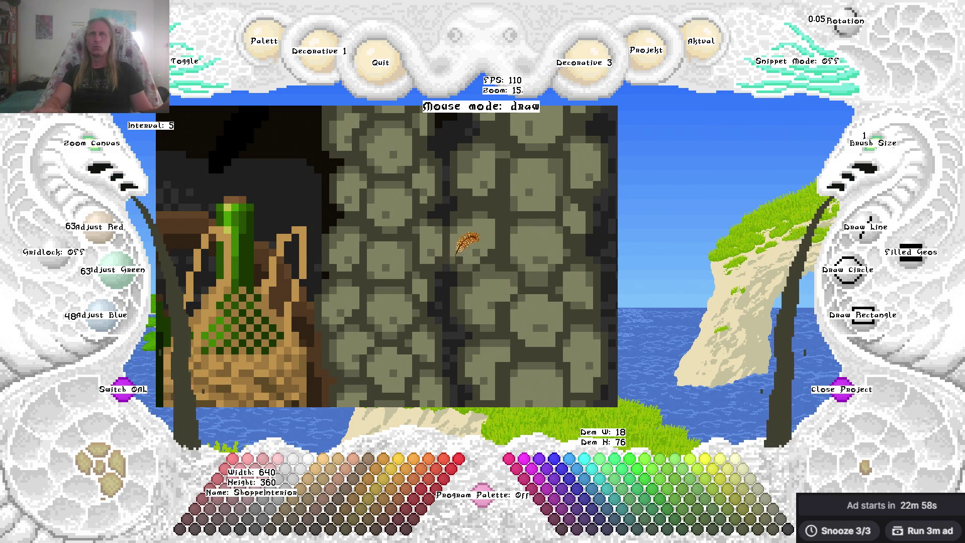
{"action": "key", "text": "Right"}
{"action": "key", "text": "Up"}
{"action": "key", "text": "Right"}
{"action": "key", "text": "Up"}
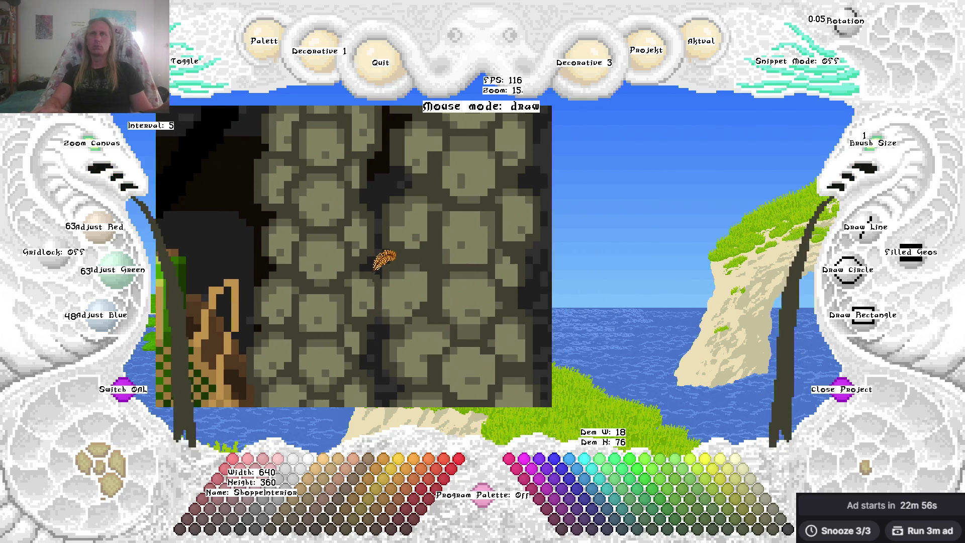
{"action": "key", "text": "c"}
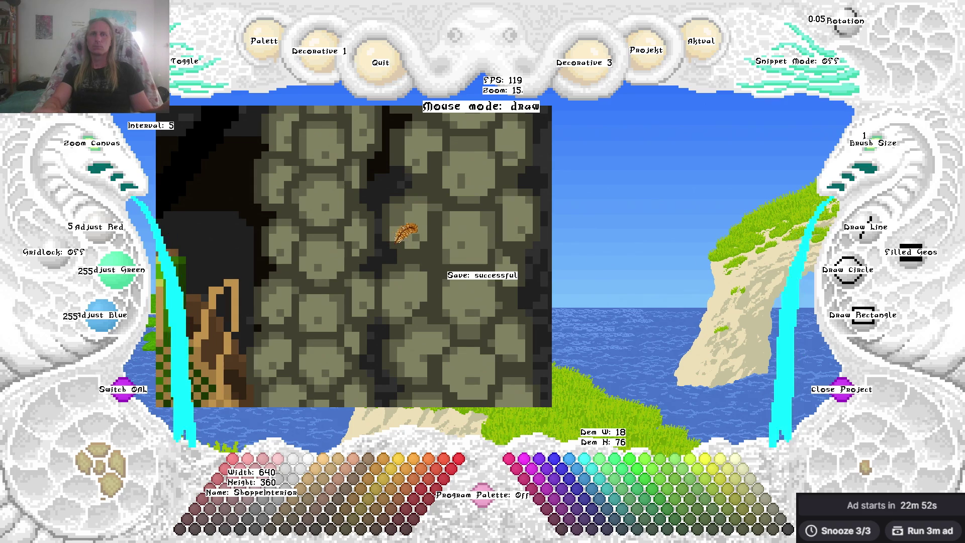
{"action": "key", "text": "Left"}
{"action": "key", "text": "Up"}
Sample the pillar's stone shades and paint a dark stone pixel, ending on light olive 127/127/96.
{"action": "right_click", "coordinate": [436, 213]}
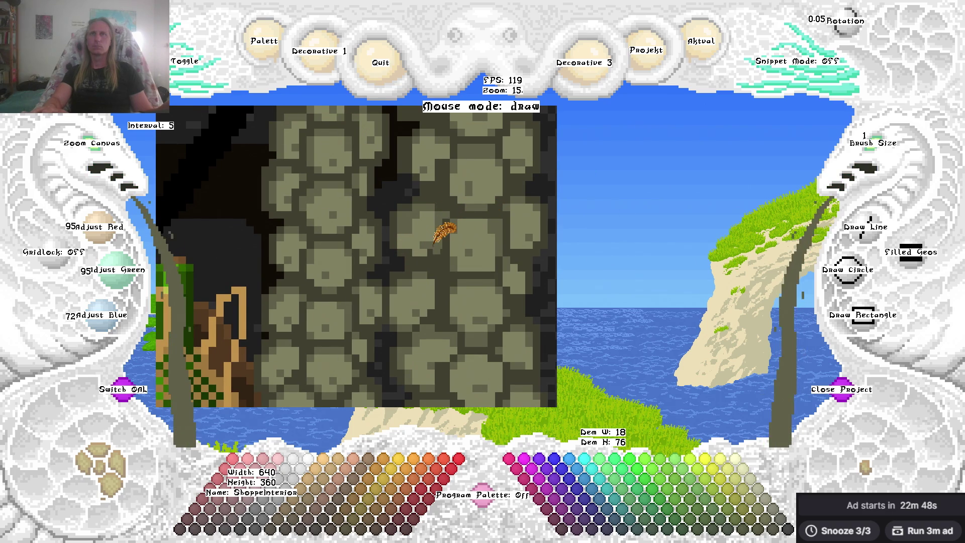
{"action": "right_click", "coordinate": [431, 230]}
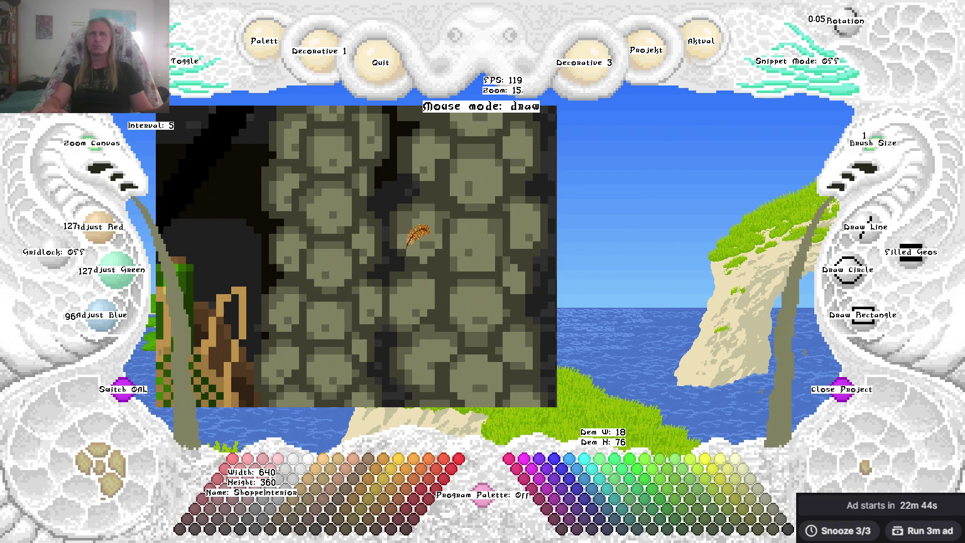
{"action": "right_click", "coordinate": [427, 258]}
{"action": "left_click", "coordinate": [411, 242]}
{"action": "right_click", "coordinate": [406, 232]}
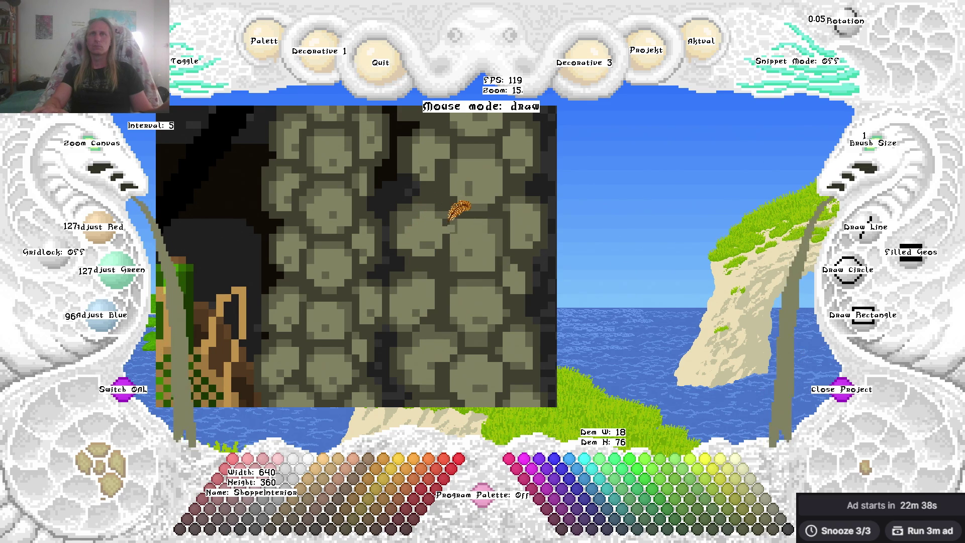
{"action": "right_click", "coordinate": [449, 224]}
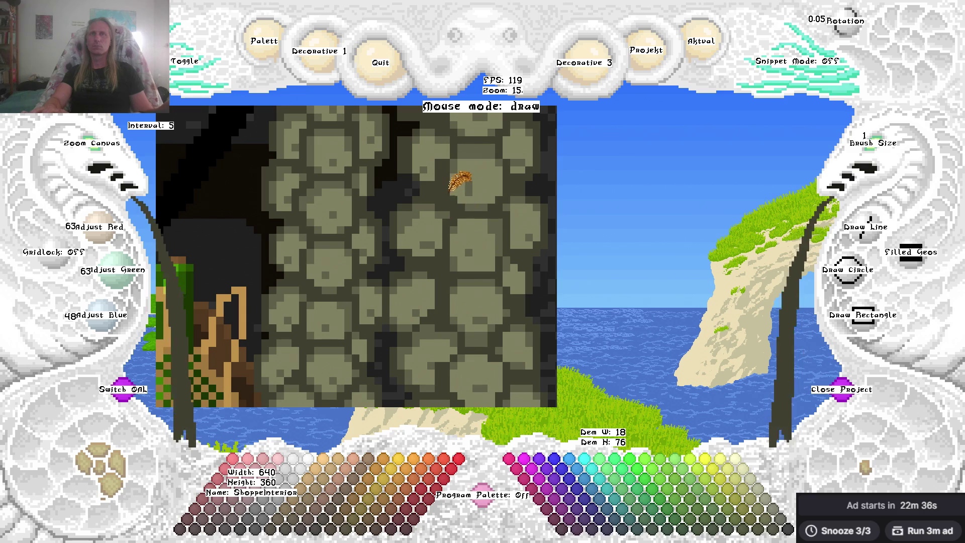
{"action": "scroll", "coordinate": [452, 201], "scroll_direction": "up", "scroll_amount": 3}
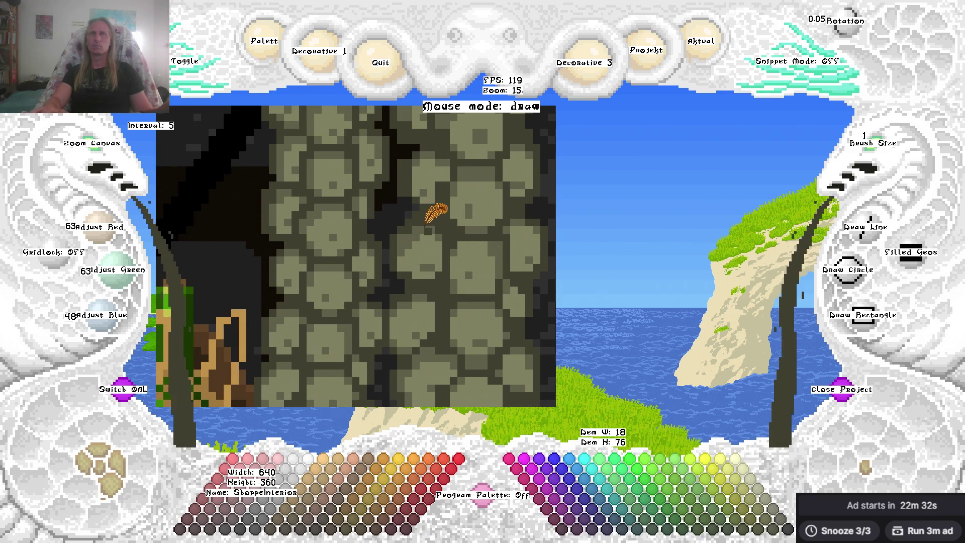
{"action": "right_click", "coordinate": [428, 217]}
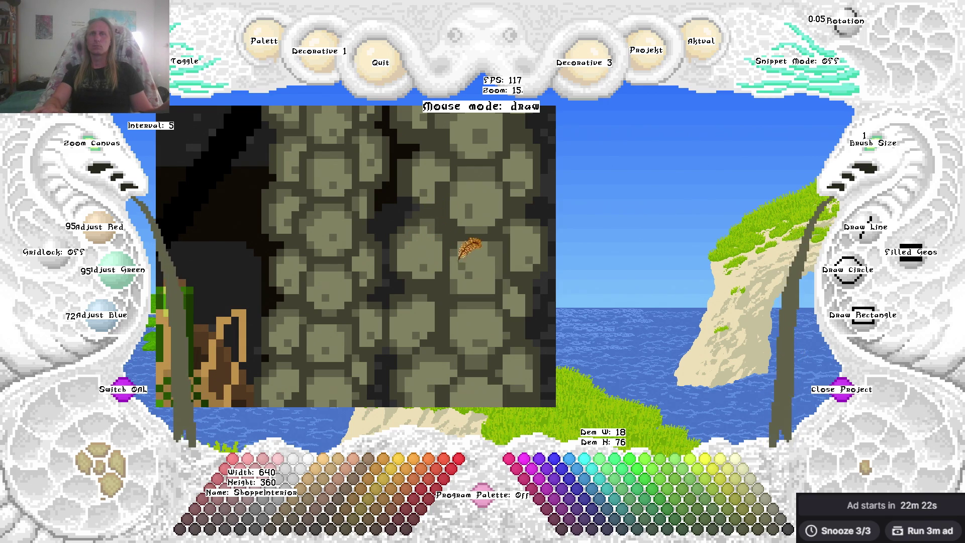
{"action": "key", "text": "Right"}
{"action": "key", "text": "Up"}
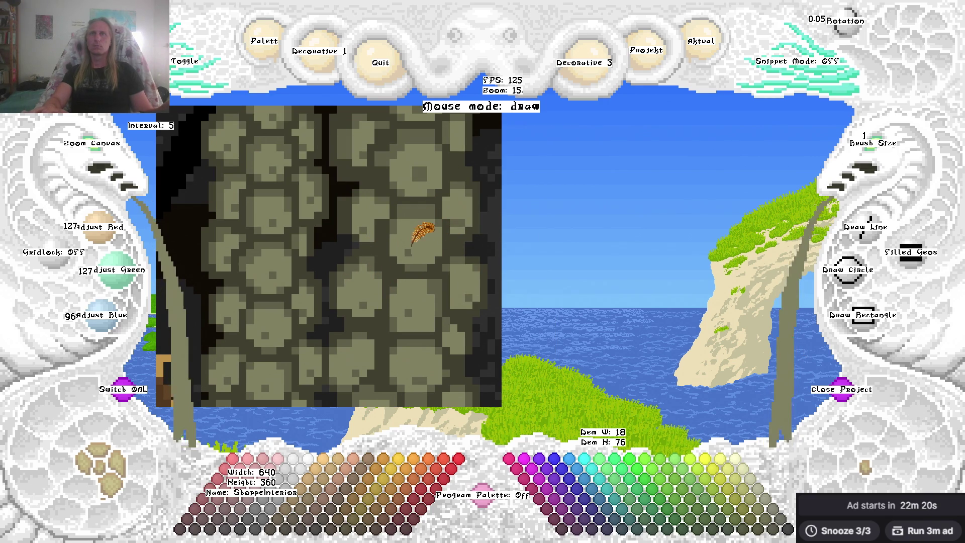
Reshade the upper right pillar stones with sampled dark and mid olive tones, ending on 95/95/72.
{"action": "right_click", "coordinate": [399, 190]}
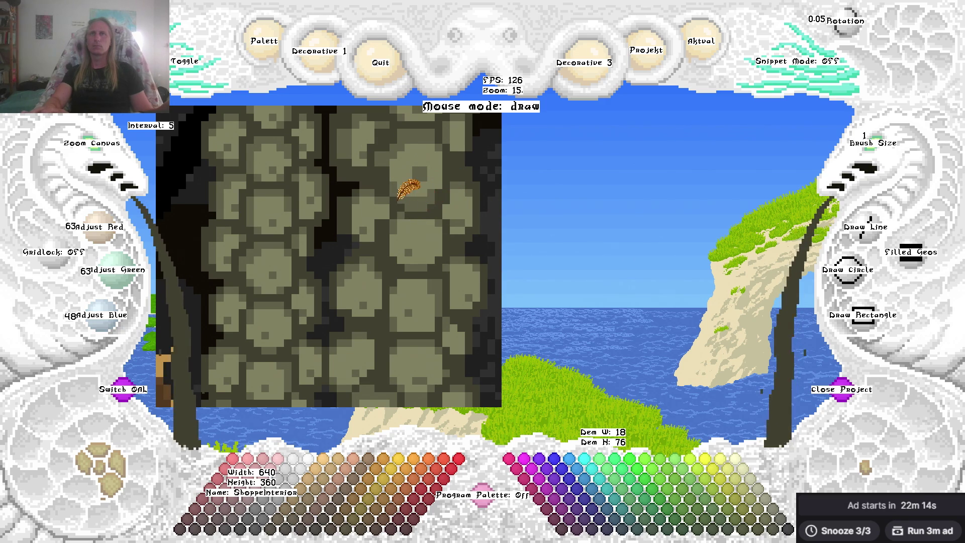
{"action": "key", "text": "Up"}
{"action": "key", "text": "Up"}
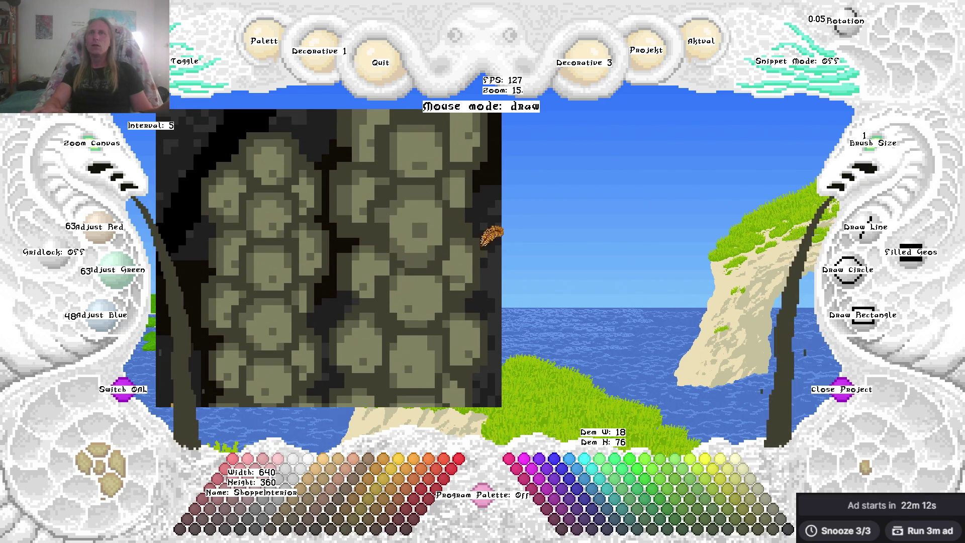
{"action": "right_click", "coordinate": [384, 217]}
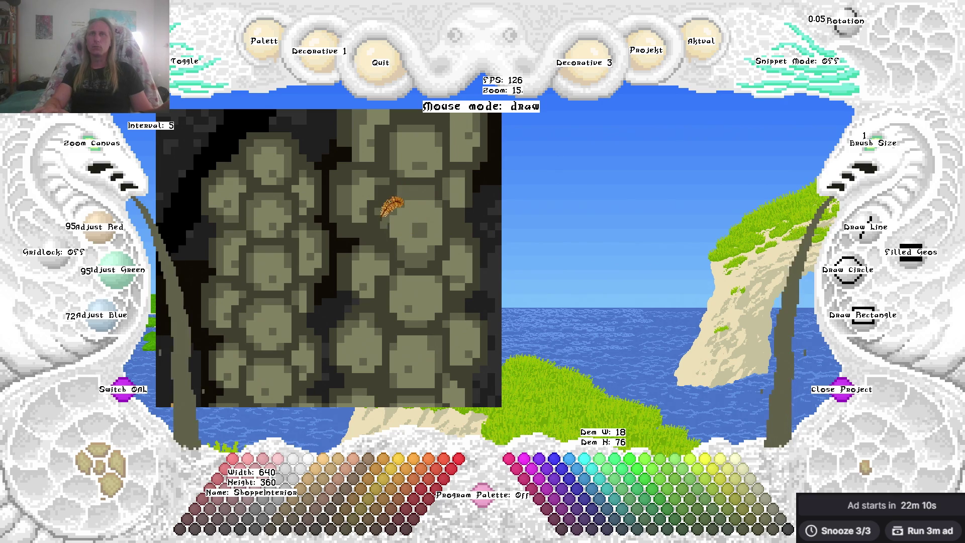
{"action": "key", "text": "Left"}
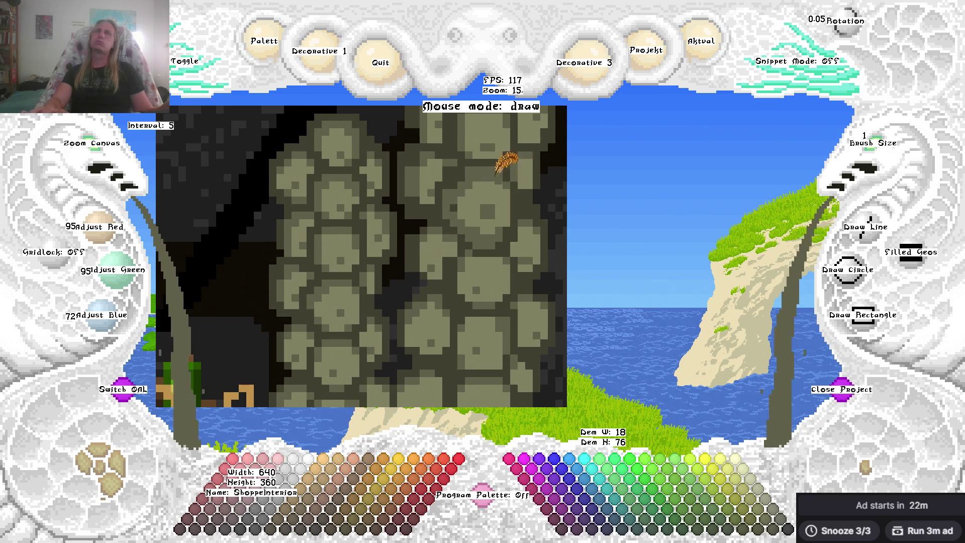
{"action": "right_click", "coordinate": [496, 159]}
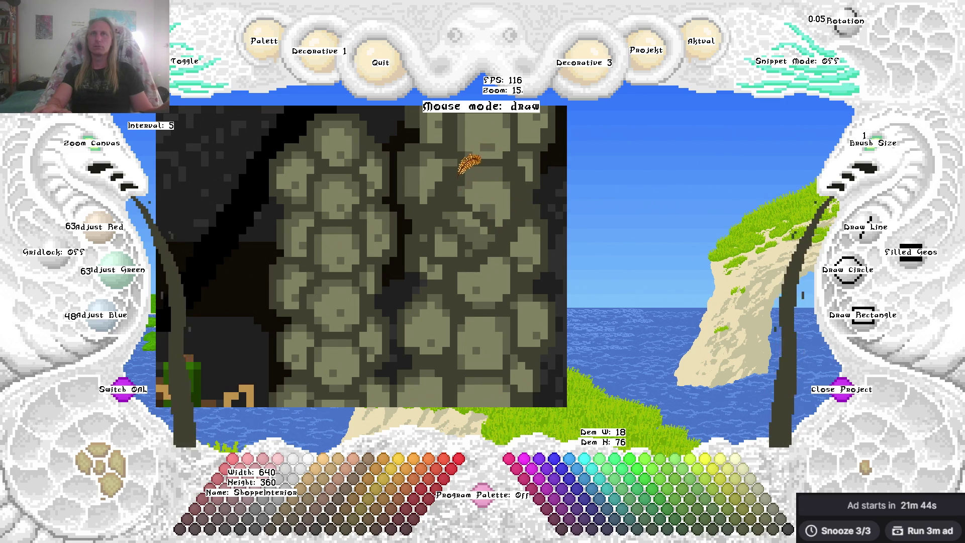
{"action": "right_click", "coordinate": [449, 157]}
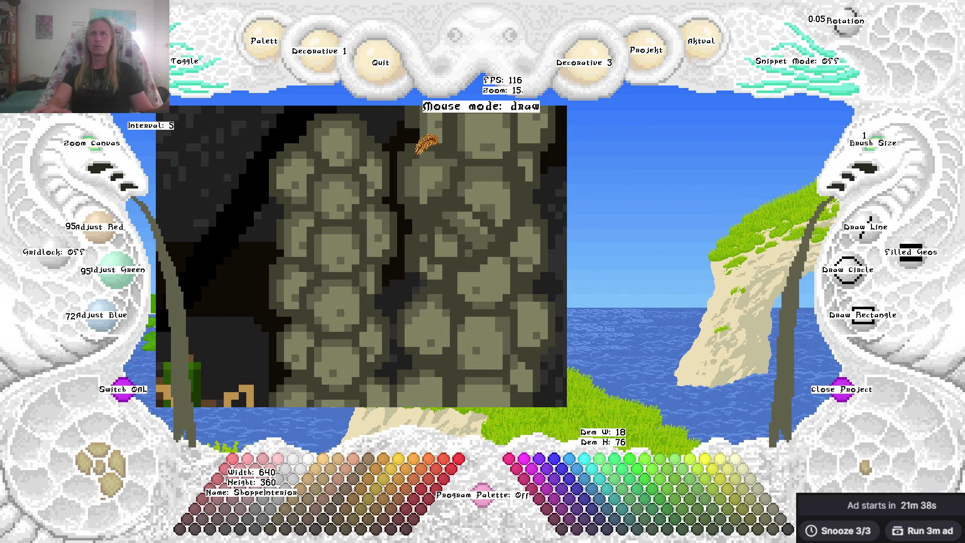
{"action": "key", "text": "c"}
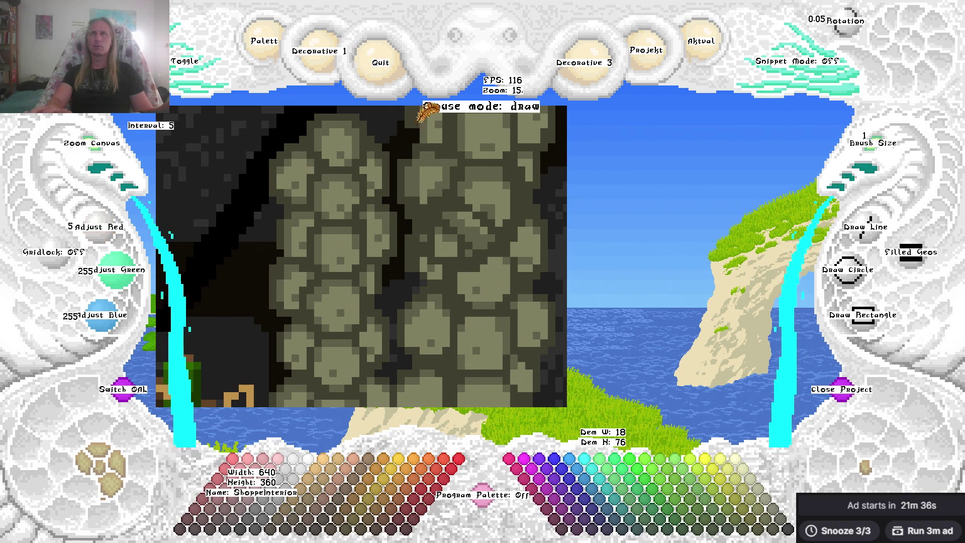
{"action": "right_click", "coordinate": [414, 144]}
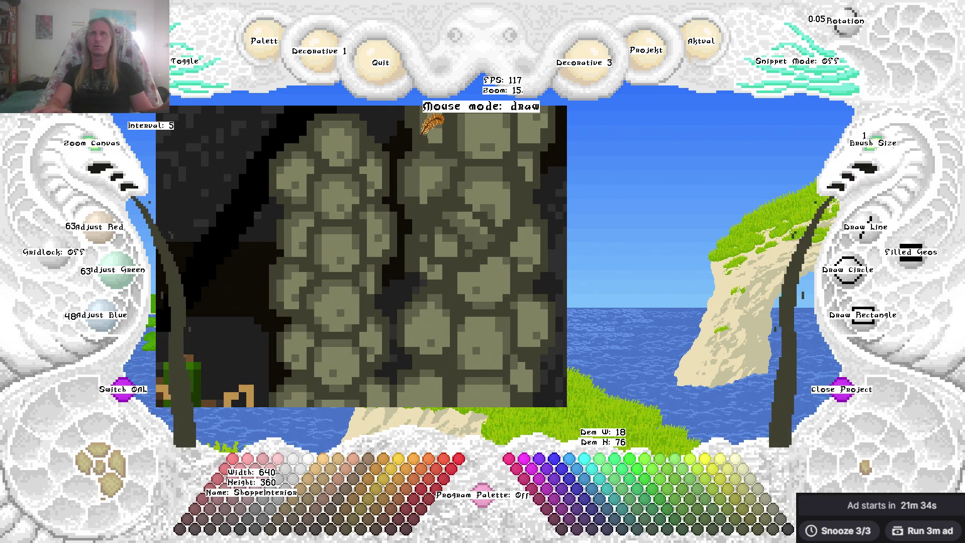
{"action": "key", "text": "Up"}
{"action": "key", "text": "Up"}
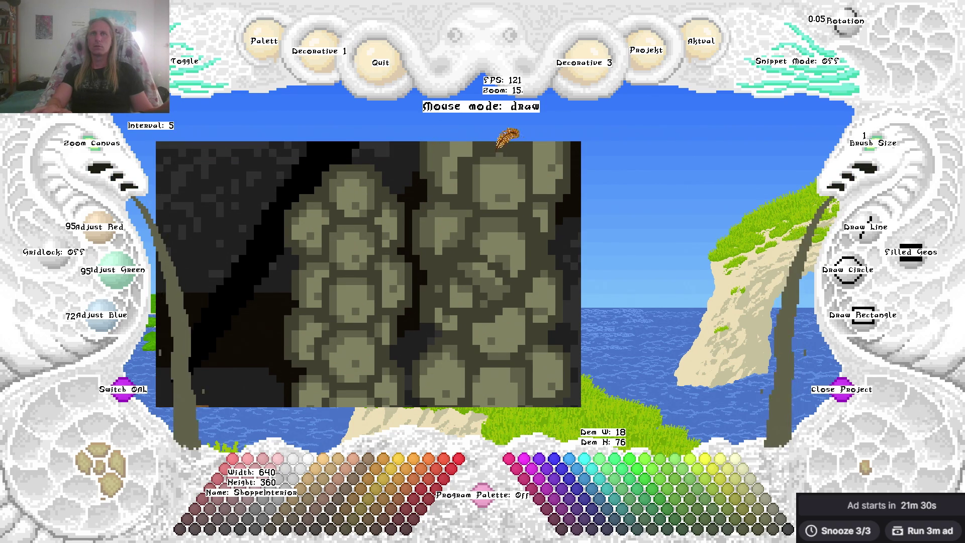
Retouch the pillar stones with sampled light, mid and dark olive shades, then save ShoppeInterior.
{"action": "right_click", "coordinate": [532, 155]}
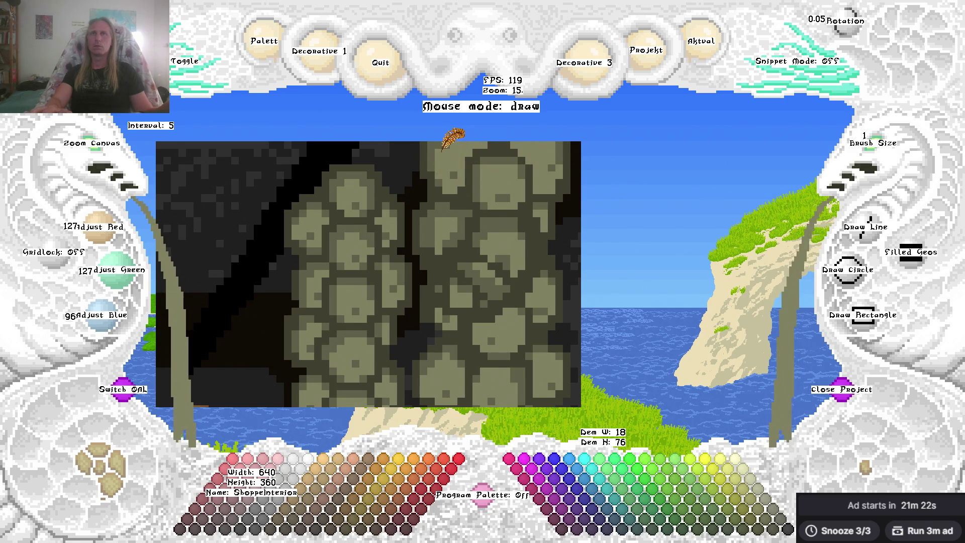
{"action": "right_click", "coordinate": [435, 170]}
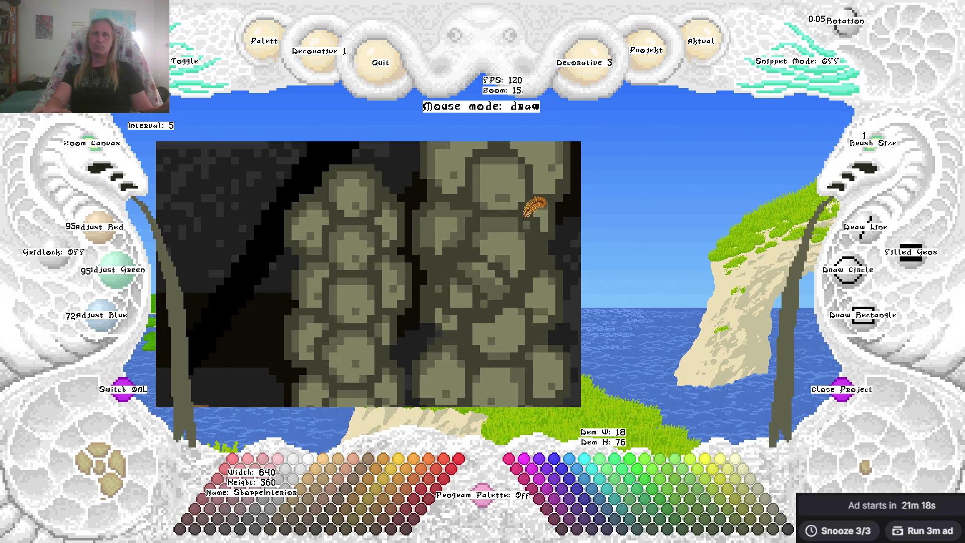
{"action": "right_click", "coordinate": [483, 216]}
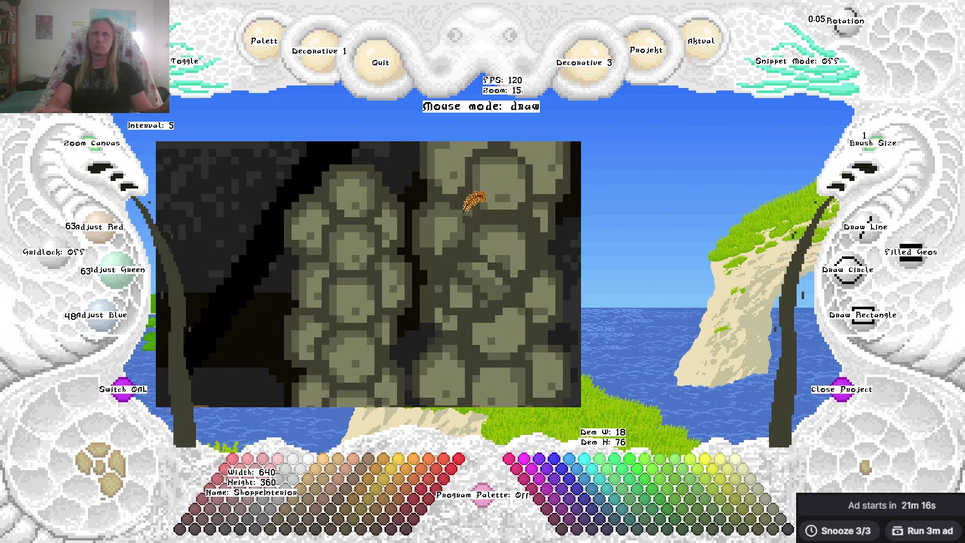
{"action": "right_click", "coordinate": [466, 219]}
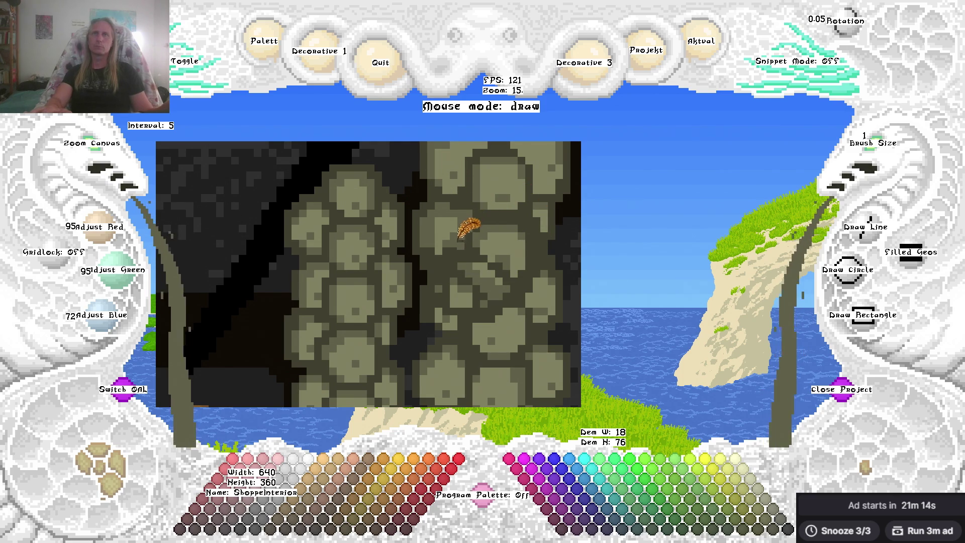
{"action": "right_click", "coordinate": [458, 231]}
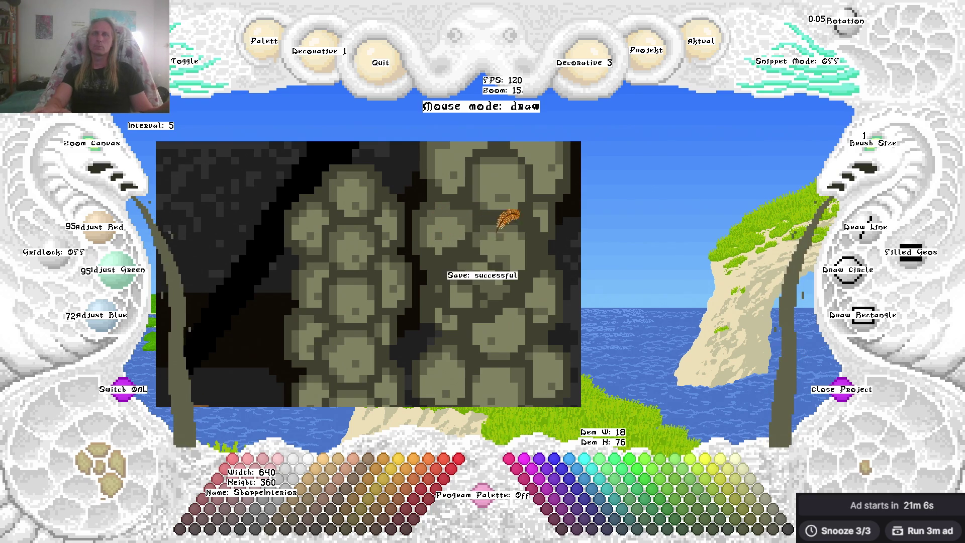
{"action": "key", "text": "Right"}
{"action": "key", "text": "Down"}
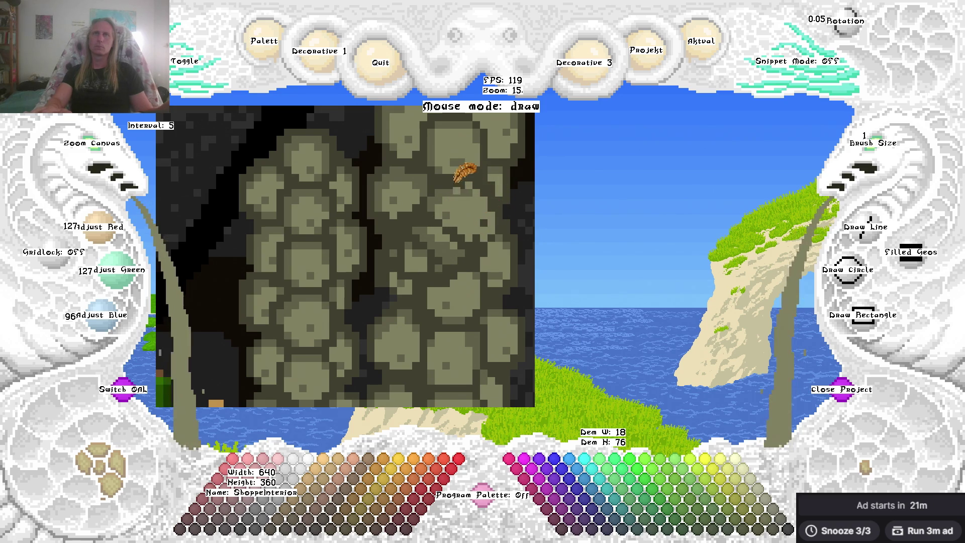
Sample mid, dark and light olive shades across the pillar stones.
{"action": "right_click", "coordinate": [460, 189]}
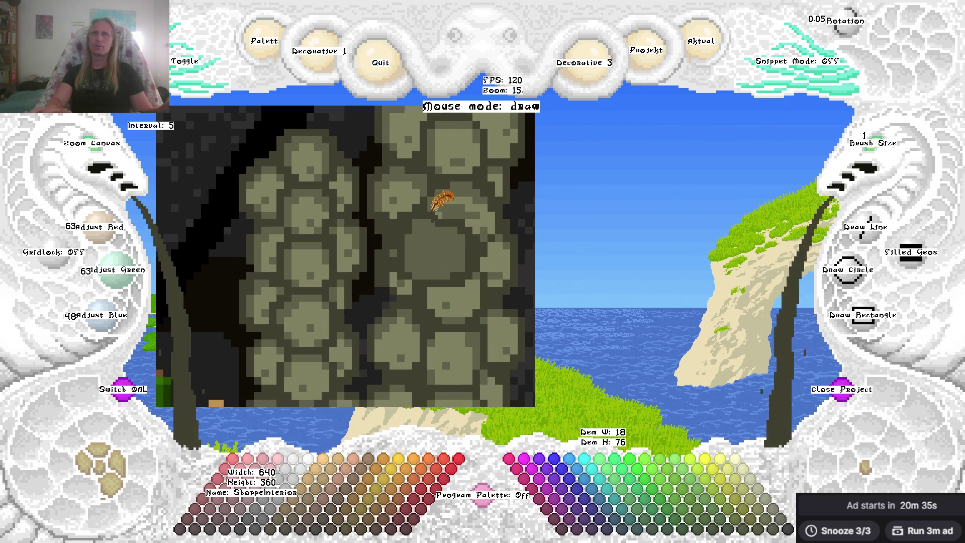
{"action": "right_click", "coordinate": [440, 220]}
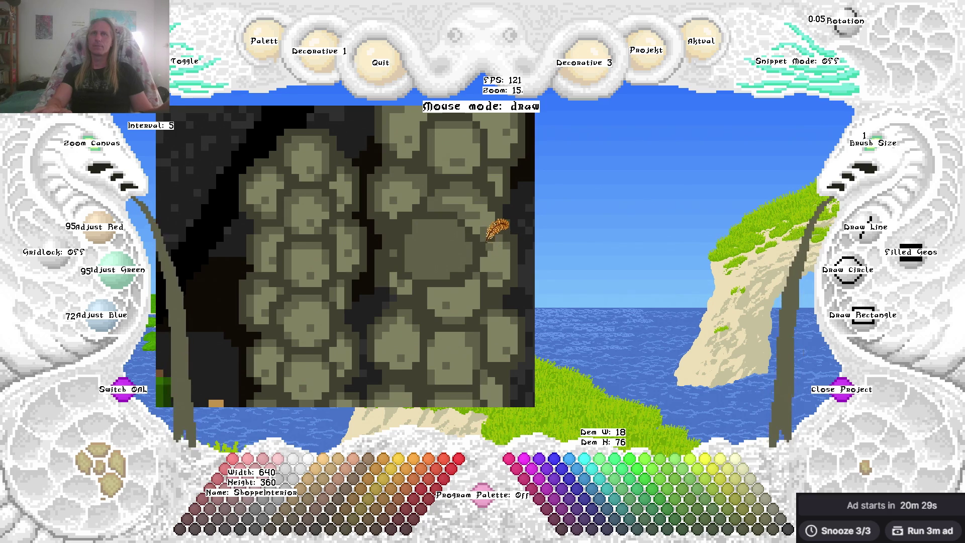
{"action": "right_click", "coordinate": [492, 232]}
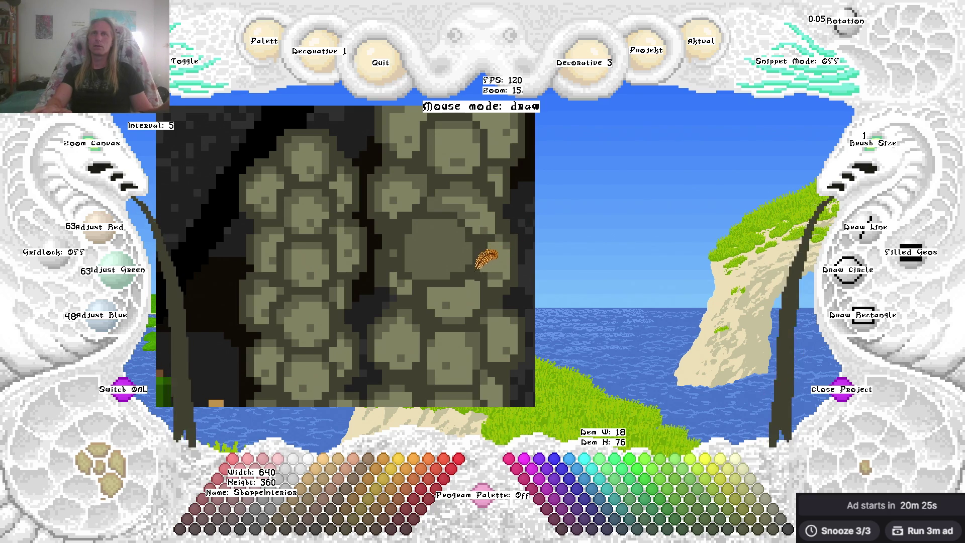
{"action": "right_click", "coordinate": [494, 264]}
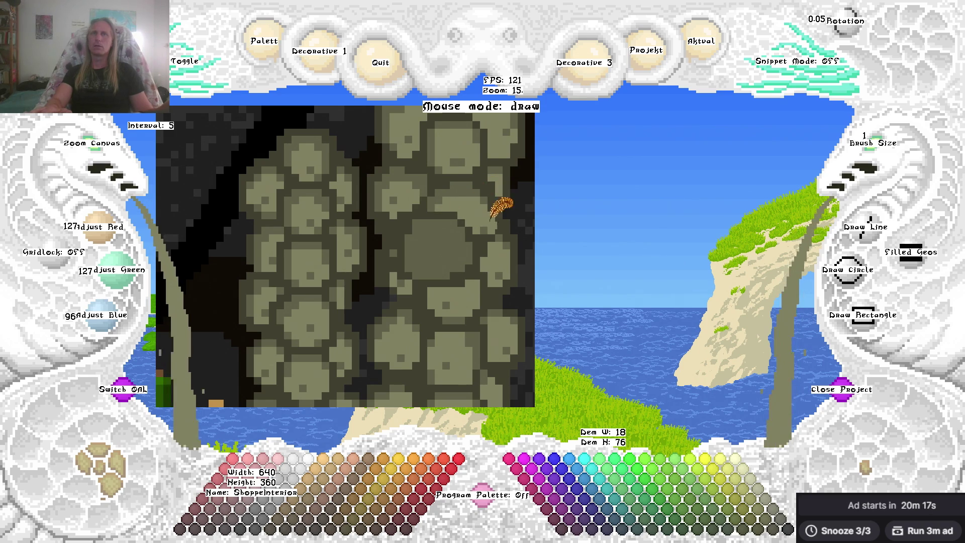
{"action": "right_click", "coordinate": [480, 206]}
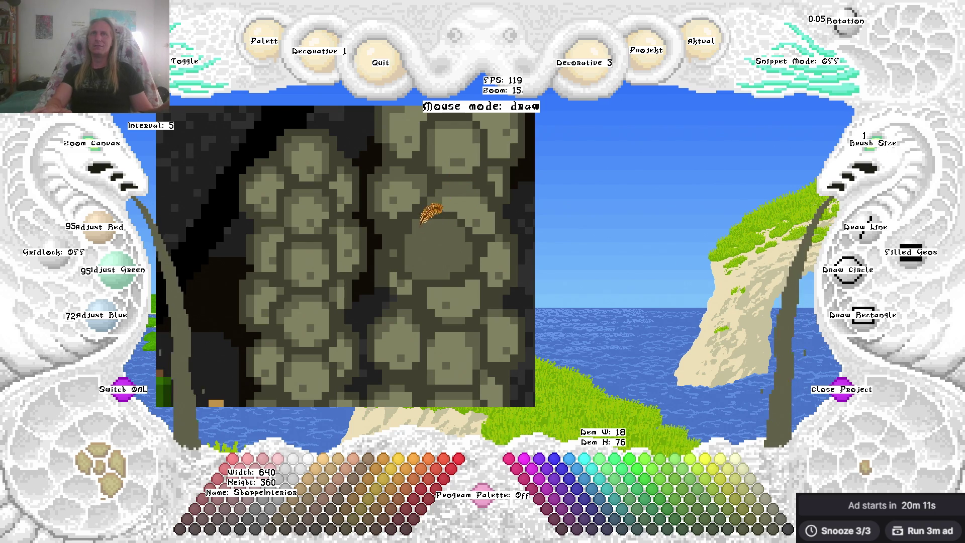
{"action": "right_click", "coordinate": [442, 246]}
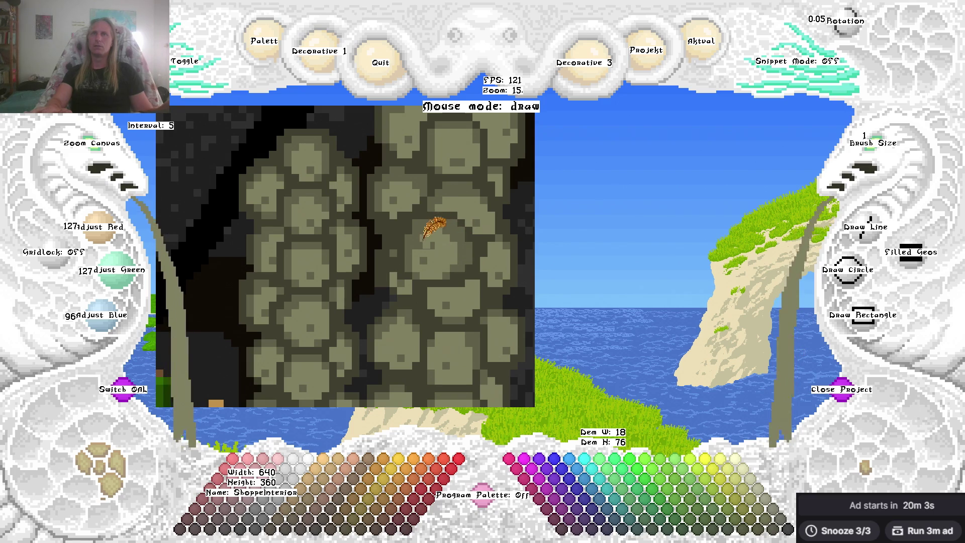
Darken the current colour by two shades and save ShoppeInterior.
{"action": "key", "text": "d"}
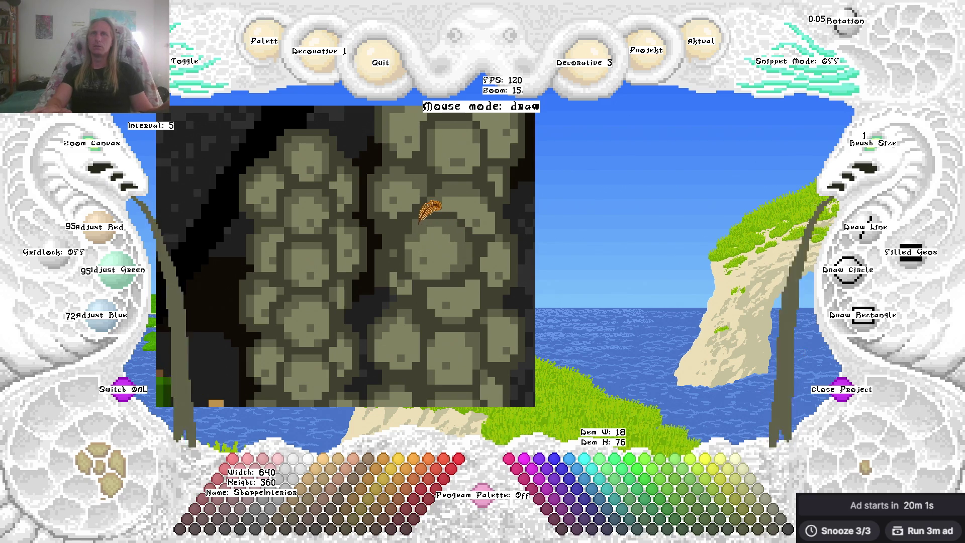
{"action": "key", "text": "d"}
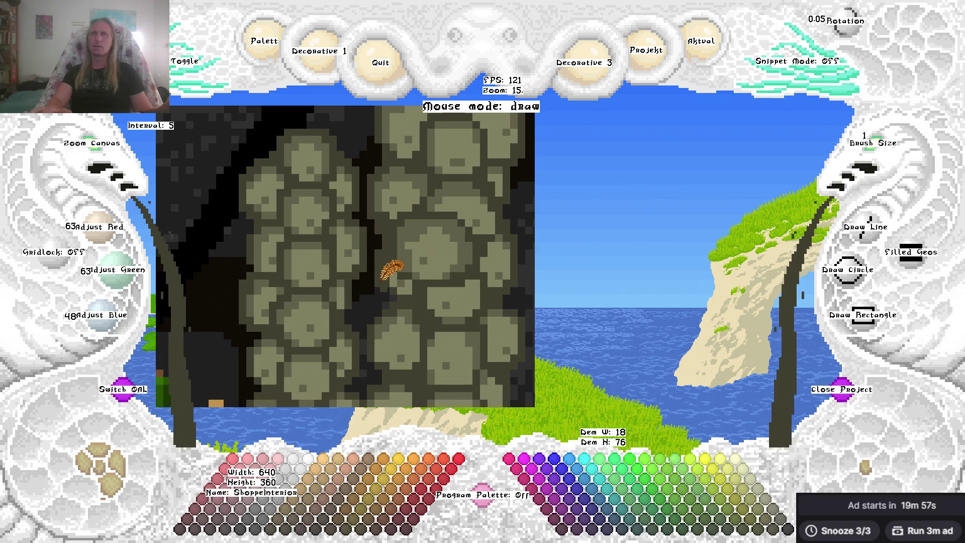
{"action": "key", "text": "c"}
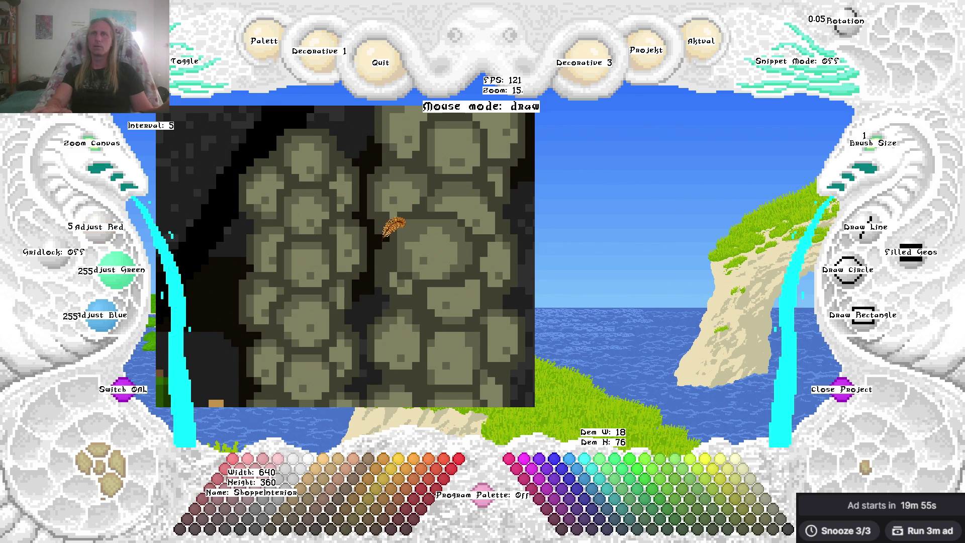
{"action": "key", "text": "ctrl+s"}
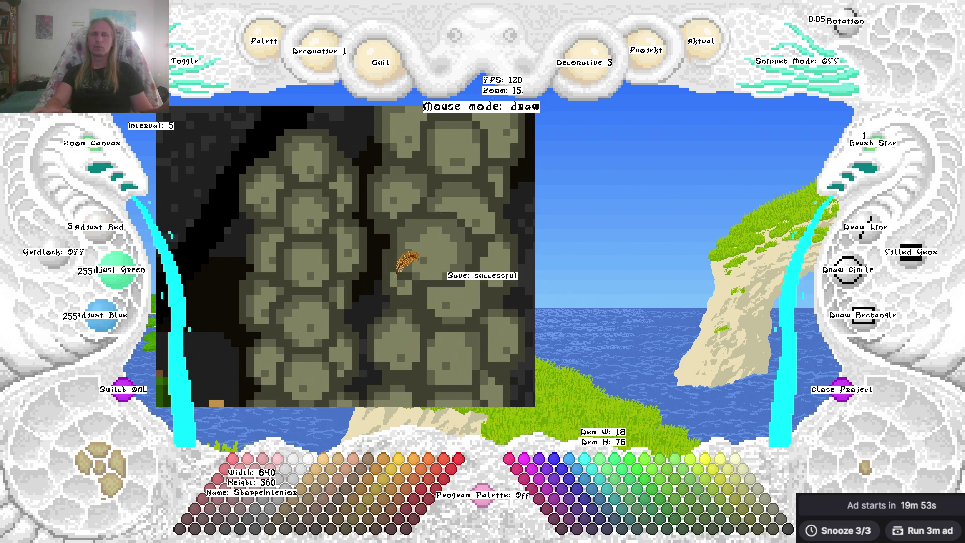
Switch repeatedly between dark olive 63/63/48, light olive and cyan.
{"action": "key", "text": "c"}
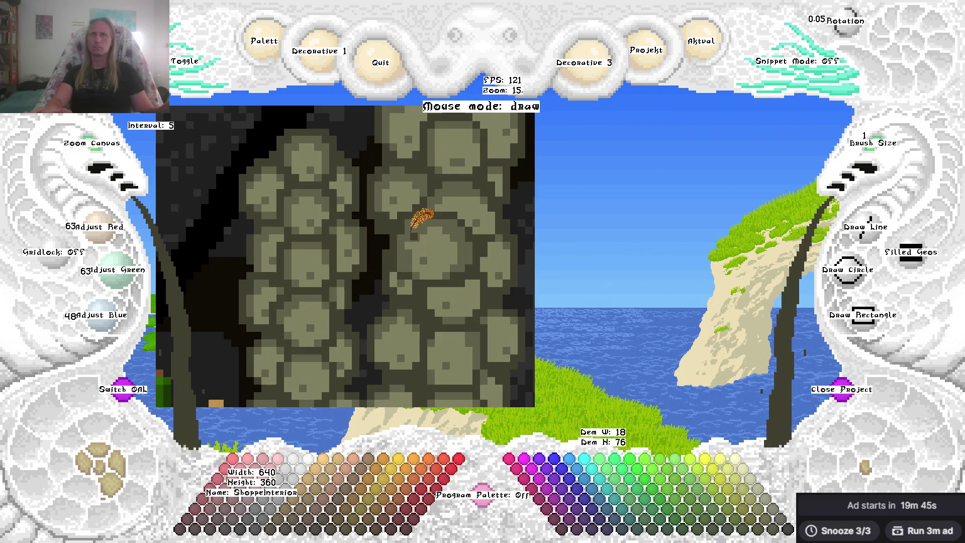
{"action": "key", "text": "c"}
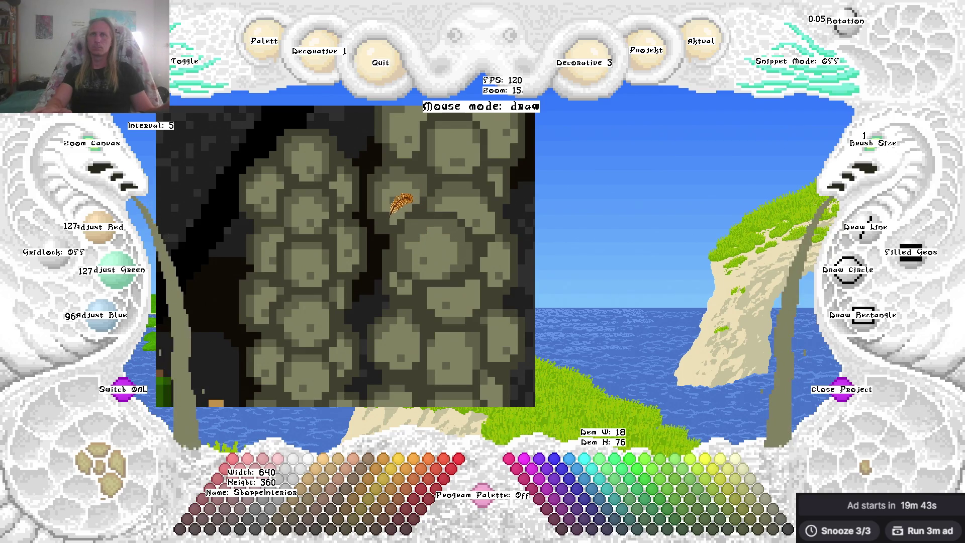
{"action": "key", "text": "c"}
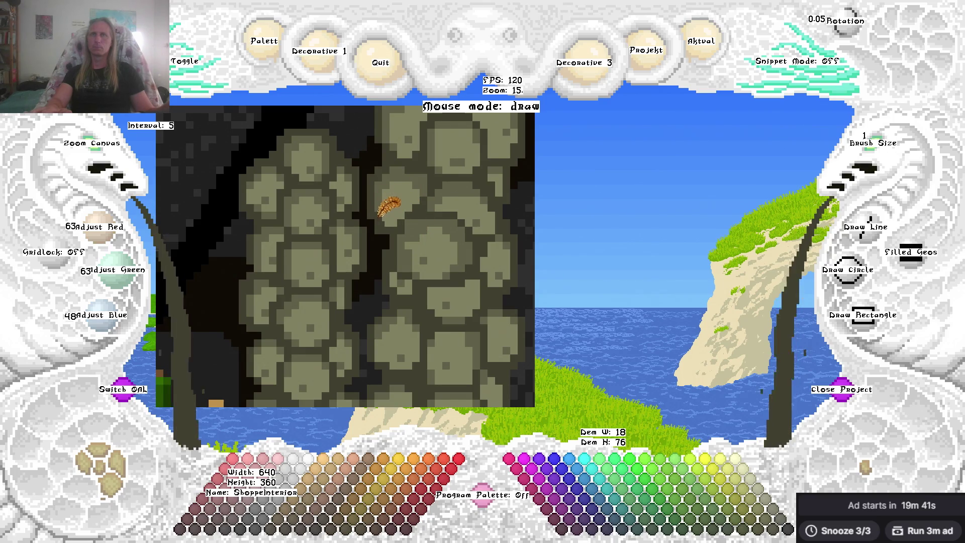
{"action": "key", "text": "c"}
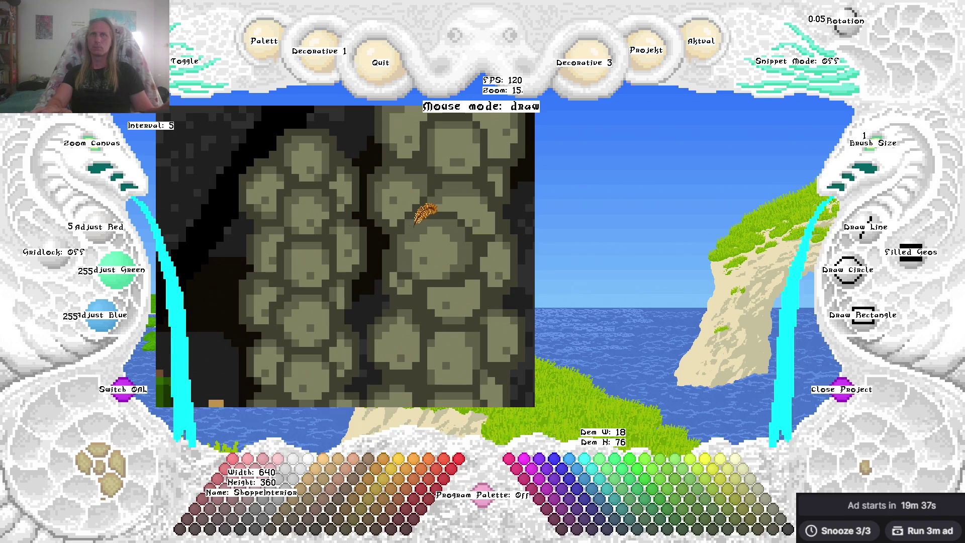
{"action": "key", "text": "c"}
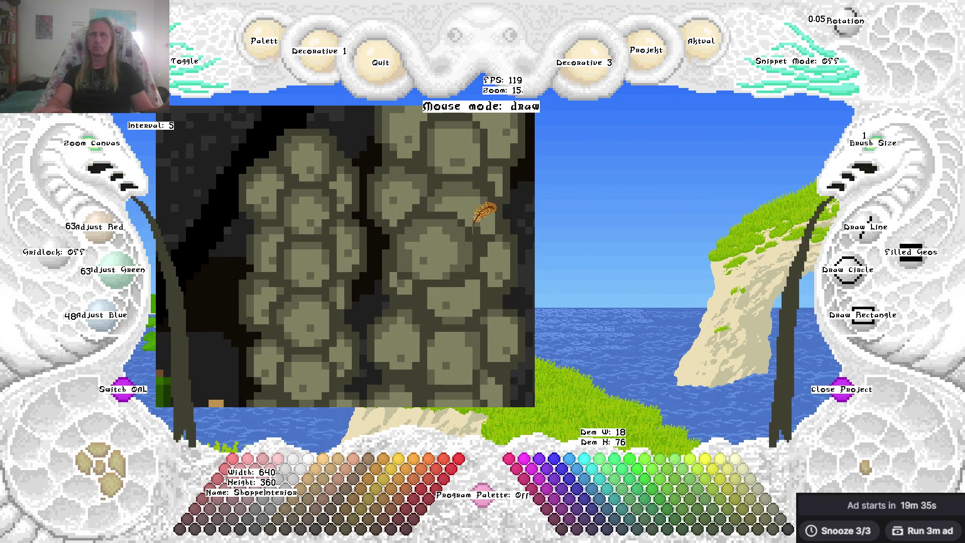
{"action": "key", "text": "c"}
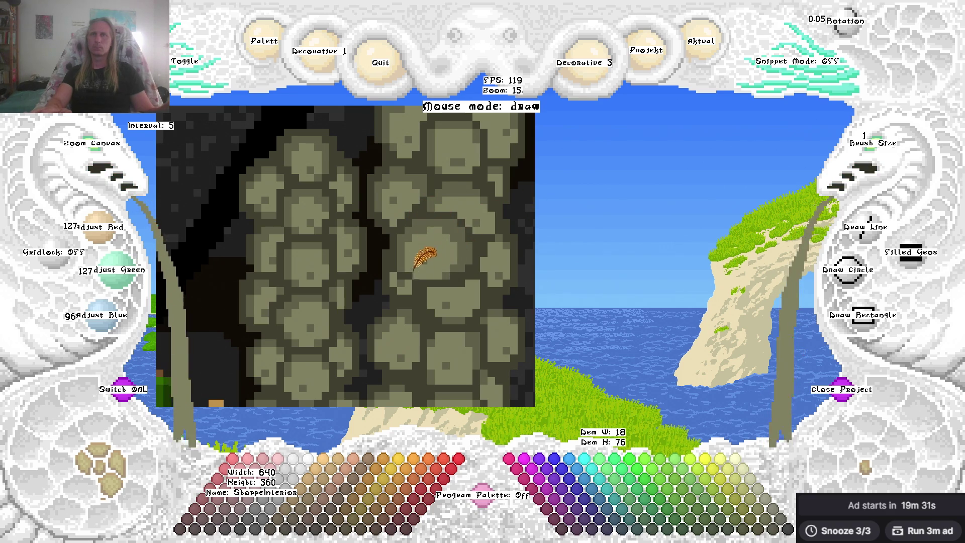
{"action": "key", "text": "c"}
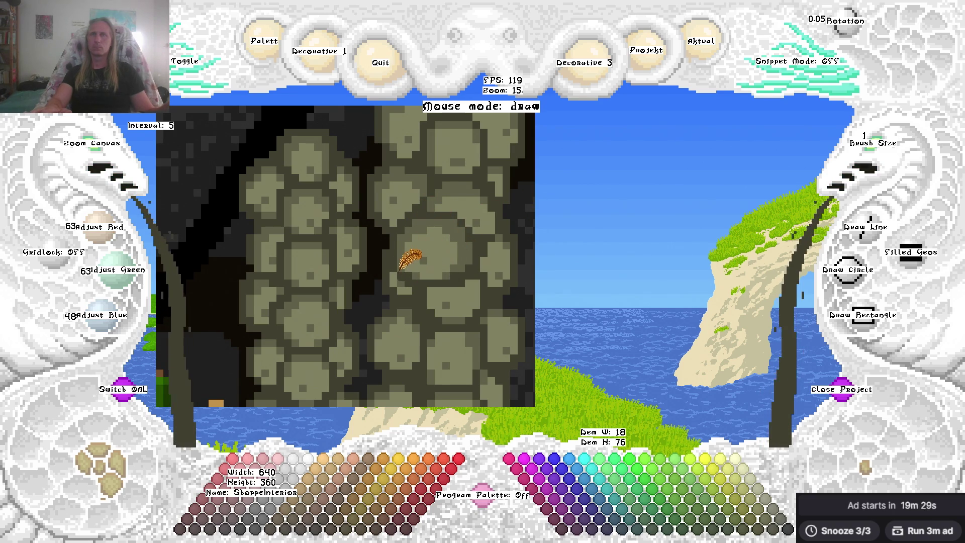
{"action": "key", "text": "c"}
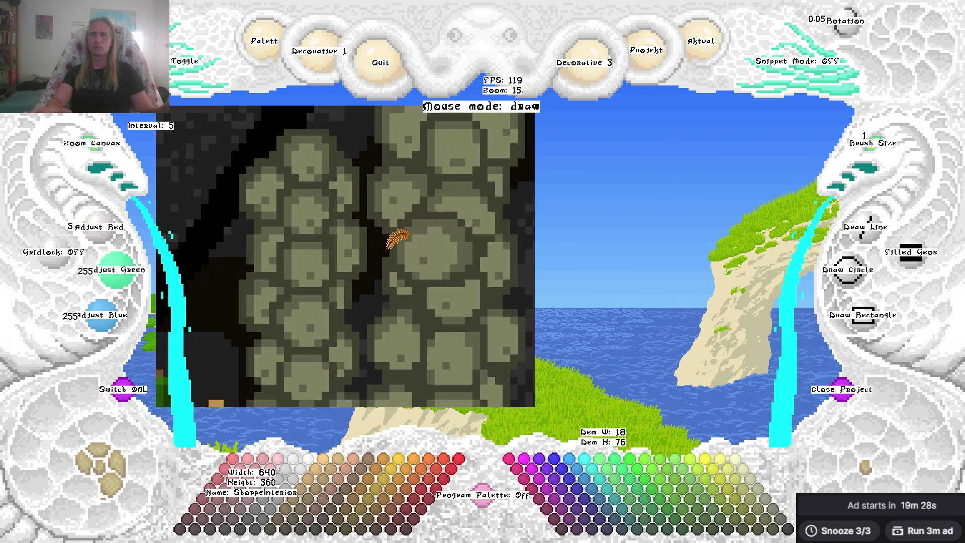
Pan along the pillar, cycling through dark, mid 95/95/72 and light 127/127/96 shades.
{"action": "key", "text": "Right"}
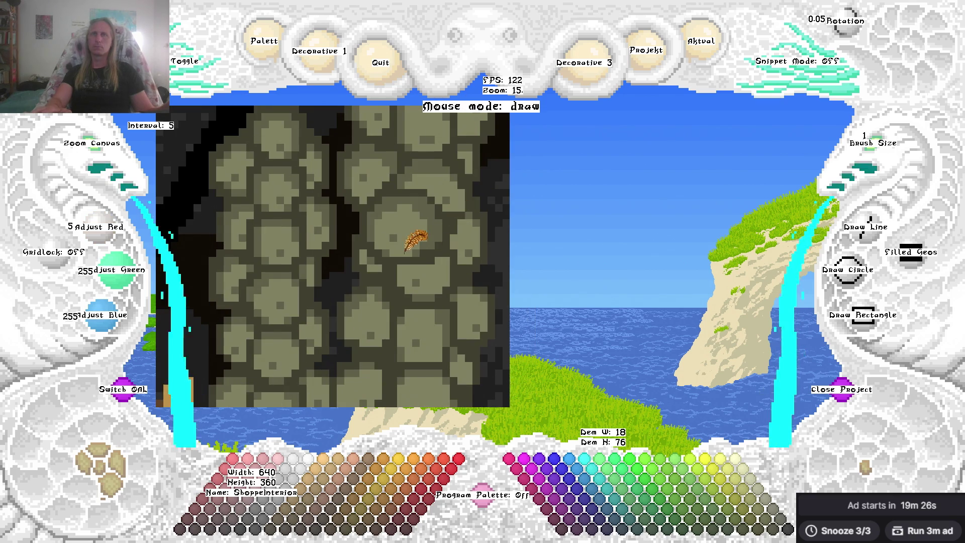
{"action": "key", "text": "Left"}
{"action": "key", "text": "c"}
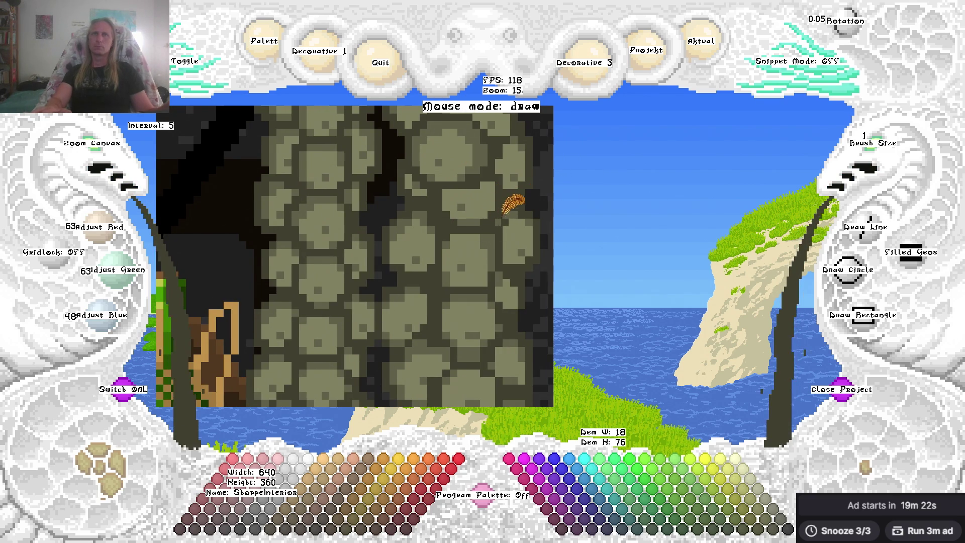
{"action": "key", "text": "c"}
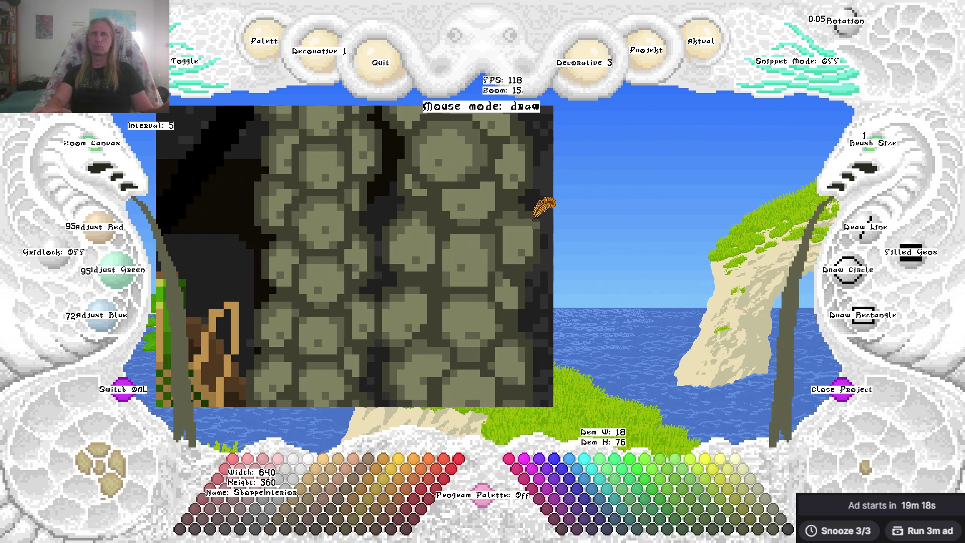
{"action": "key", "text": "Right"}
{"action": "key", "text": "Right"}
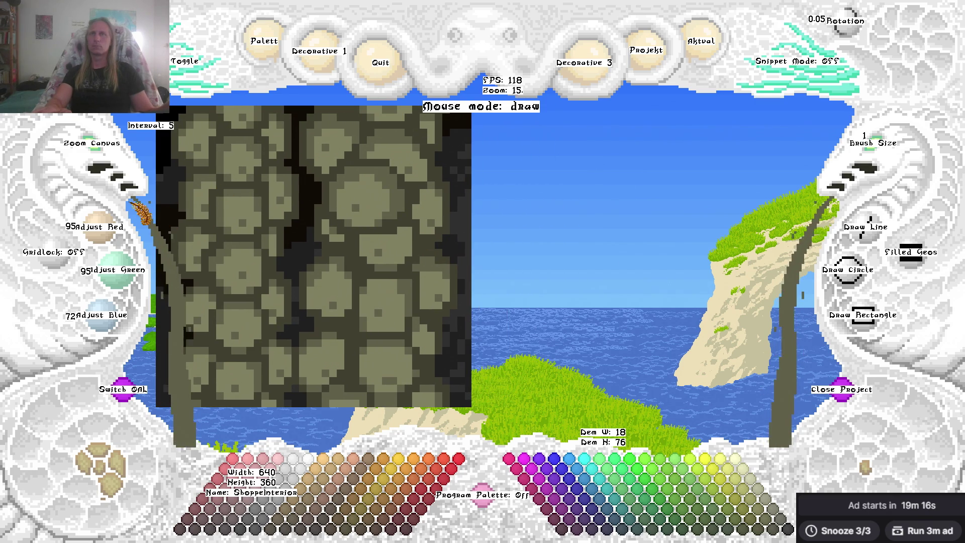
{"action": "key", "text": "c"}
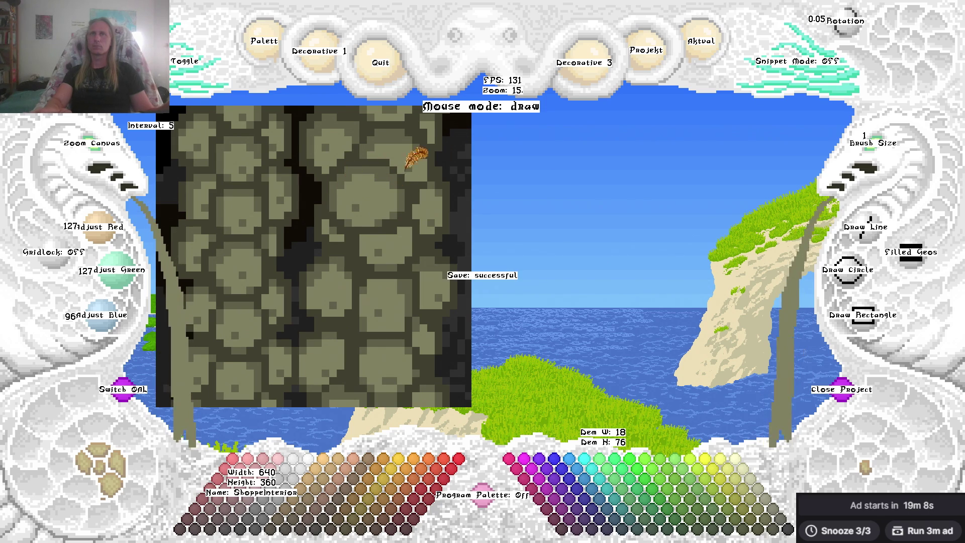
{"action": "key", "text": "Up"}
{"action": "key", "text": "Left"}
Zoom out and pan up over the pillars beside the bottle shelf.
{"action": "scroll", "coordinate": [474, 327], "scroll_direction": "down", "scroll_amount": 2}
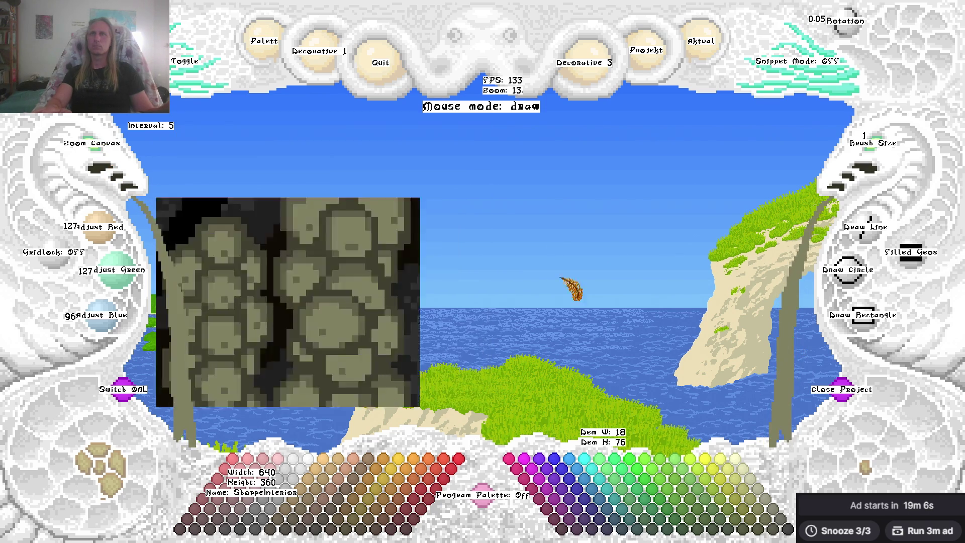
{"action": "key", "text": "Up"}
{"action": "key", "text": "Up"}
{"action": "key", "text": "Up"}
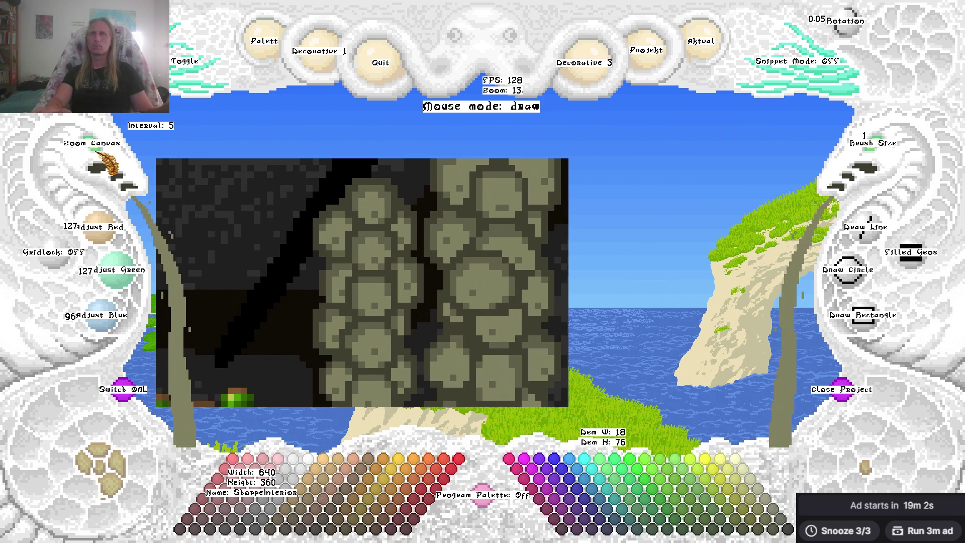
{"action": "scroll", "coordinate": [103, 161], "scroll_direction": "down", "scroll_amount": 5}
{"action": "scroll", "coordinate": [663, 236], "scroll_direction": "up", "scroll_amount": 3}
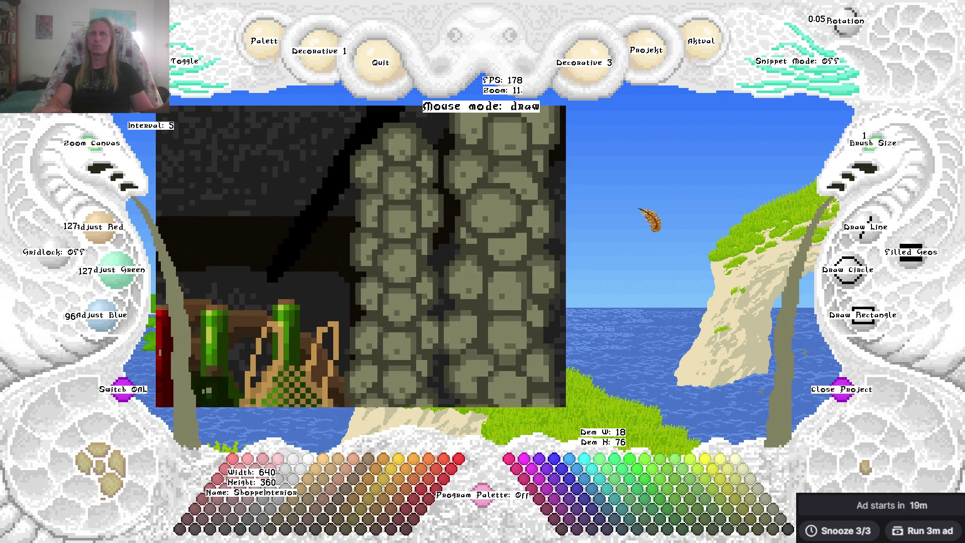
{"action": "scroll", "coordinate": [648, 186], "scroll_direction": "up", "scroll_amount": 1}
{"action": "scroll", "coordinate": [603, 201], "scroll_direction": "down", "scroll_amount": 1}
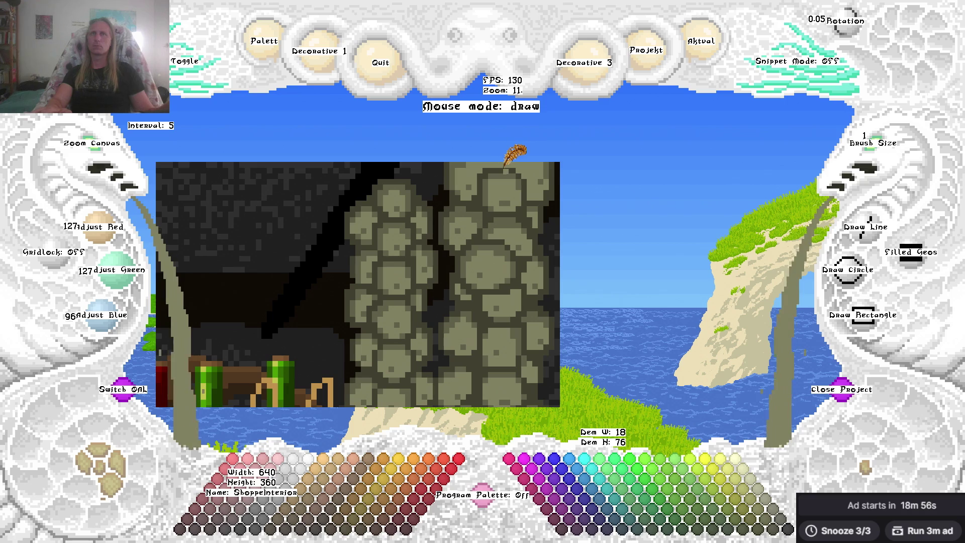
Sample the dark, light and mid pillar stone shades, then save ShoppeInterior.
{"action": "right_click", "coordinate": [502, 163]}
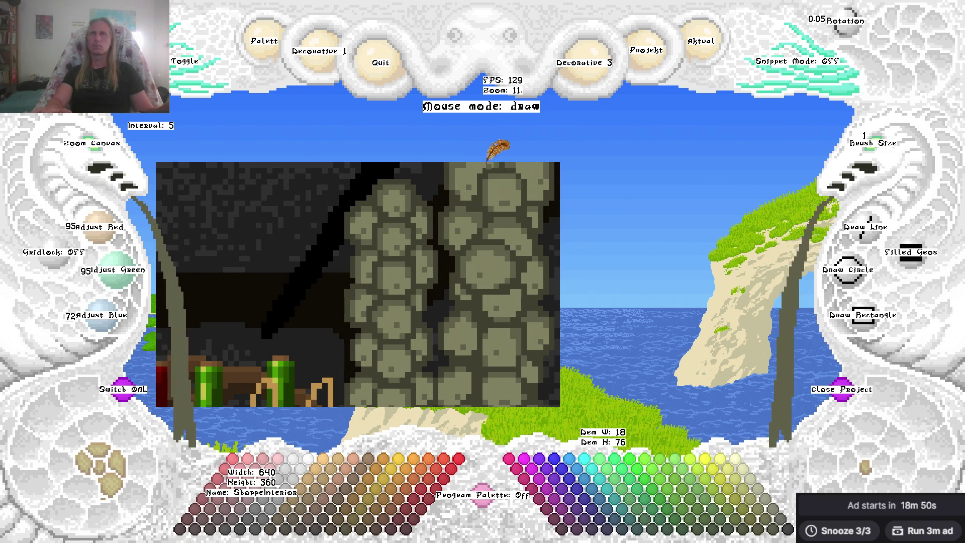
{"action": "right_click", "coordinate": [464, 173]}
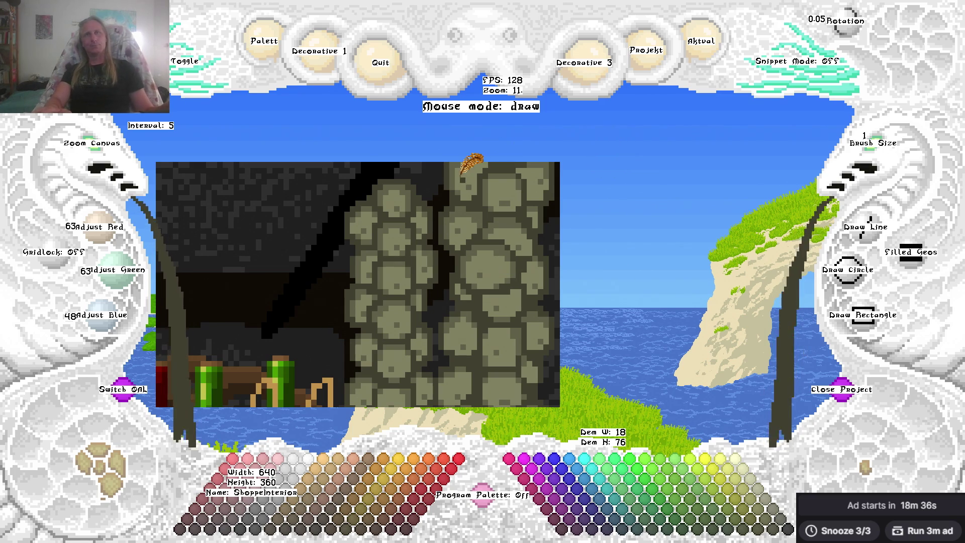
{"action": "right_click", "coordinate": [459, 163]}
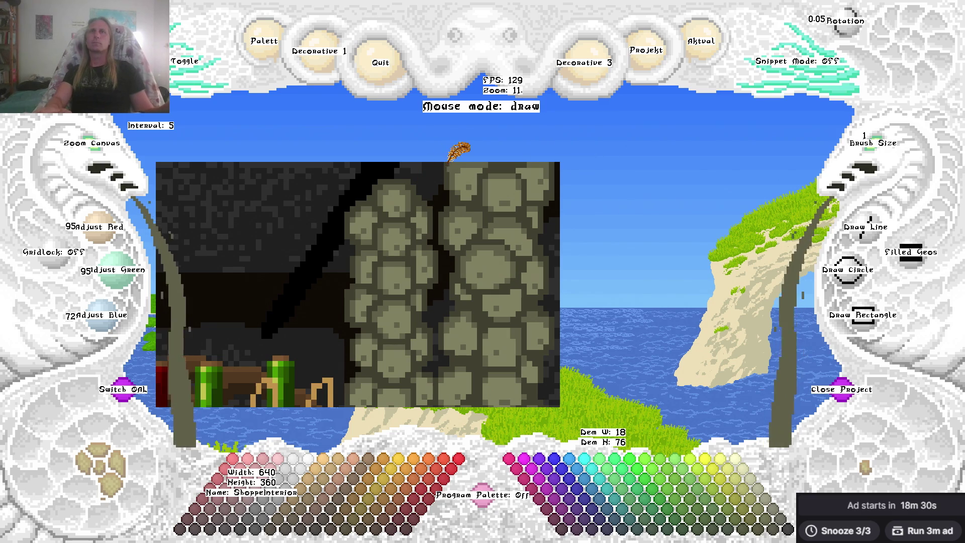
{"action": "key", "text": "ctrl+s"}
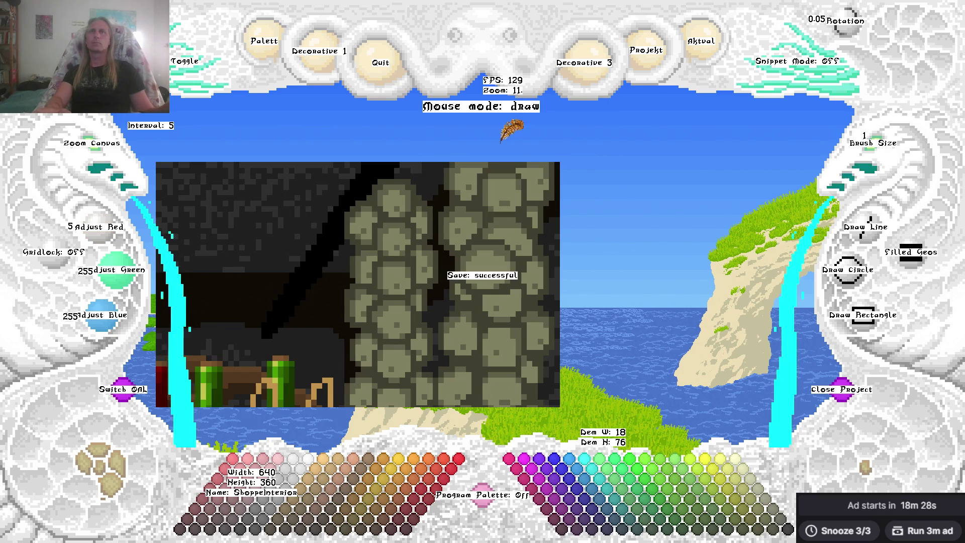
Zoom out to survey the bottle shelves, then zoom and pan back to the cobblestone pillars.
{"action": "scroll", "coordinate": [502, 132], "scroll_direction": "down", "scroll_amount": 3}
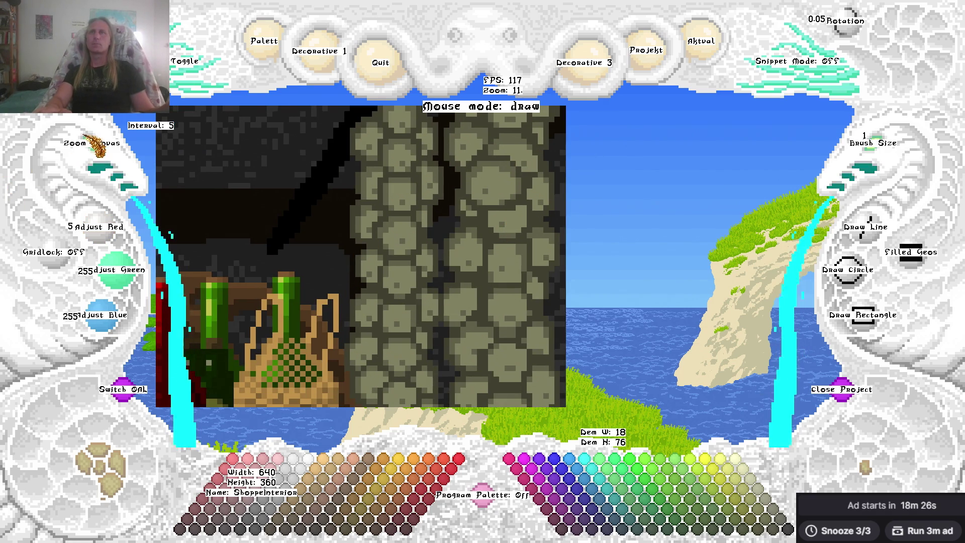
{"action": "left_click", "coordinate": [105, 145]}
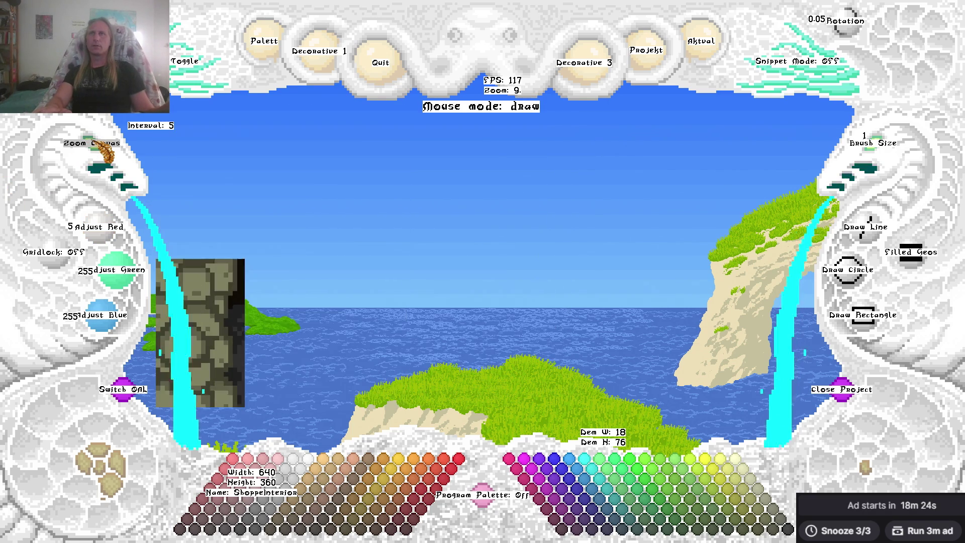
{"action": "scroll", "coordinate": [588, 252], "scroll_direction": "up", "scroll_amount": 5}
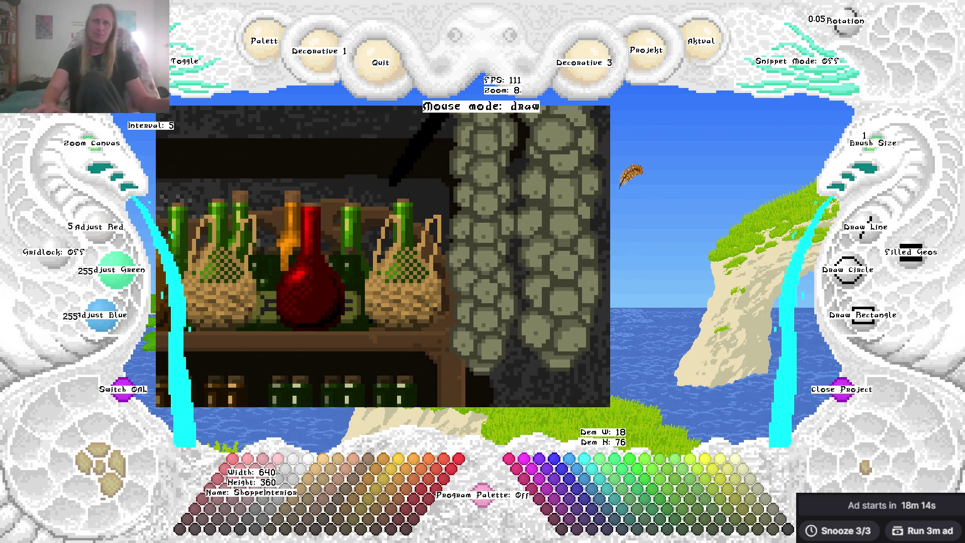
{"action": "key", "text": "Right"}
{"action": "key", "text": "Down"}
{"action": "key", "text": "Up"}
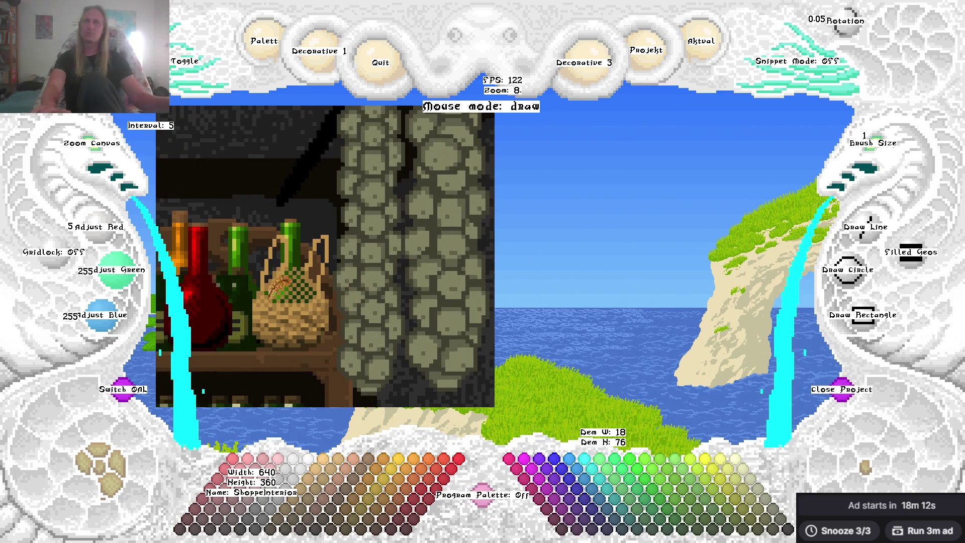
{"action": "scroll", "coordinate": [101, 153], "scroll_direction": "up", "scroll_amount": 2}
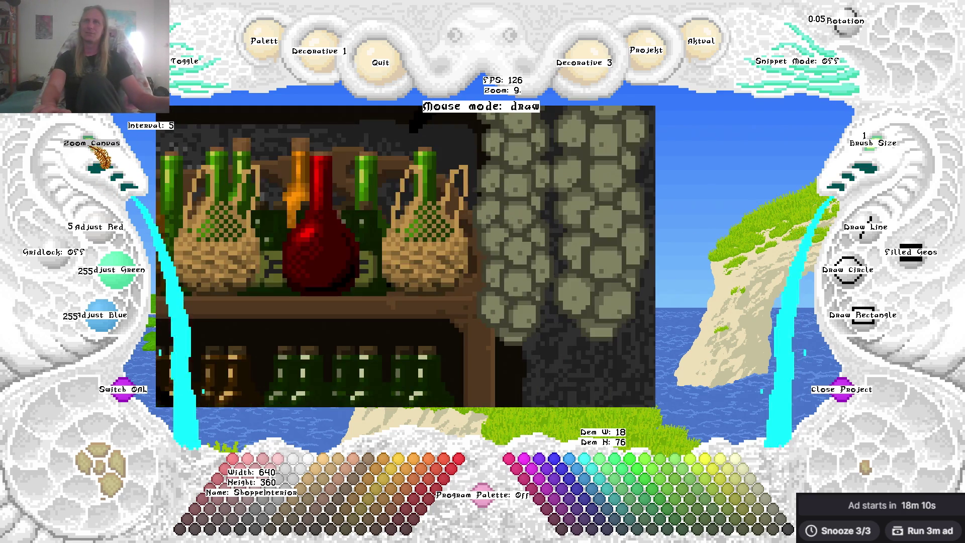
{"action": "key", "text": "Right"}
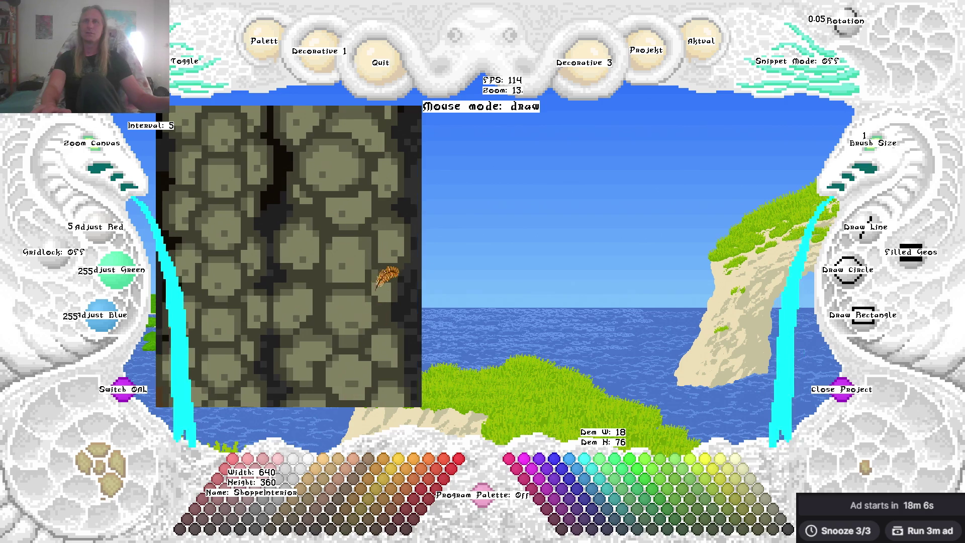
Sample light, mid and dark stone shades from the pillar and pan right.
{"action": "scroll", "coordinate": [383, 276], "scroll_direction": "up", "scroll_amount": 3}
{"action": "right_click", "coordinate": [353, 264]}
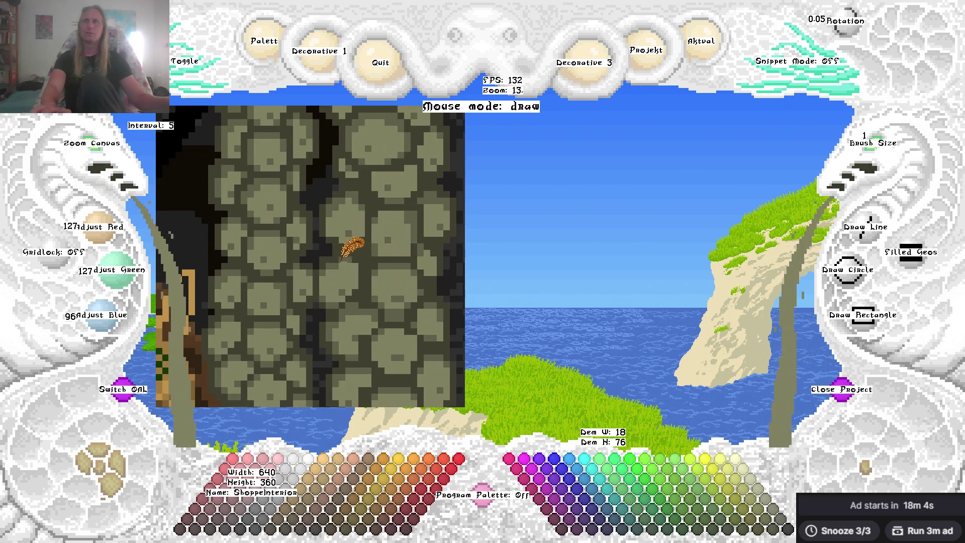
{"action": "right_click", "coordinate": [362, 256]}
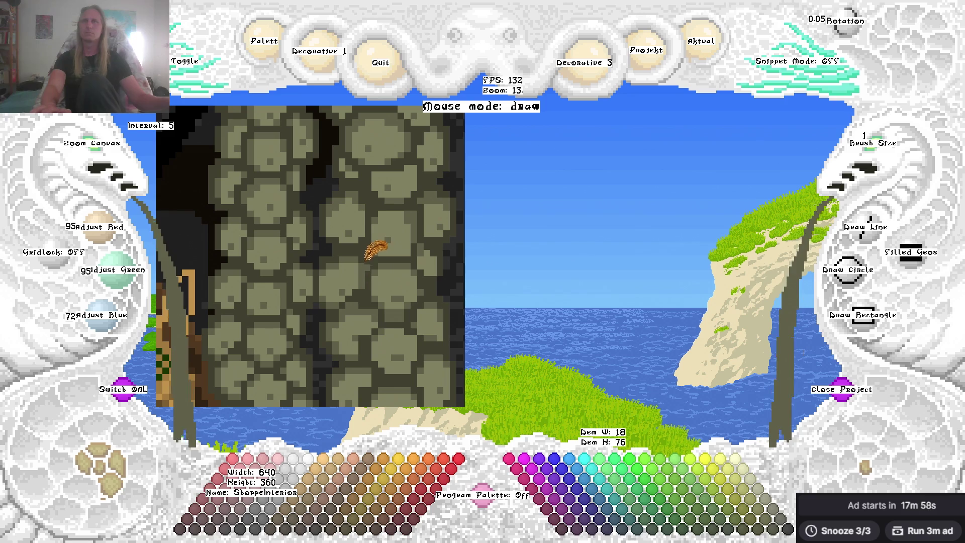
{"action": "right_click", "coordinate": [375, 268]}
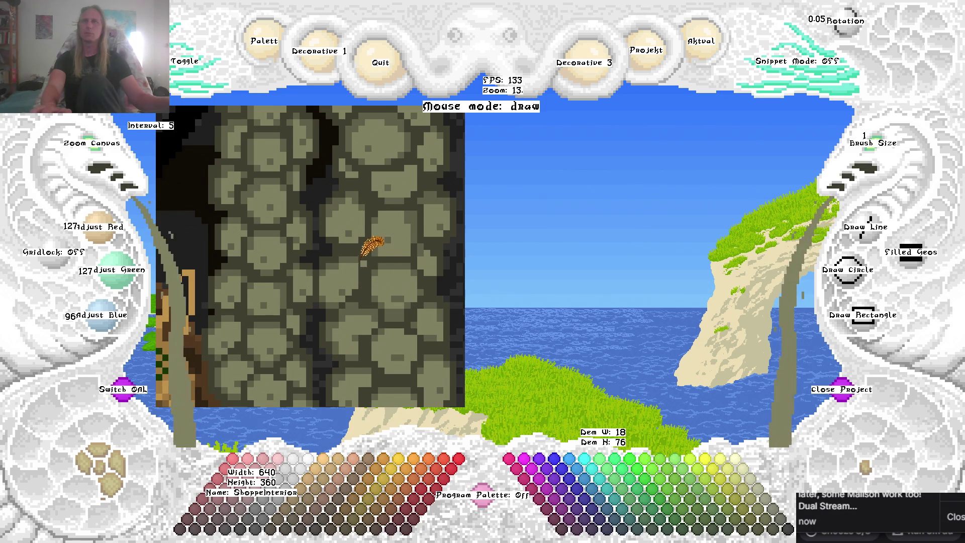
{"action": "right_click", "coordinate": [356, 255]}
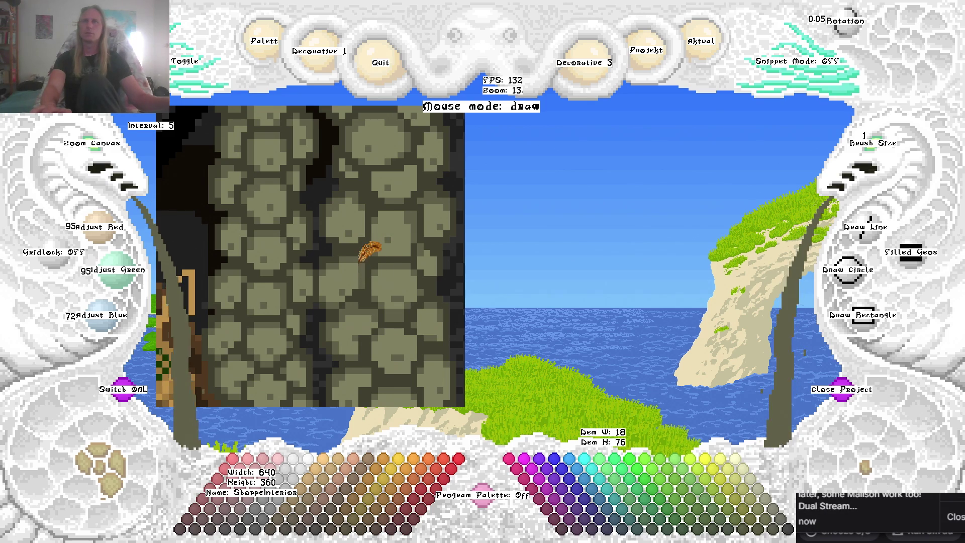
{"action": "left_click_drag", "start_coordinate": [373, 272], "coordinate": [406, 247]}
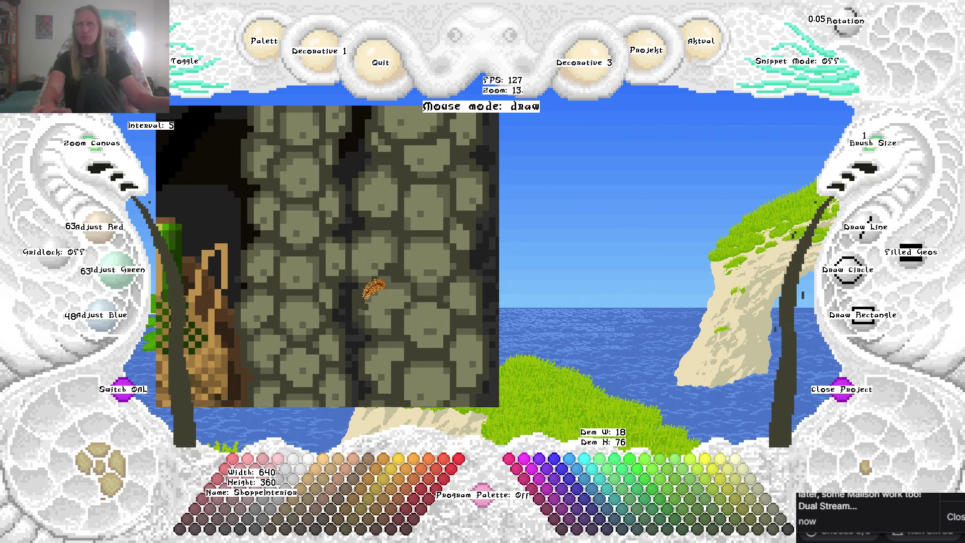
Cycle the current colour between cyan, mid 95/95/72 and dark 63/63/48 stone shades.
{"action": "key", "text": "c"}
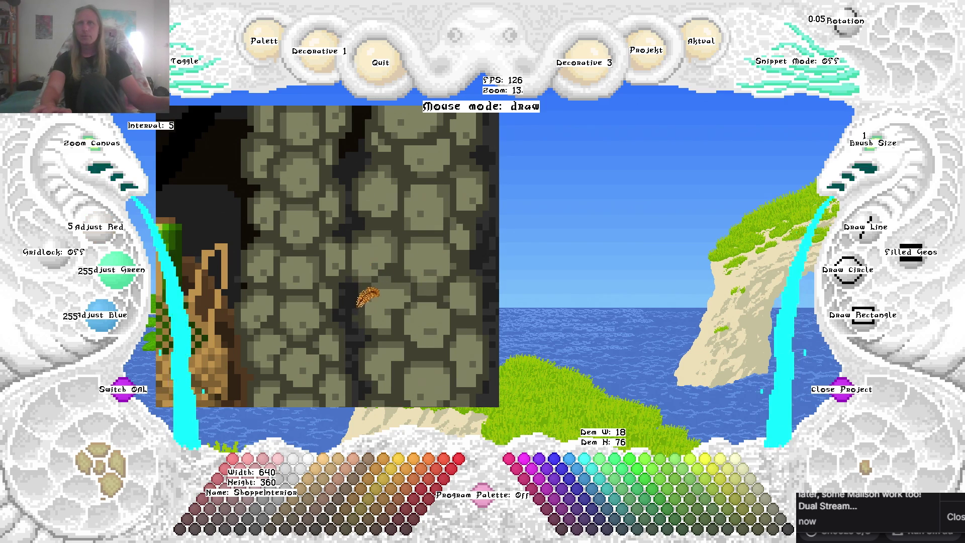
{"action": "key", "text": "c"}
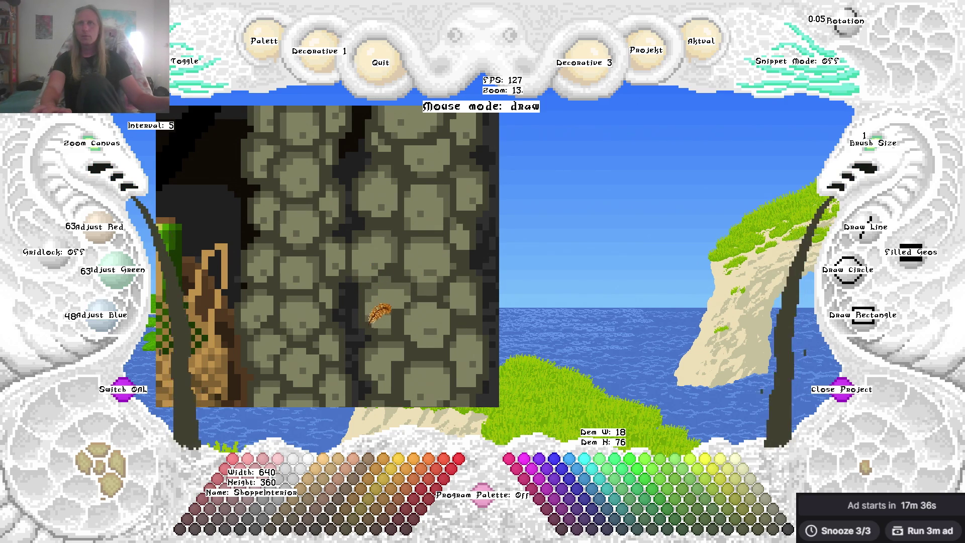
{"action": "key", "text": "c"}
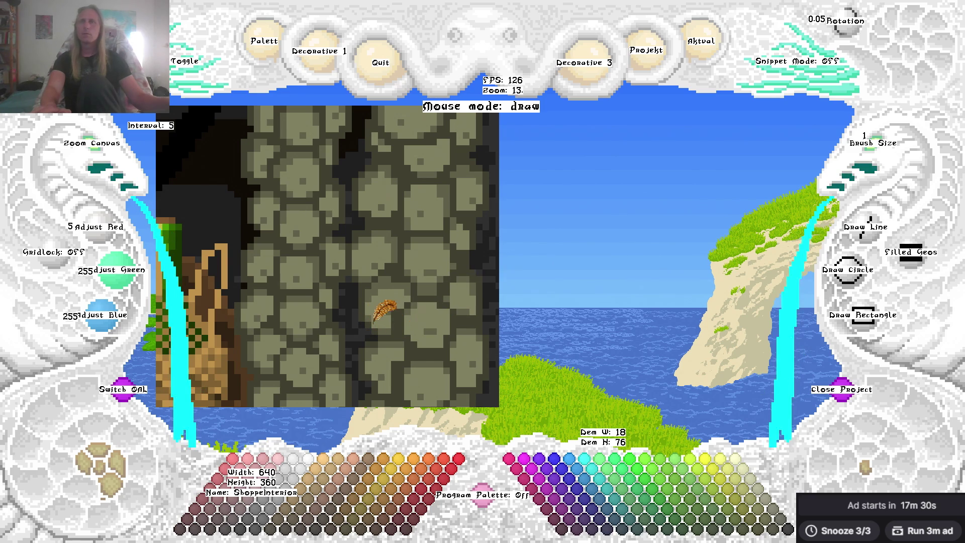
{"action": "key", "text": "c"}
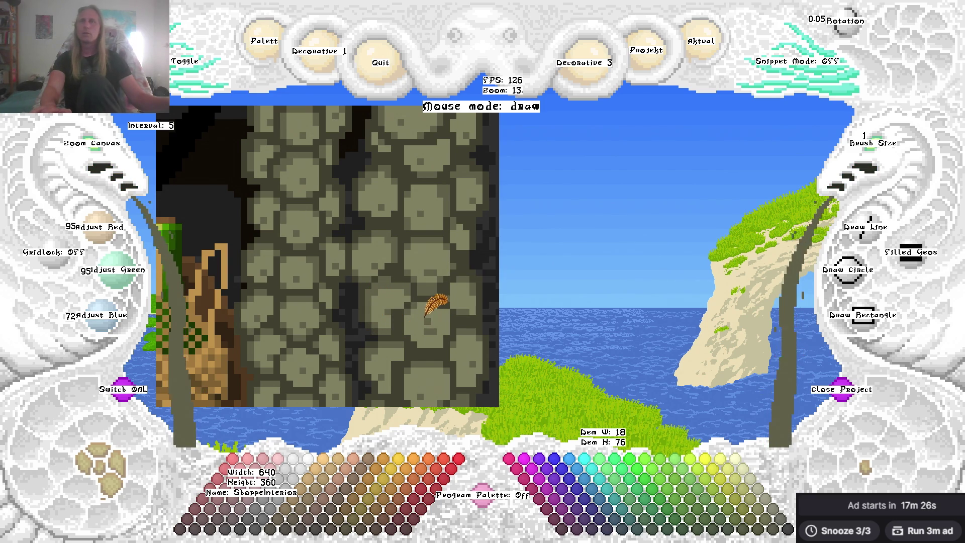
{"action": "key", "text": "c"}
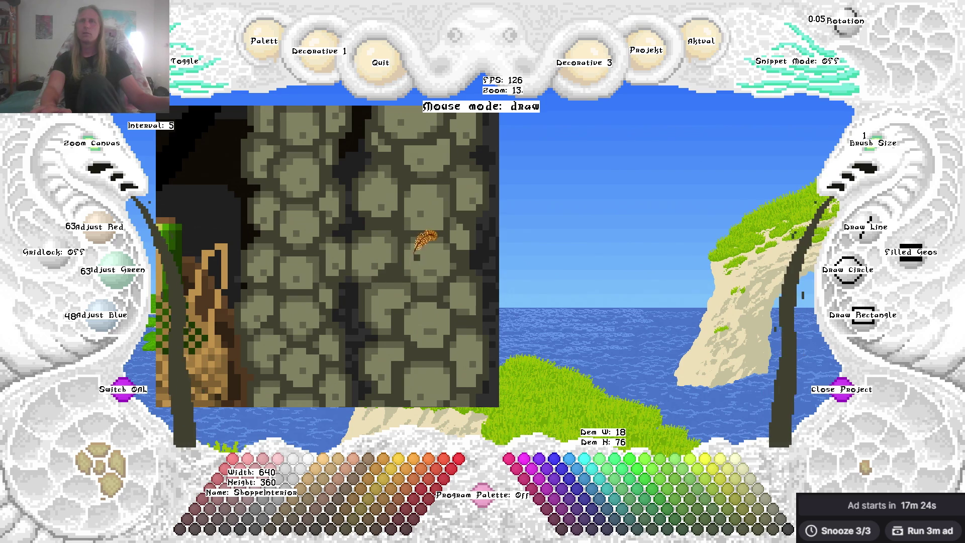
{"action": "key", "text": "c"}
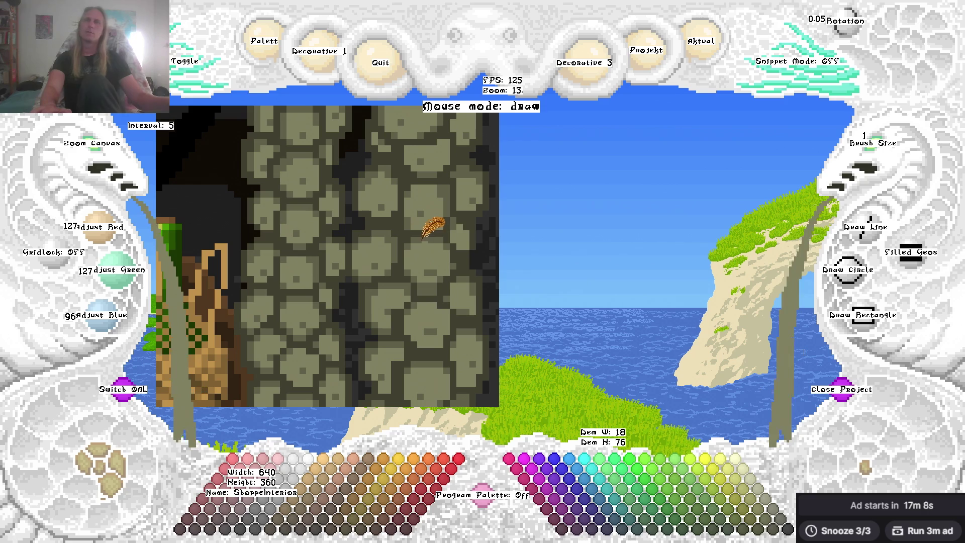
Re-pick pillar stone shades, finishing on the dark shade 63/63/48.
{"action": "right_click", "coordinate": [409, 279]}
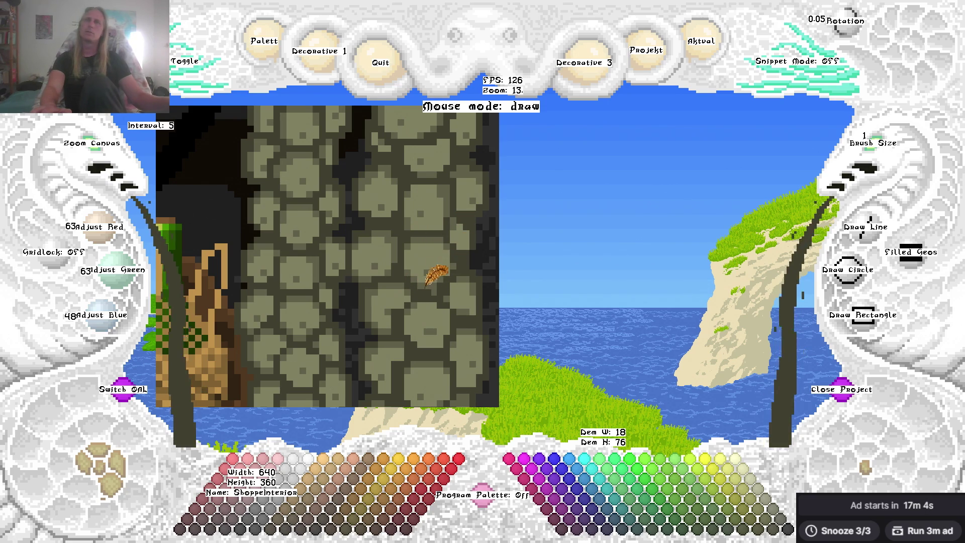
{"action": "right_click", "coordinate": [431, 276]}
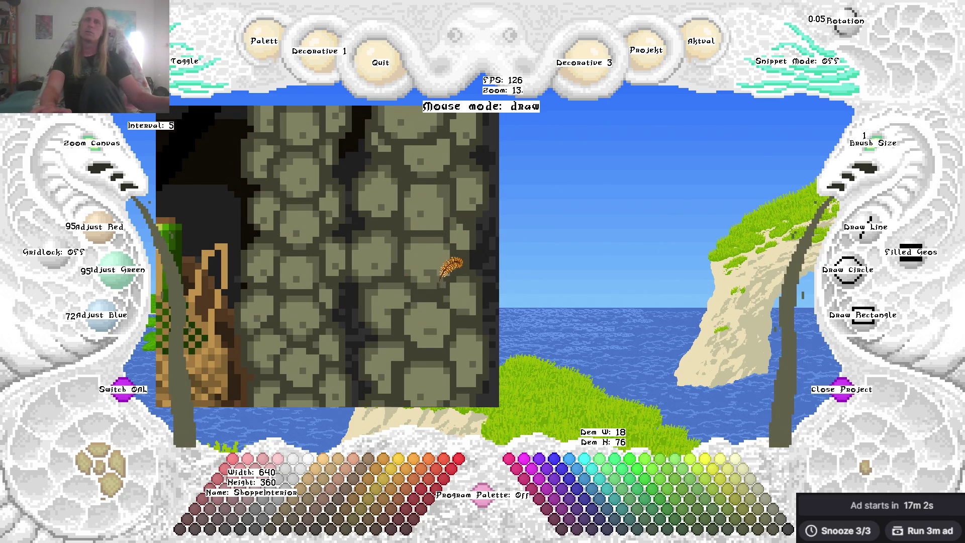
{"action": "right_click", "coordinate": [442, 277]}
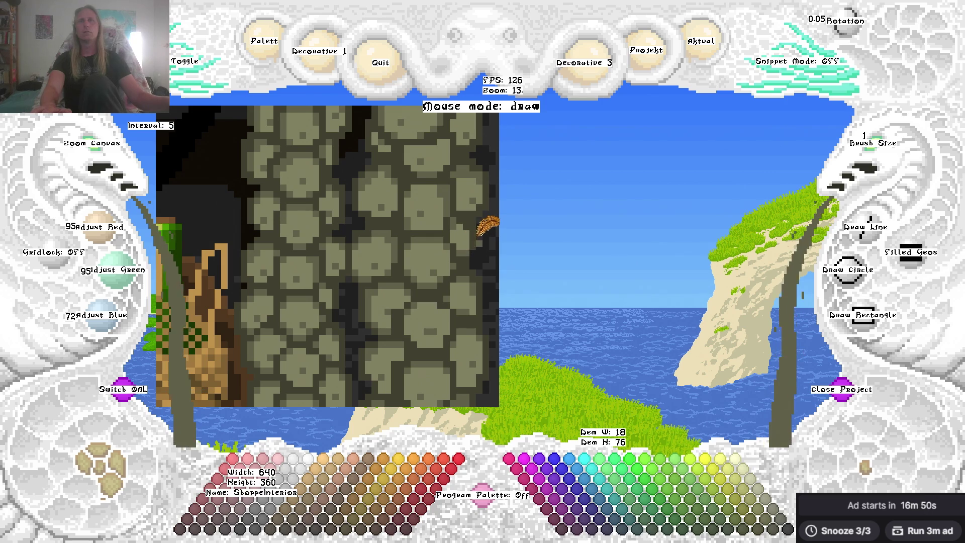
{"action": "right_click", "coordinate": [474, 247]}
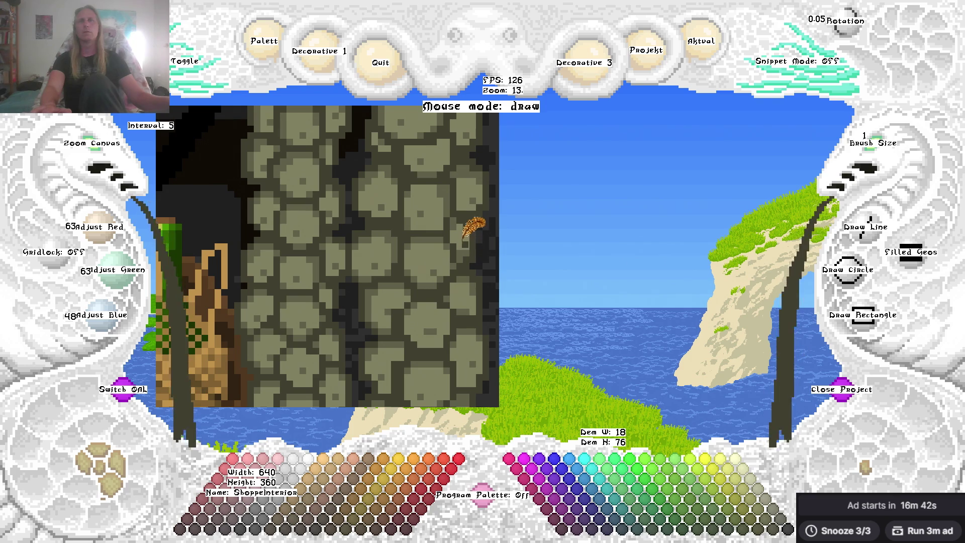
{"action": "right_click", "coordinate": [464, 246]}
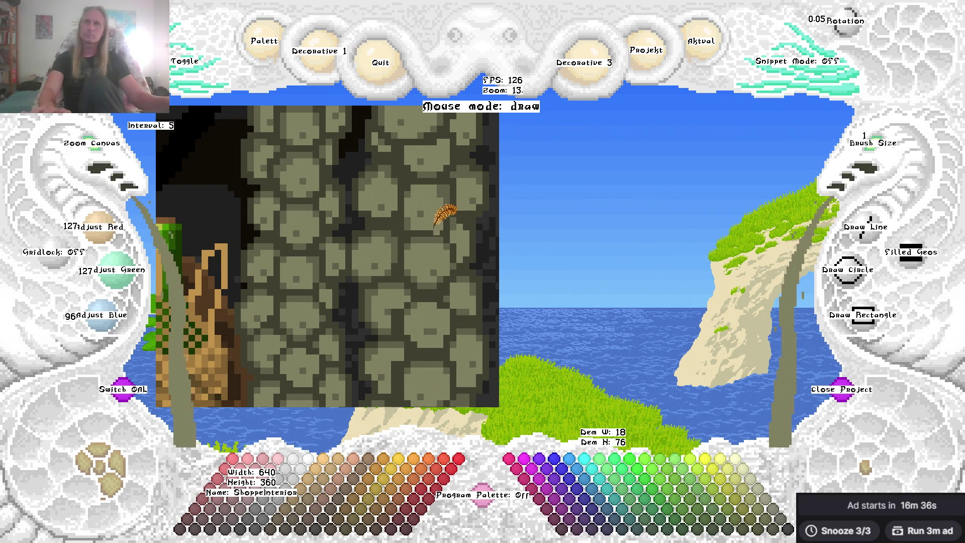
{"action": "right_click", "coordinate": [454, 237]}
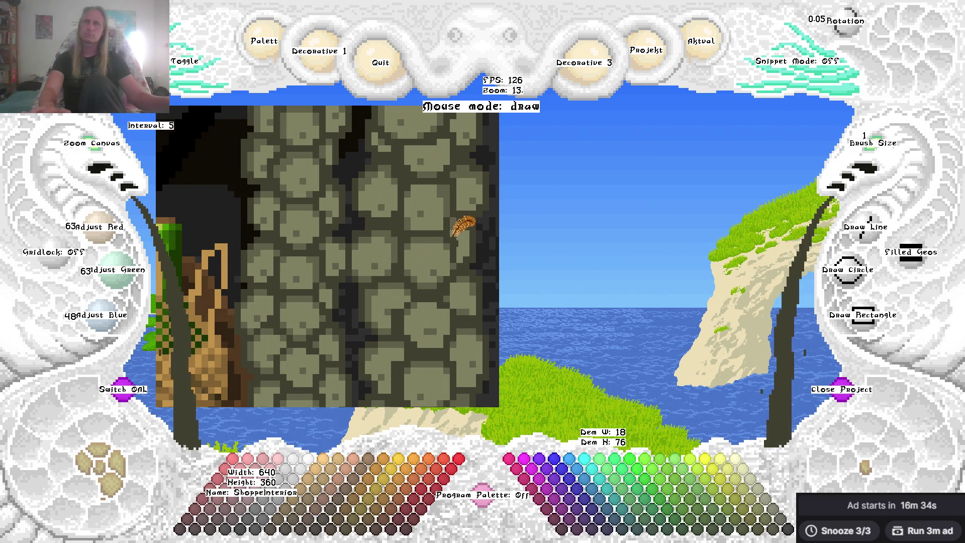
{"action": "right_click", "coordinate": [469, 235]}
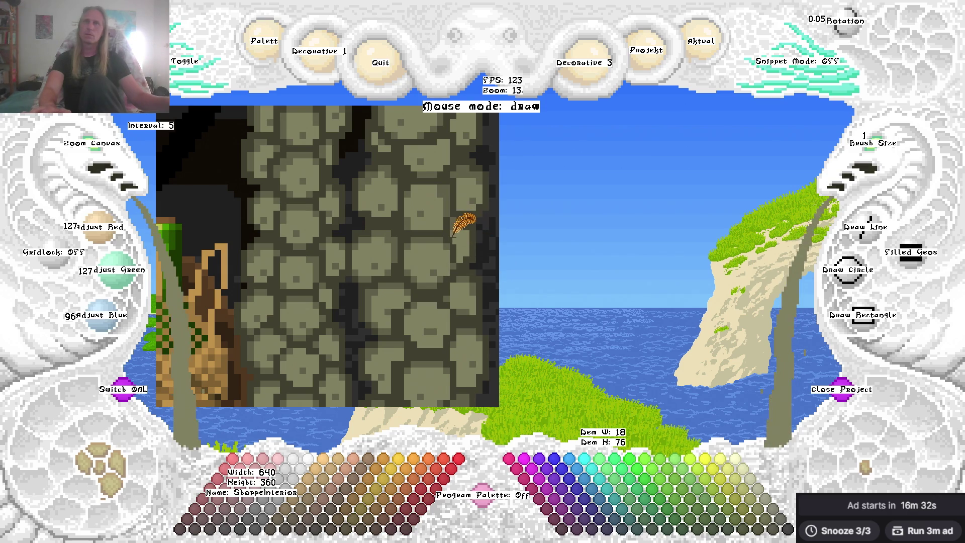
{"action": "right_click", "coordinate": [447, 240]}
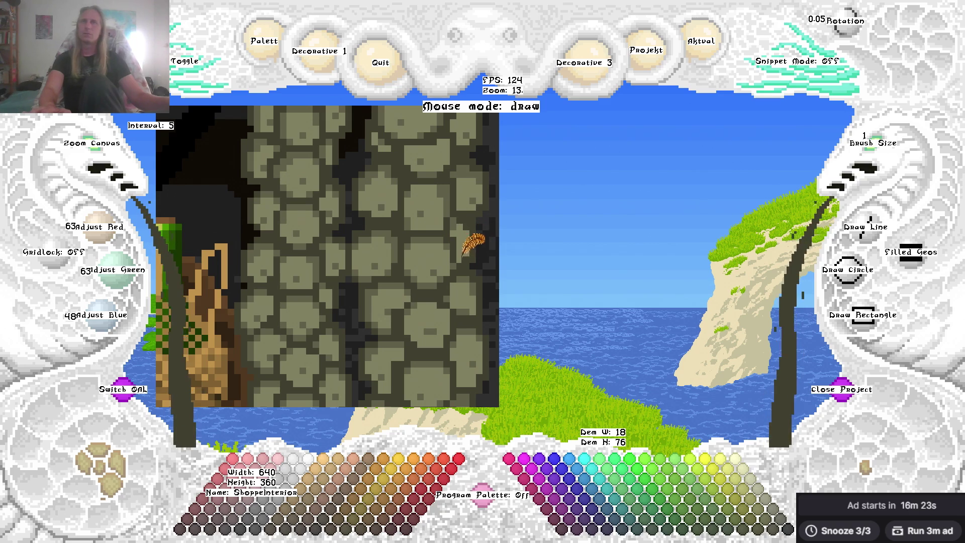
Zoom in and sample light and mid shades from the cobblestones.
{"action": "scroll", "coordinate": [475, 231], "scroll_direction": "up", "scroll_amount": 2}
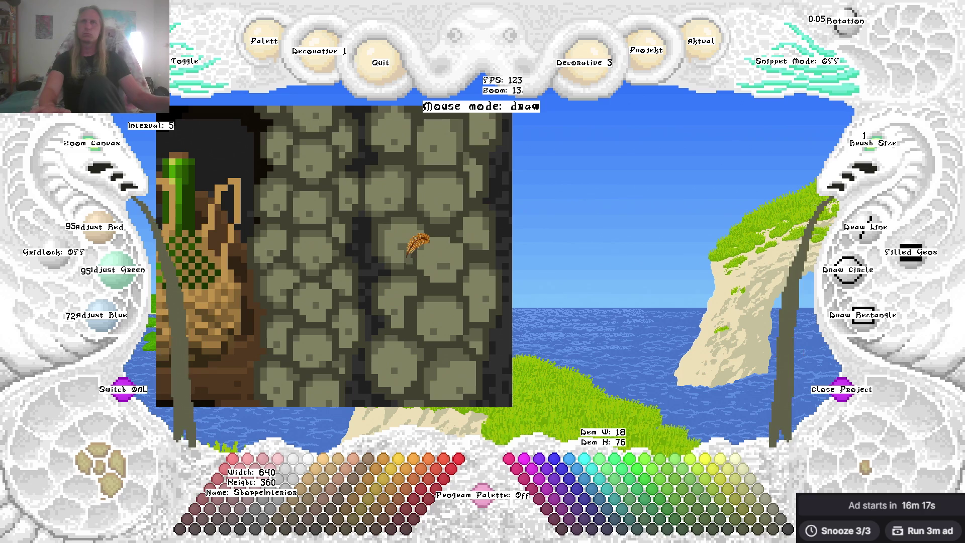
{"action": "right_click", "coordinate": [400, 256]}
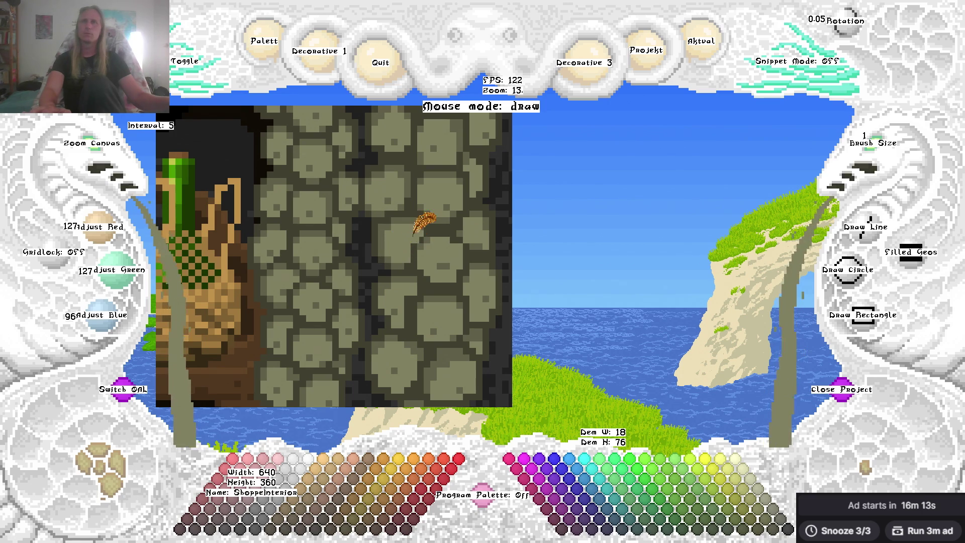
{"action": "right_click", "coordinate": [407, 214]}
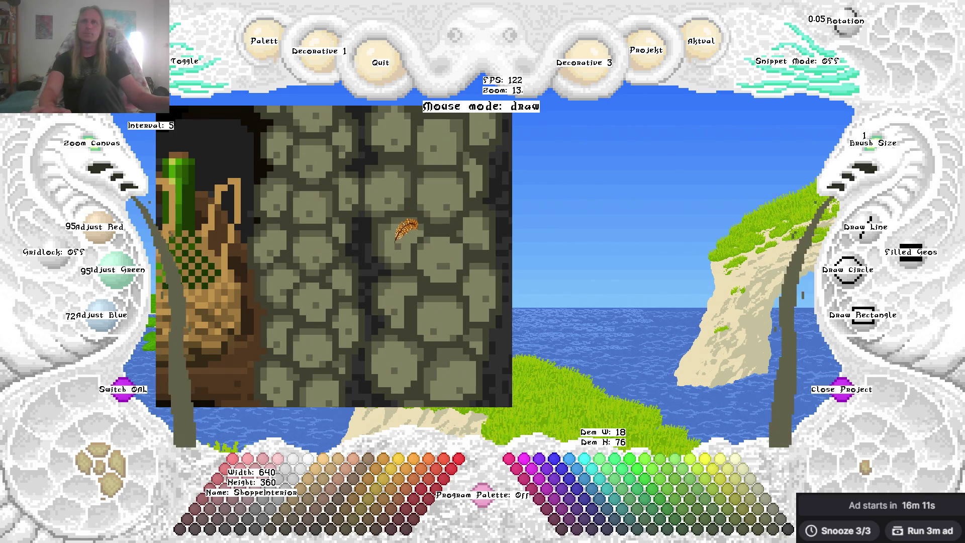
{"action": "right_click", "coordinate": [397, 242]}
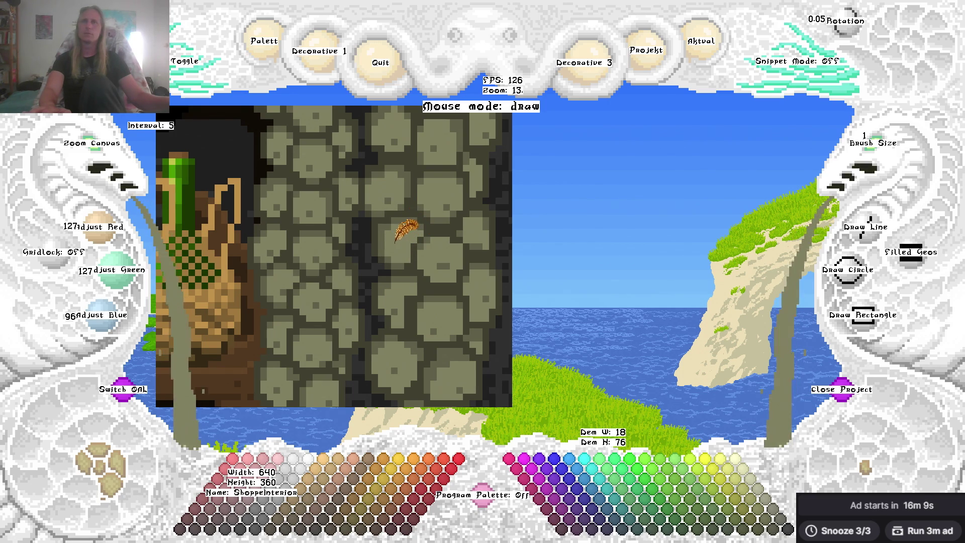
{"action": "right_click", "coordinate": [403, 235]}
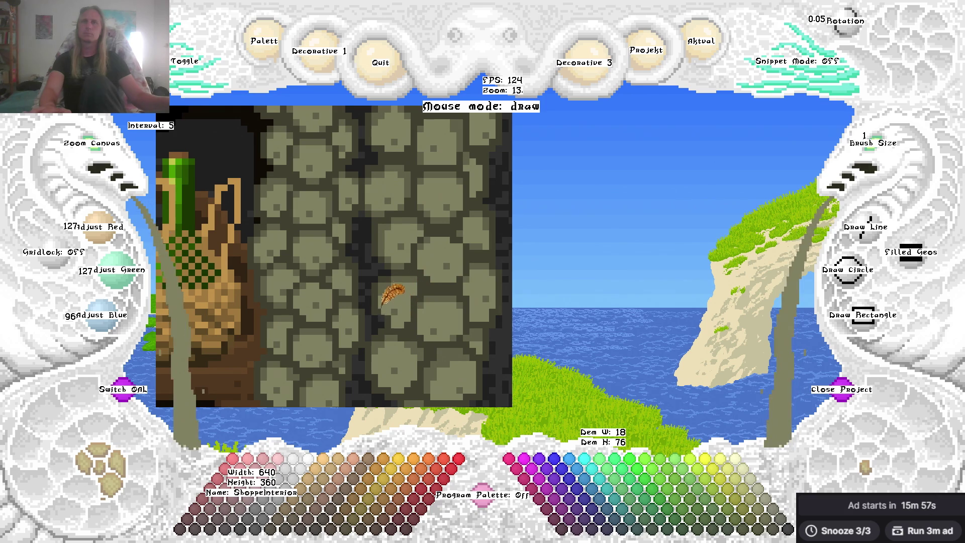
Sample dark, light and mid cobblestone shades, ending on cyan 5/255/255.
{"action": "right_click", "coordinate": [384, 299]}
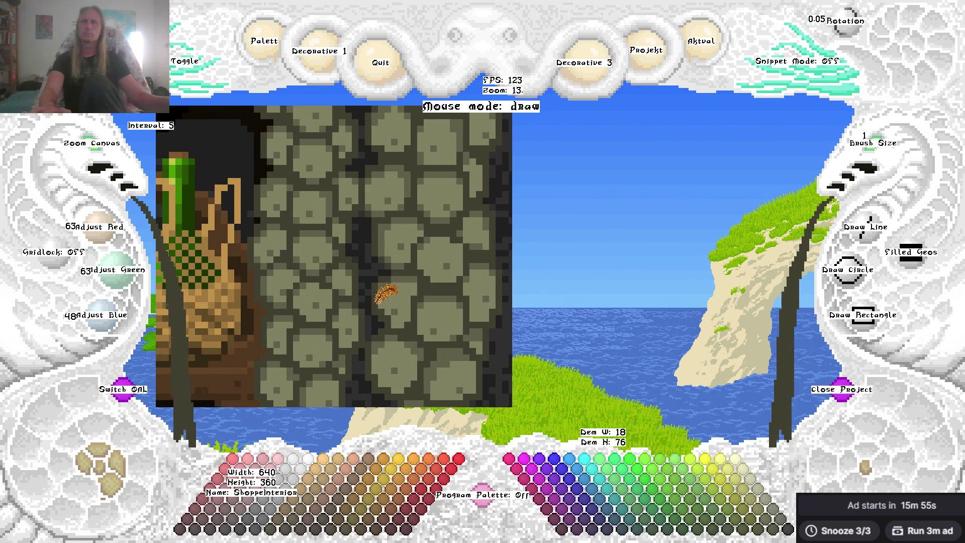
{"action": "right_click", "coordinate": [386, 308]}
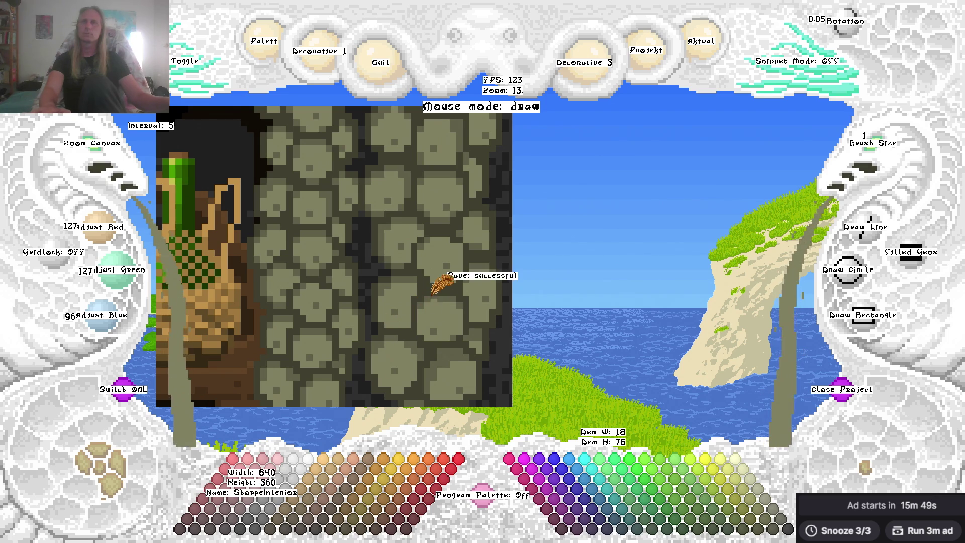
{"action": "right_click", "coordinate": [383, 279]}
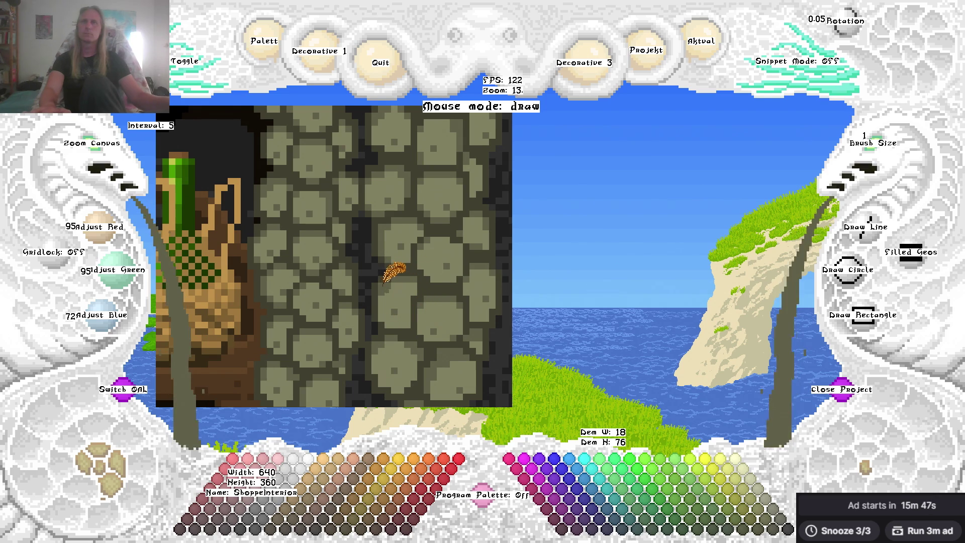
{"action": "right_click", "coordinate": [389, 266]}
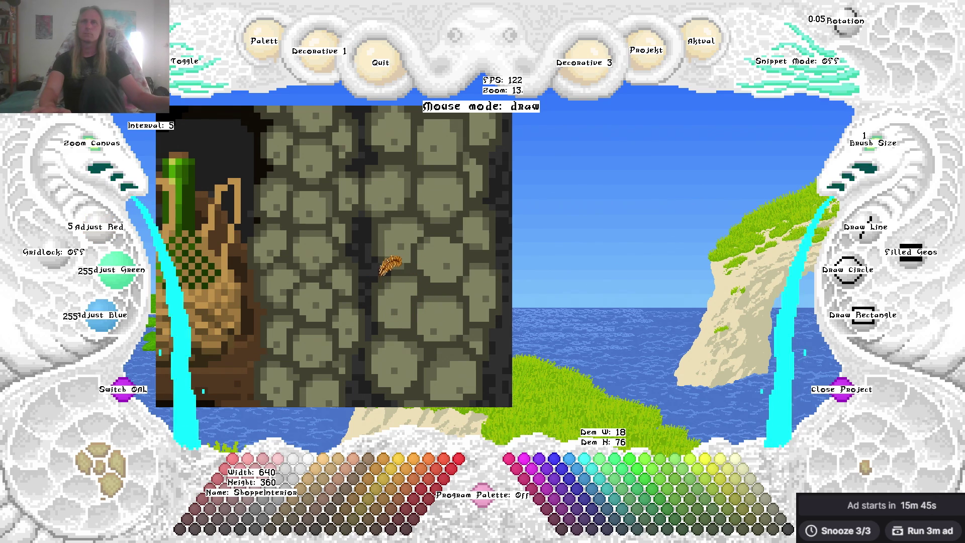
{"action": "key", "text": "Right"}
{"action": "key", "text": "Down"}
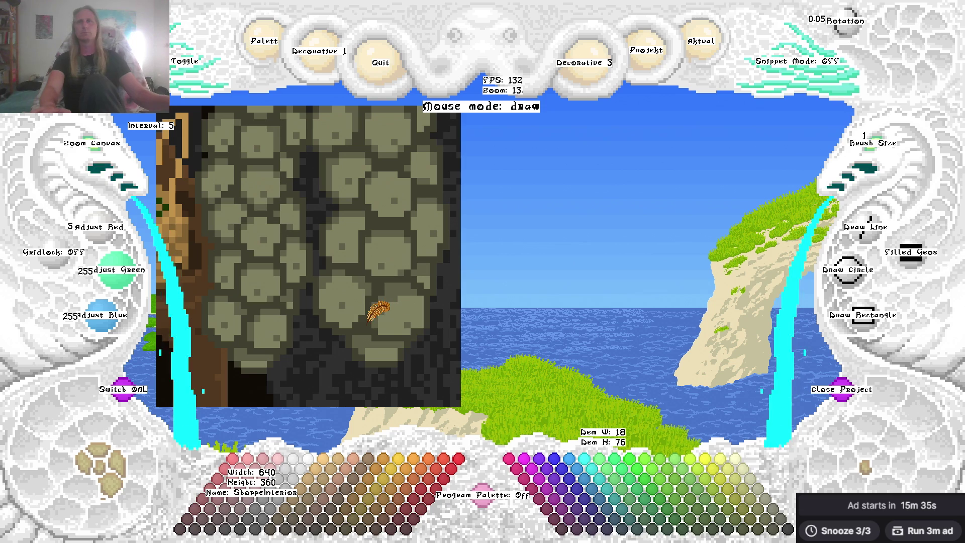
Eyedrop cobblestone shades near the right edge, ending on mid stone 95/95/72.
{"action": "right_click", "coordinate": [405, 323]}
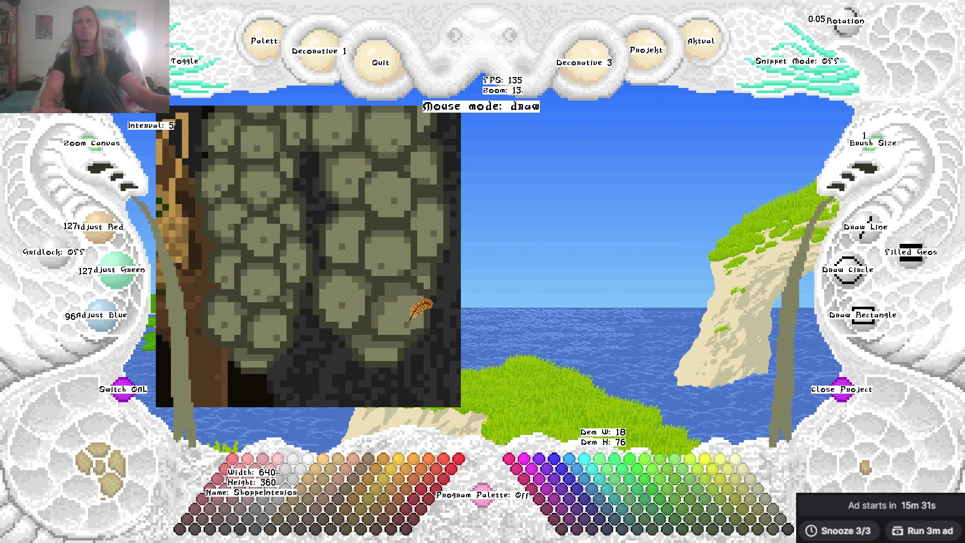
{"action": "right_click", "coordinate": [404, 317]}
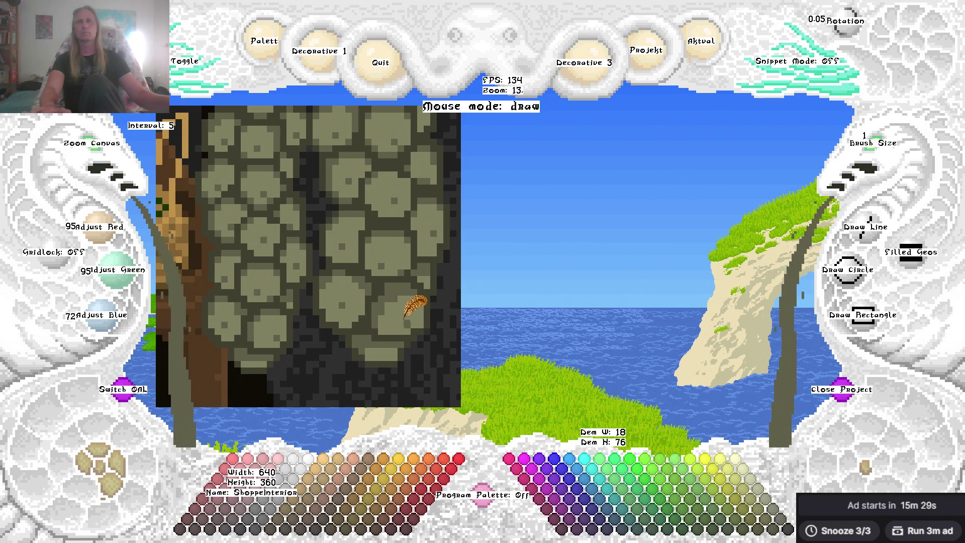
{"action": "right_click", "coordinate": [408, 318]}
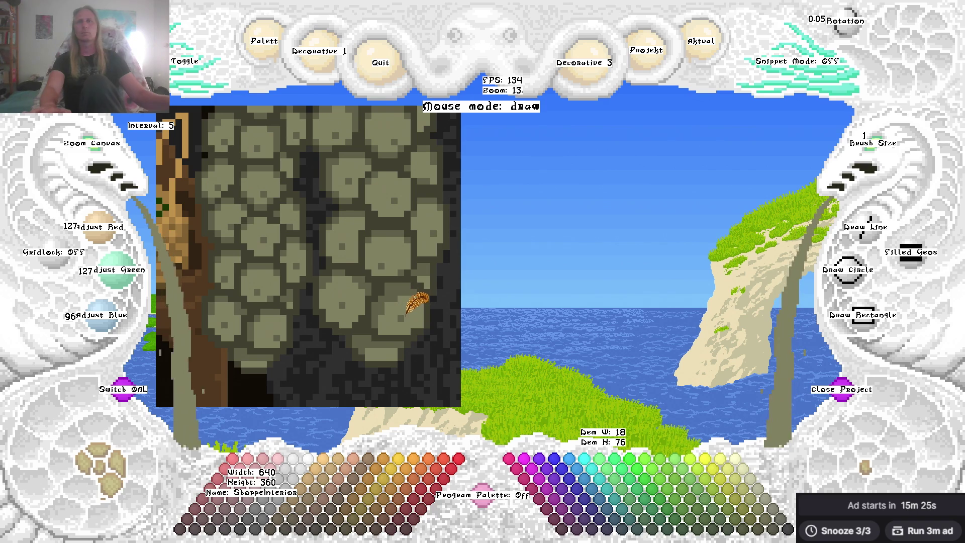
{"action": "right_click", "coordinate": [401, 321]}
{"action": "right_click", "coordinate": [405, 311]}
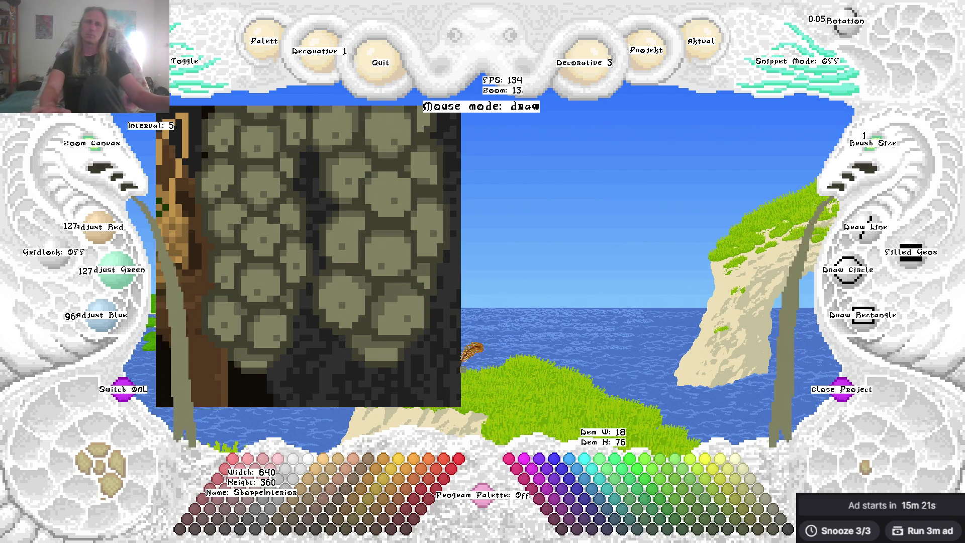
{"action": "right_click", "coordinate": [385, 357]}
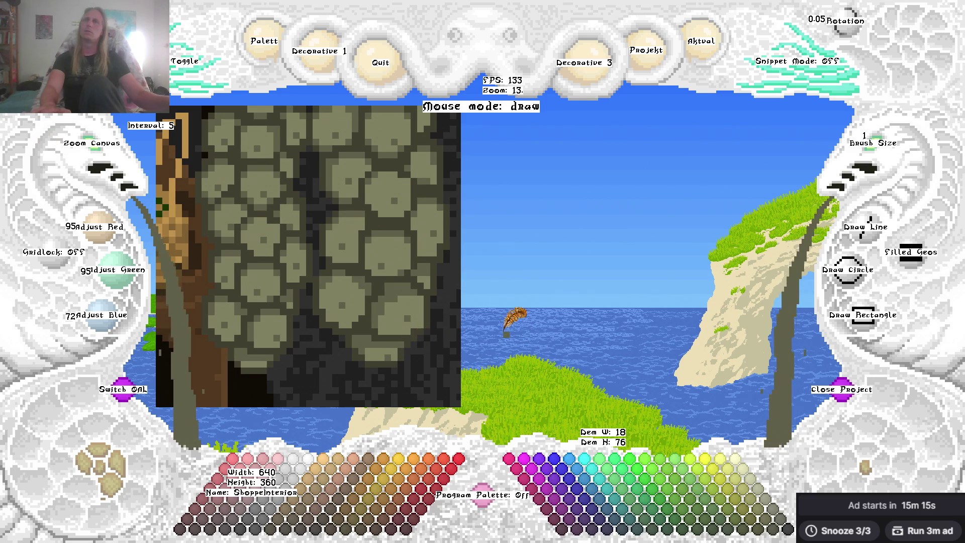
{"action": "right_click", "coordinate": [408, 292]}
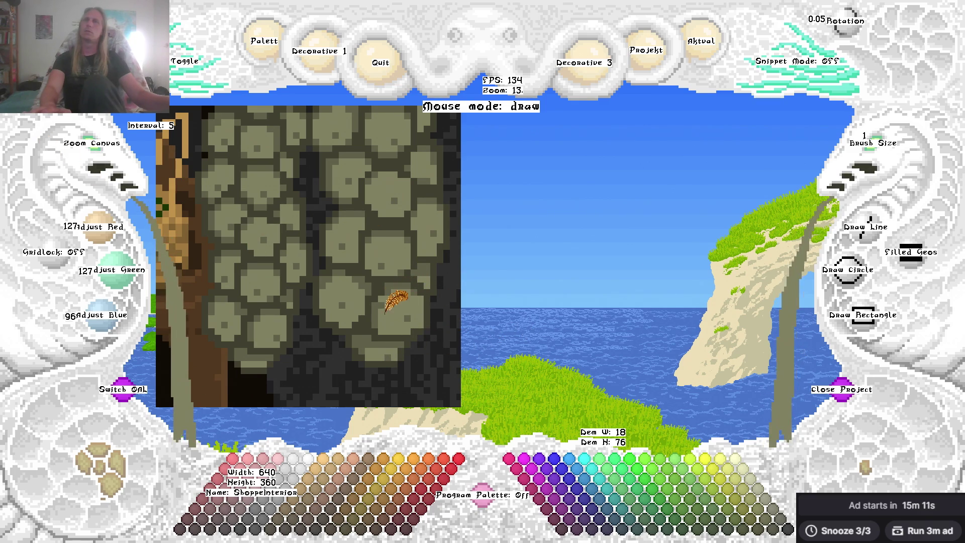
{"action": "right_click", "coordinate": [385, 298]}
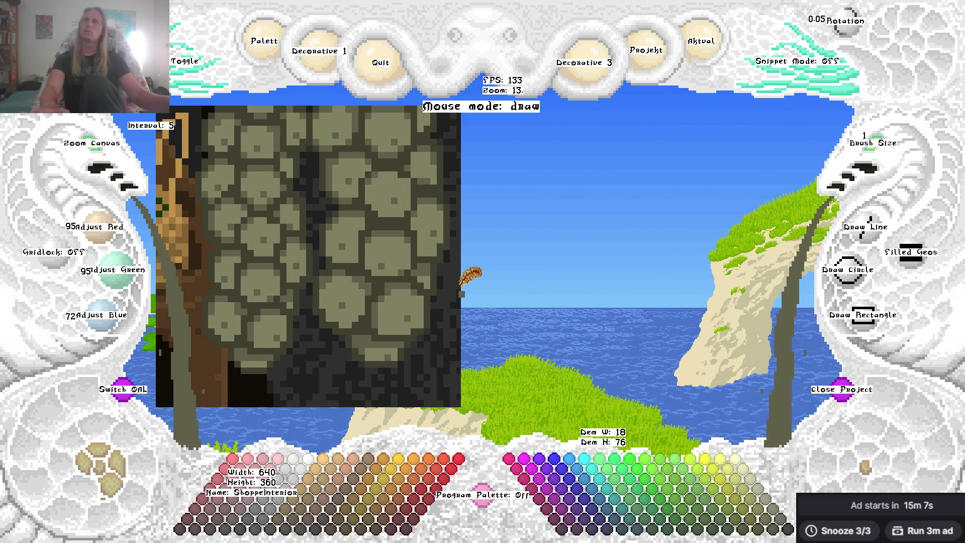
{"action": "scroll", "coordinate": [485, 271], "scroll_direction": "up", "scroll_amount": 2}
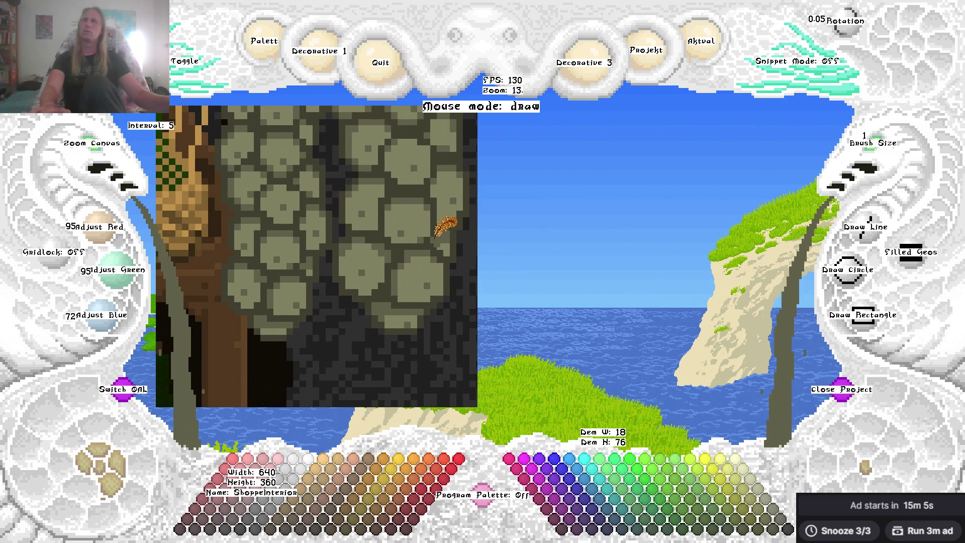
Lighten the colour to 127/127/96, save ShoppeInterior, then darken it to 63/63/48.
{"action": "key", "text": "Up"}
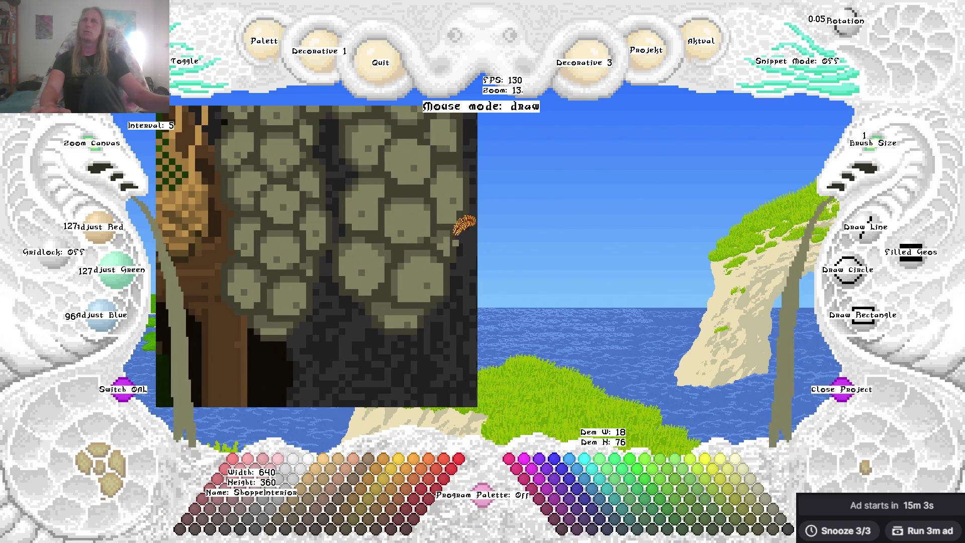
{"action": "key", "text": "ctrl+s"}
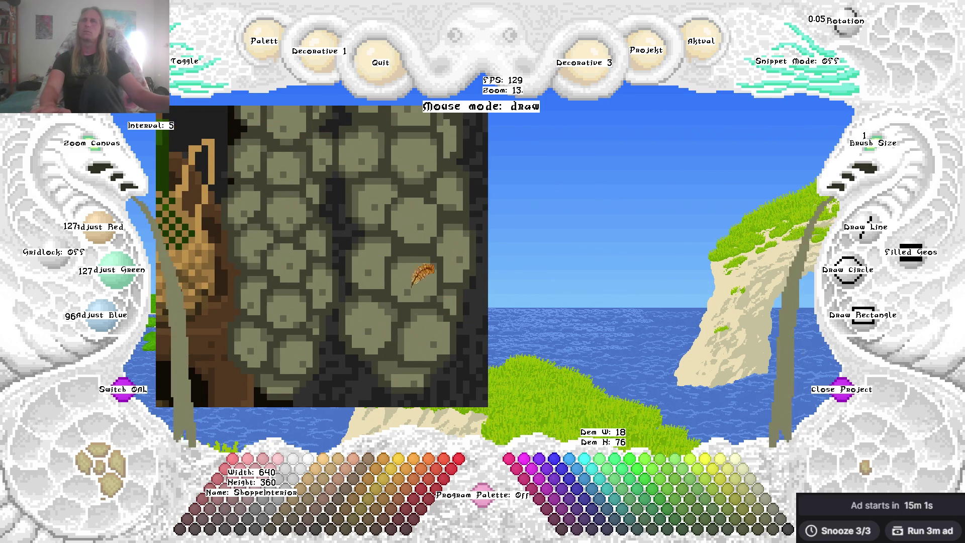
{"action": "key", "text": "Down"}
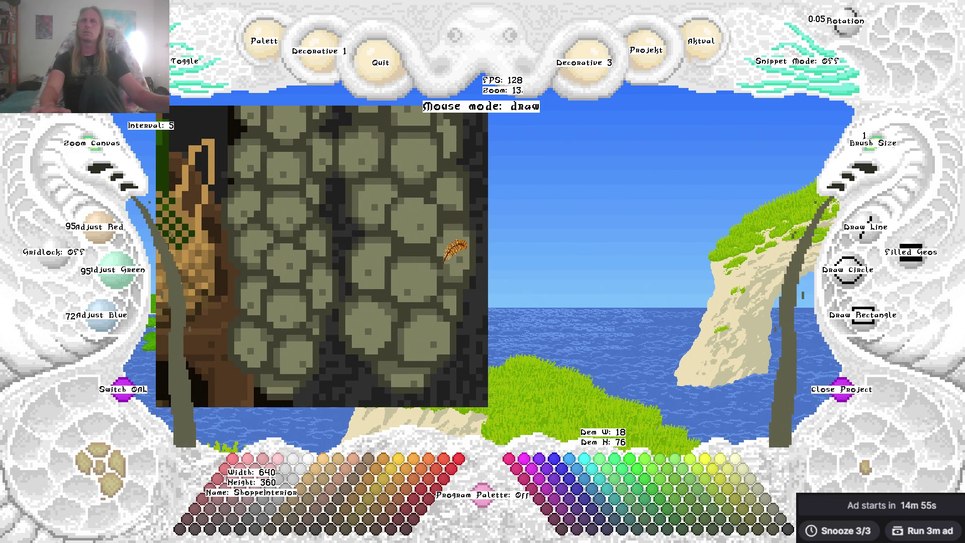
{"action": "key", "text": "Down"}
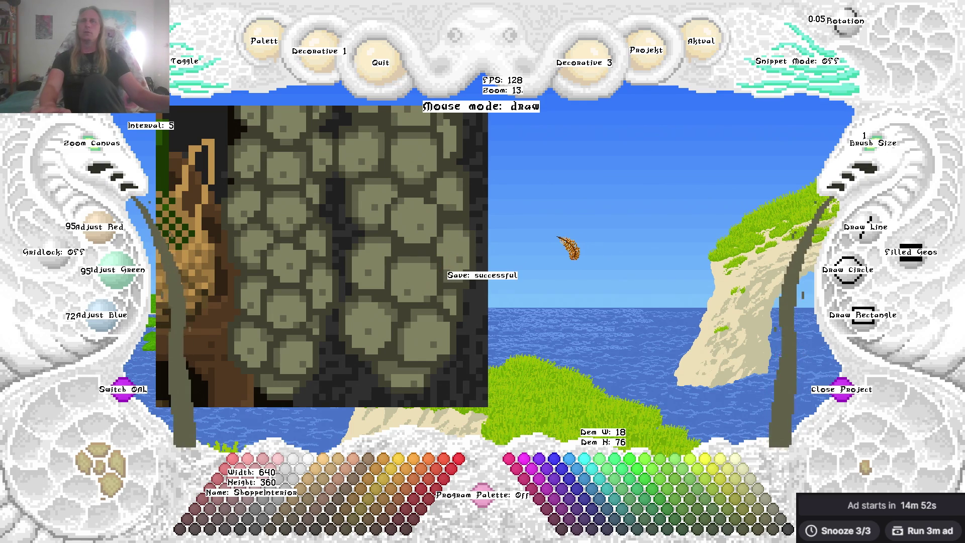
{"action": "scroll", "coordinate": [91, 138], "scroll_direction": "down", "scroll_amount": 3}
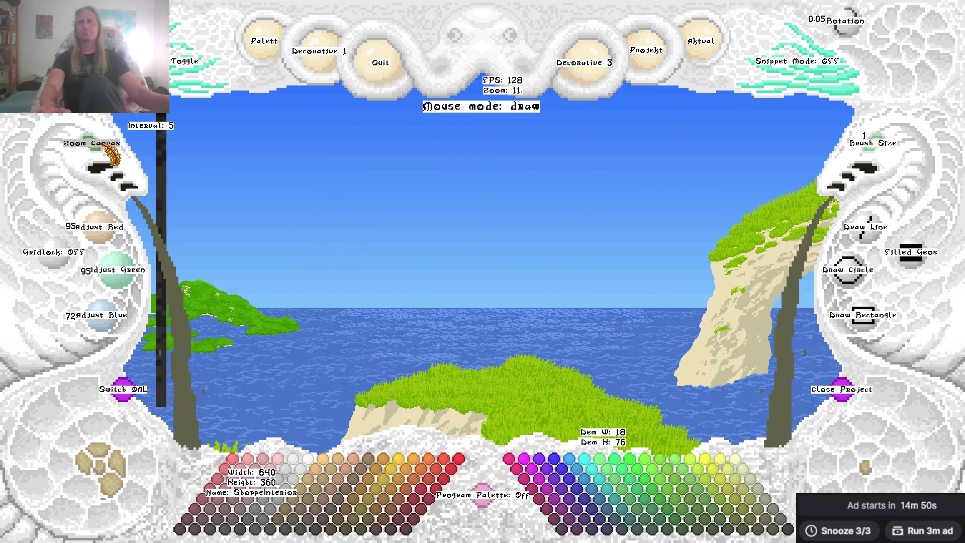
{"action": "mouse_move", "coordinate": [503, 260]}
{"action": "left_mouse_down"}
{"action": "mouse_move", "coordinate": [668, 259]}
{"action": "mouse_move", "coordinate": [640, 257]}
{"action": "mouse_move", "coordinate": [686, 275]}
{"action": "mouse_move", "coordinate": [146, 122]}
{"action": "left_mouse_up"}
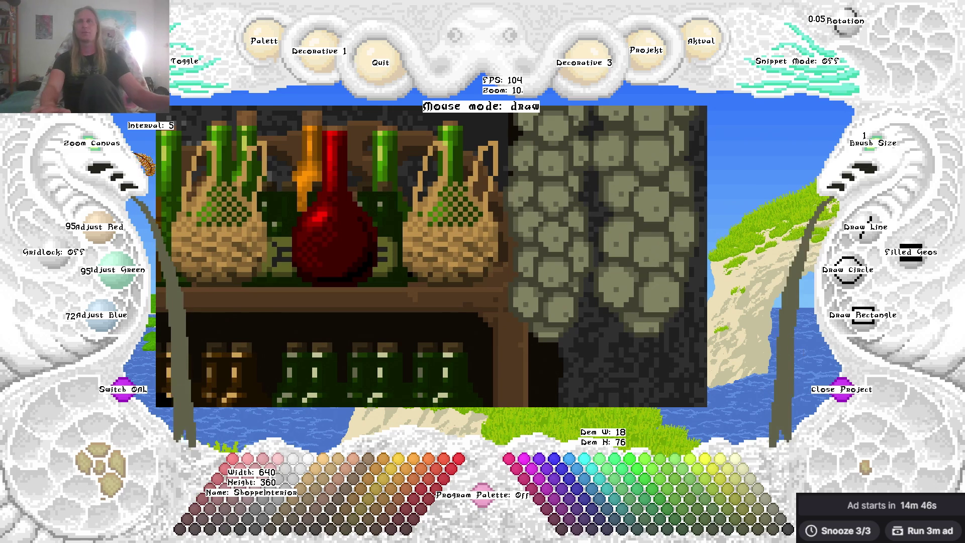
{"action": "scroll", "coordinate": [101, 156], "scroll_direction": "down", "scroll_amount": 3}
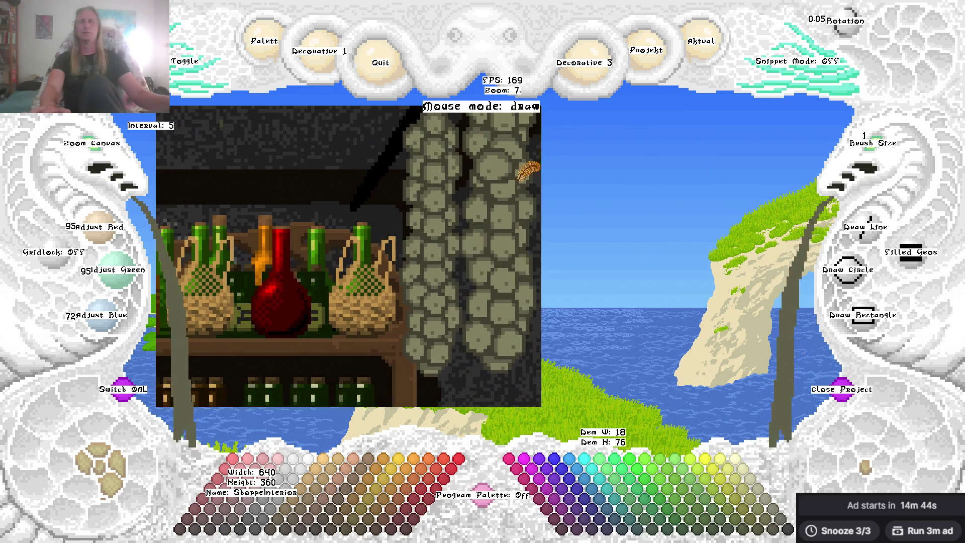
{"action": "scroll", "coordinate": [98, 166], "scroll_direction": "down", "scroll_amount": 3}
{"action": "scroll", "coordinate": [572, 176], "scroll_direction": "up", "scroll_amount": 3}
{"action": "scroll", "coordinate": [573, 176], "scroll_direction": "down", "scroll_amount": 2}
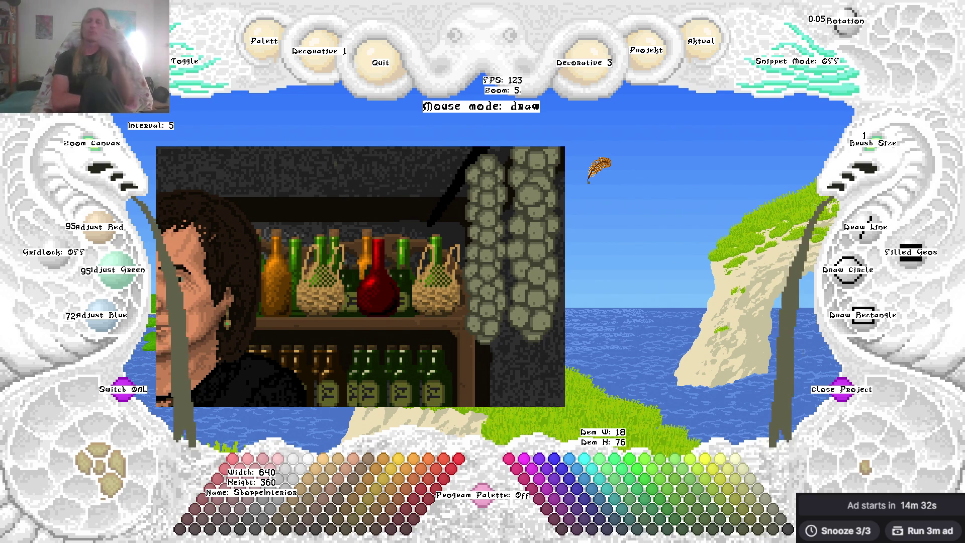
{"action": "scroll", "coordinate": [482, 241], "scroll_direction": "up", "scroll_amount": 1}
{"action": "scroll", "coordinate": [483, 242], "scroll_direction": "up", "scroll_amount": 1}
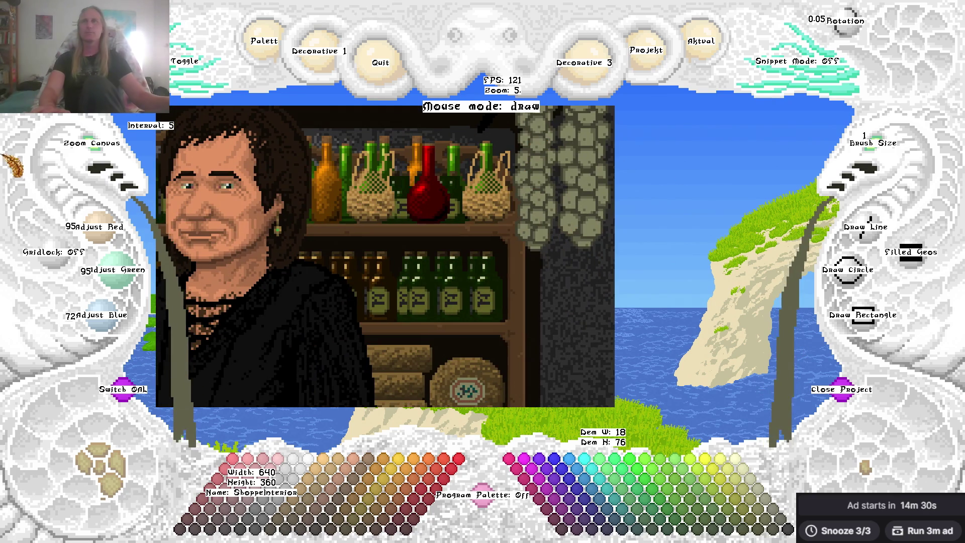
{"action": "scroll", "coordinate": [105, 155], "scroll_direction": "down", "scroll_amount": 2}
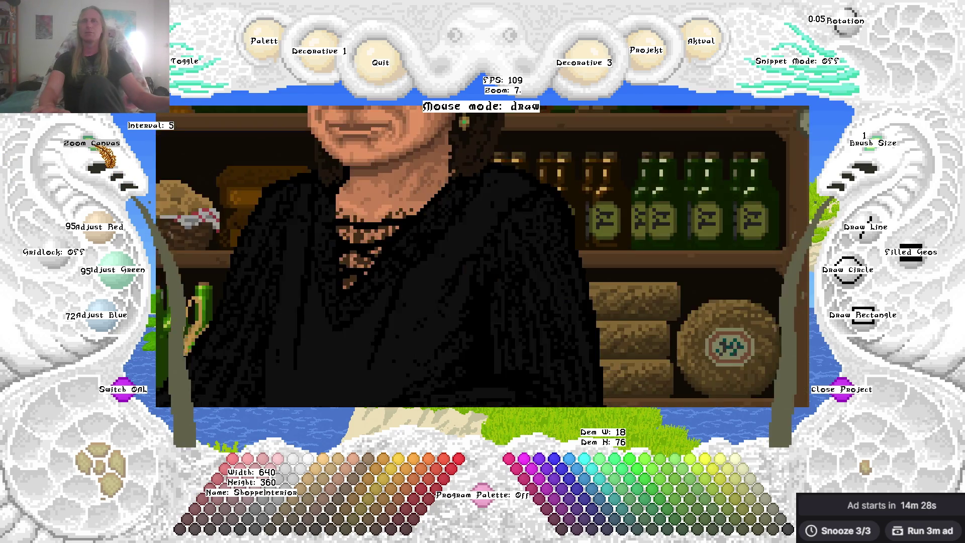
{"action": "scroll", "coordinate": [106, 157], "scroll_direction": "down", "scroll_amount": 3}
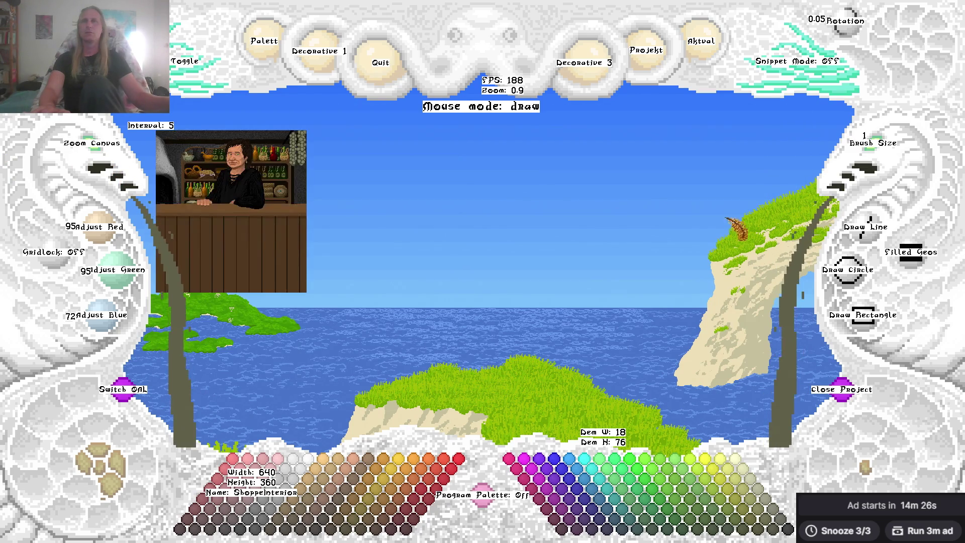
{"action": "scroll", "coordinate": [123, 122], "scroll_direction": "up", "scroll_amount": 3}
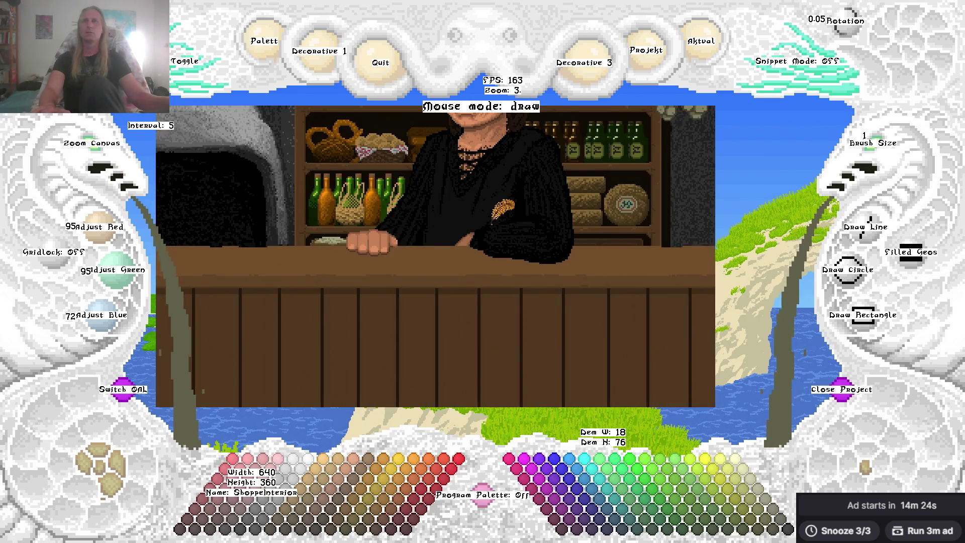
{"action": "scroll", "coordinate": [106, 153], "scroll_direction": "up", "scroll_amount": 4}
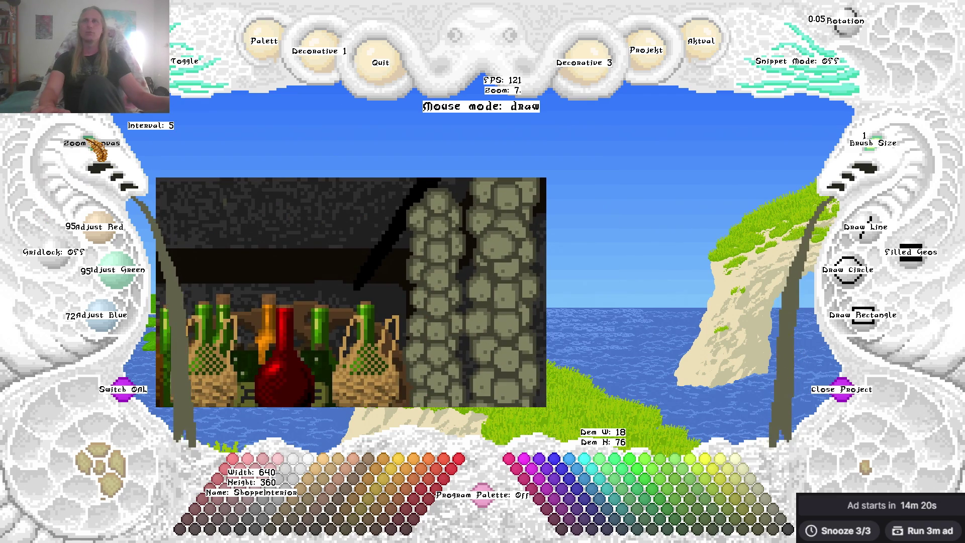
{"action": "scroll", "coordinate": [95, 150], "scroll_direction": "down", "scroll_amount": 1}
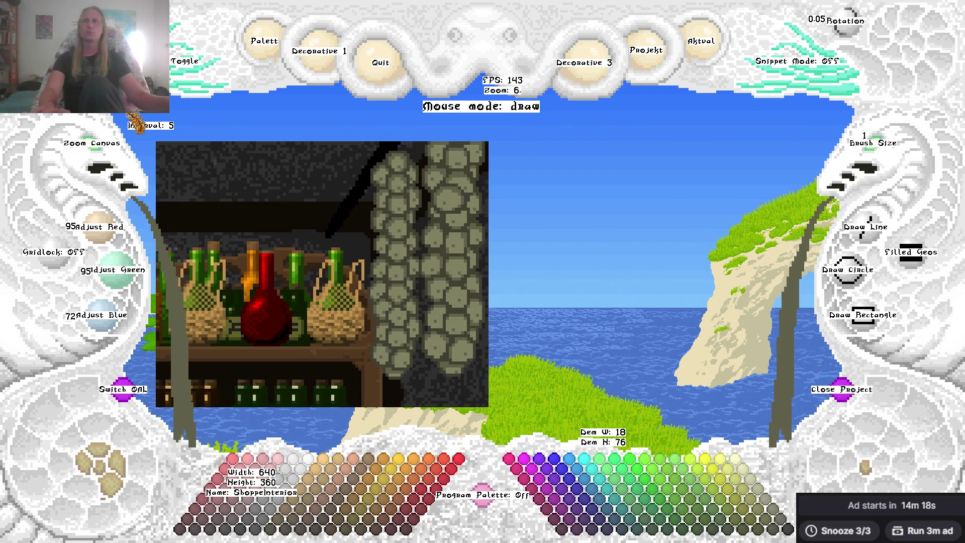
{"action": "left_click", "coordinate": [185, 61]}
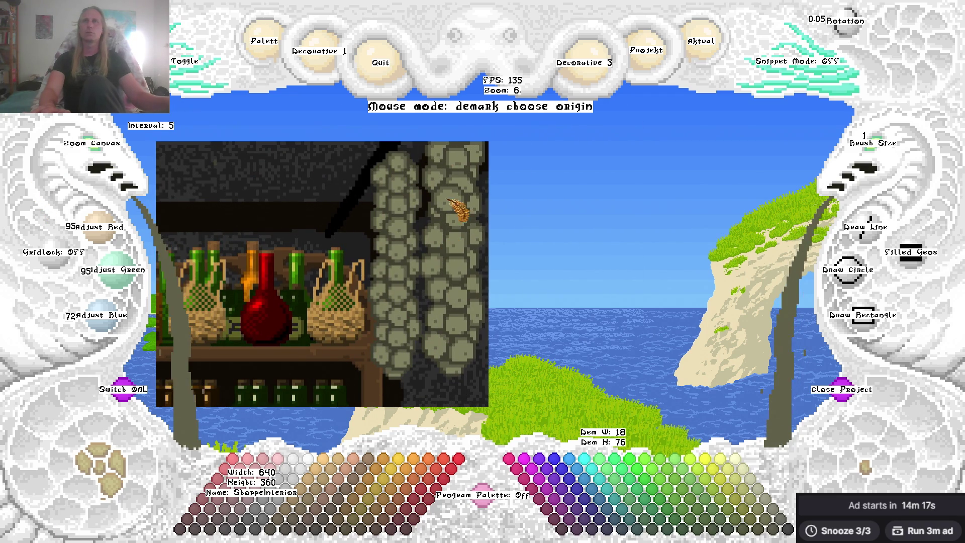
Copy the hanging garlic strands as a snippet and zoom out on the shop image.
{"action": "left_click", "coordinate": [364, 141]}
{"action": "left_click", "coordinate": [488, 406]}
{"action": "left_click", "coordinate": [575, 241]}
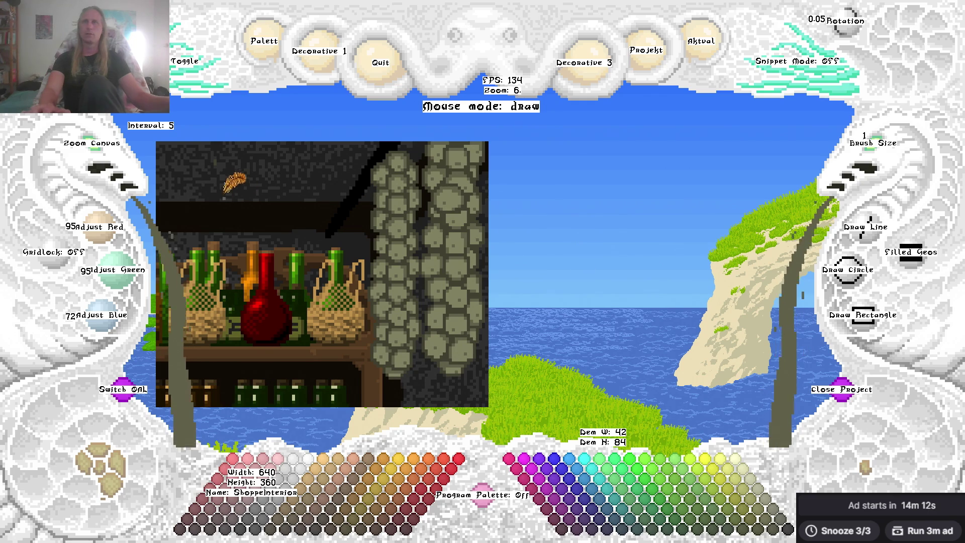
{"action": "left_click", "coordinate": [95, 140]}
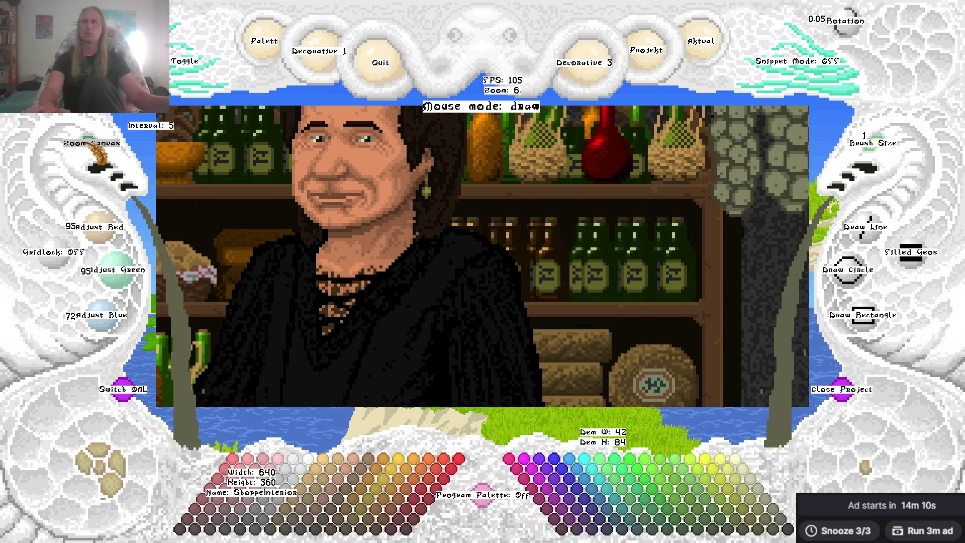
{"action": "left_click", "coordinate": [97, 146]}
{"action": "left_click", "coordinate": [97, 145]}
{"action": "left_click", "coordinate": [96, 145]}
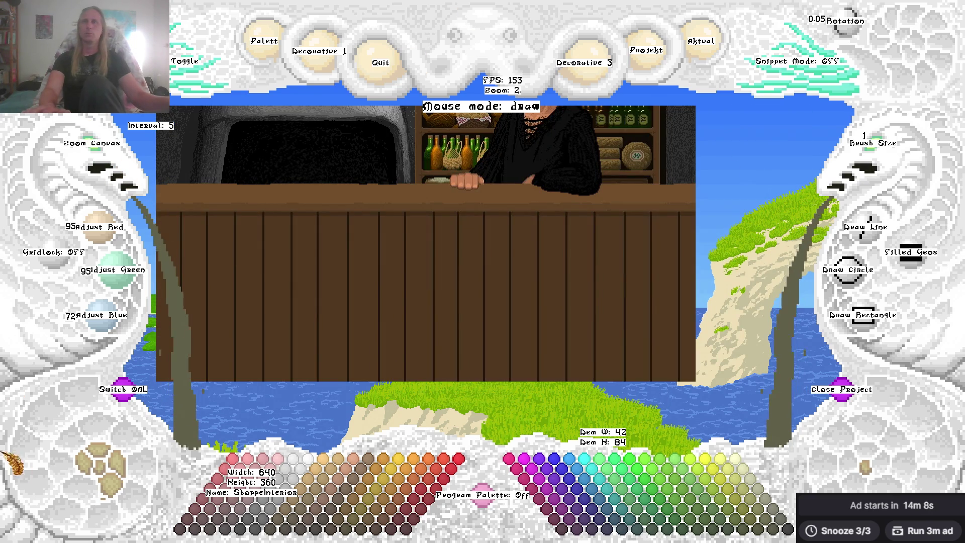
Paste the garlic strands into the potions-and-mortars scene and stamp a copy on the right.
{"action": "left_click", "coordinate": [105, 480]}
{"action": "left_click", "coordinate": [105, 480]}
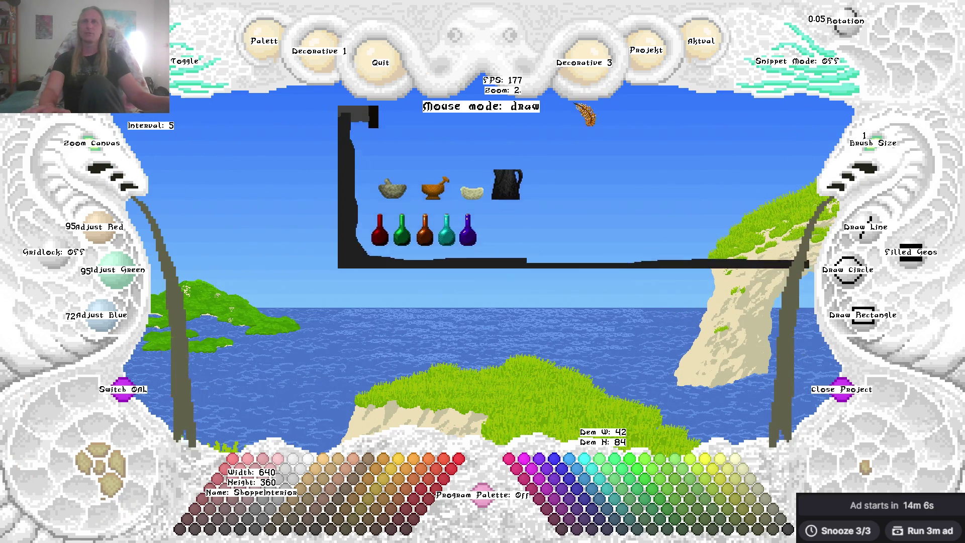
{"action": "key", "text": "ctrl+v"}
{"action": "scroll", "coordinate": [486, 208], "scroll_direction": "up", "scroll_amount": 1}
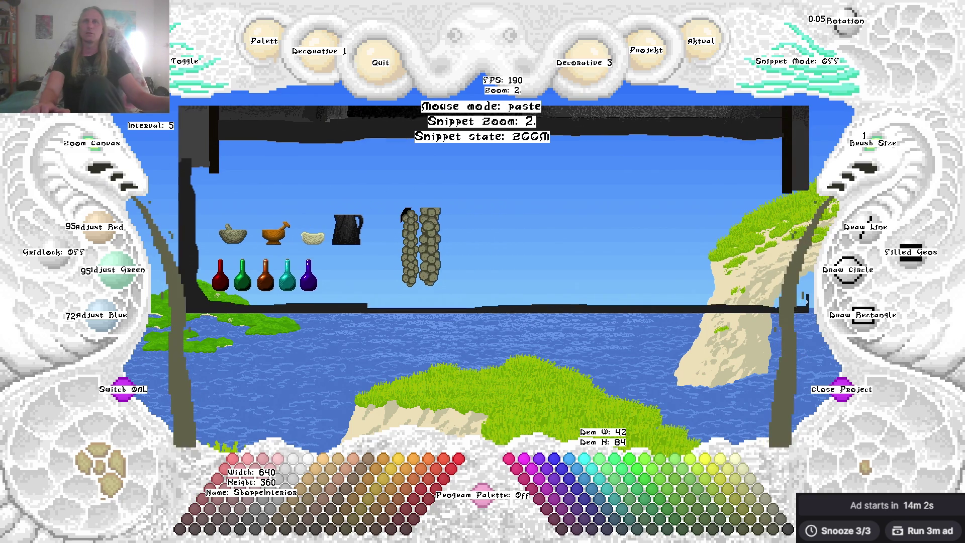
{"action": "left_click", "coordinate": [668, 226]}
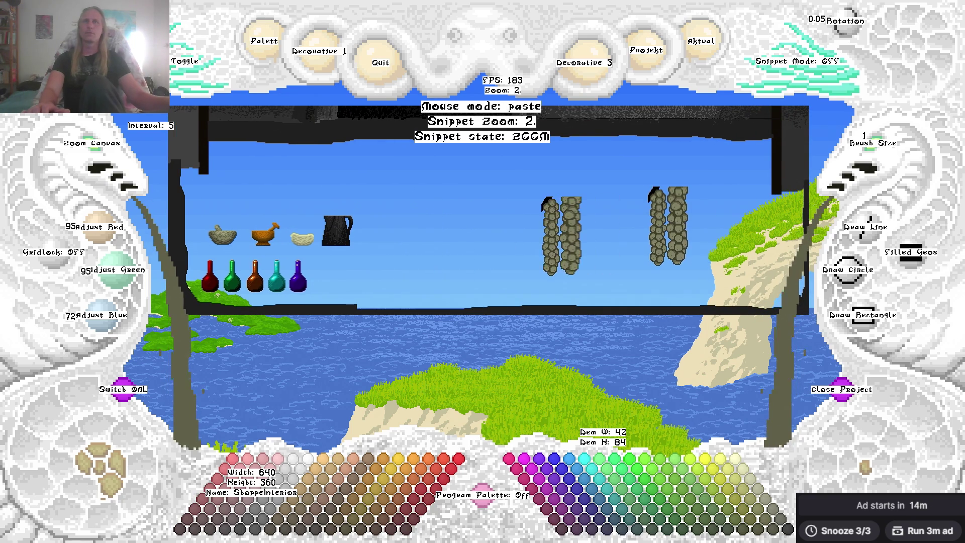
{"action": "key", "text": "ctrl+z"}
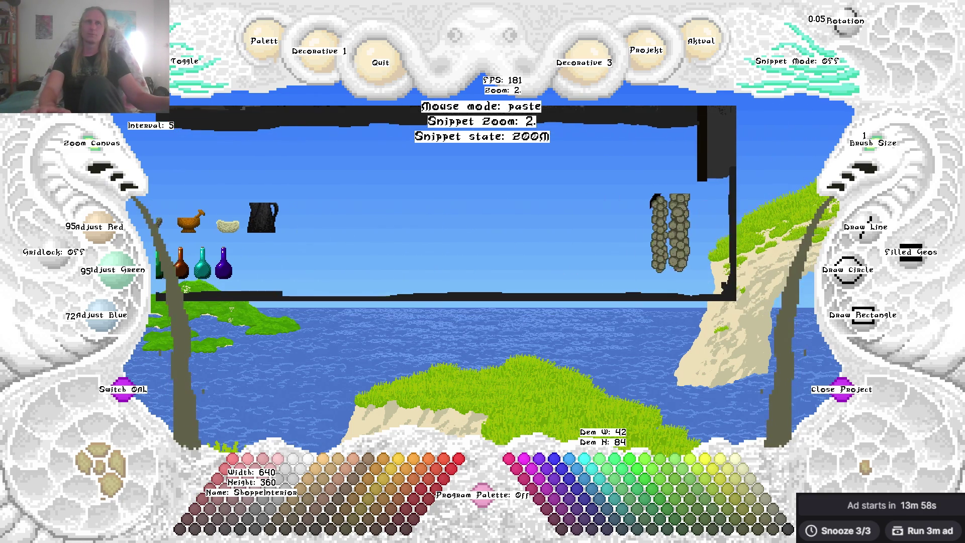
{"action": "left_click", "coordinate": [694, 238]}
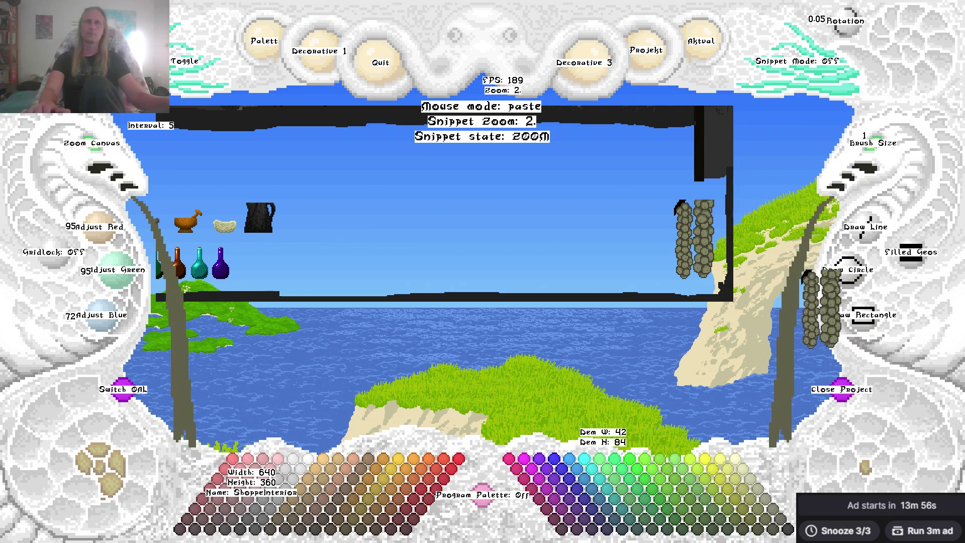
{"action": "key", "text": "Escape"}
{"action": "left_click_drag", "start_coordinate": [482, 252], "coordinate": [483, 291]}
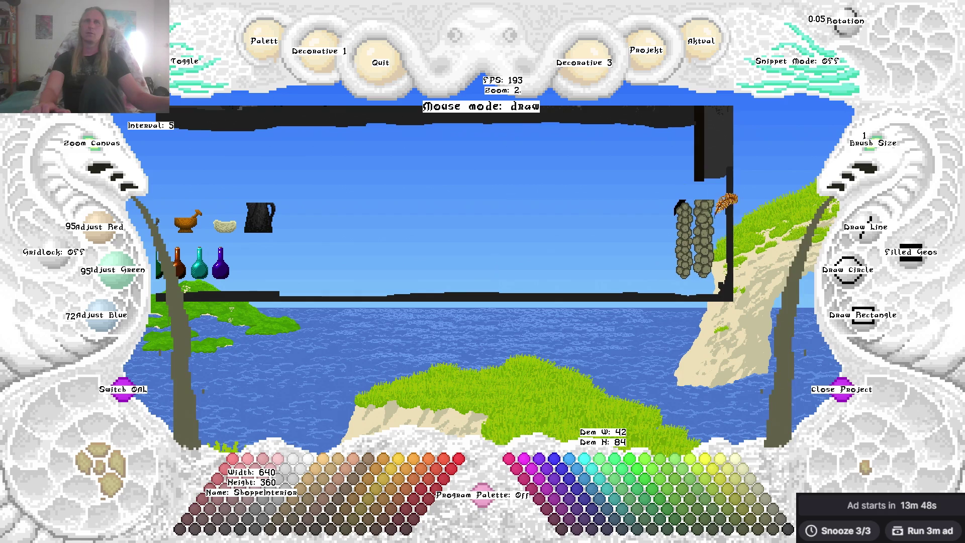
Bring the garlic snippet back, cancel pasting, and pan to the scene's top.
{"action": "key", "text": "ctrl+v"}
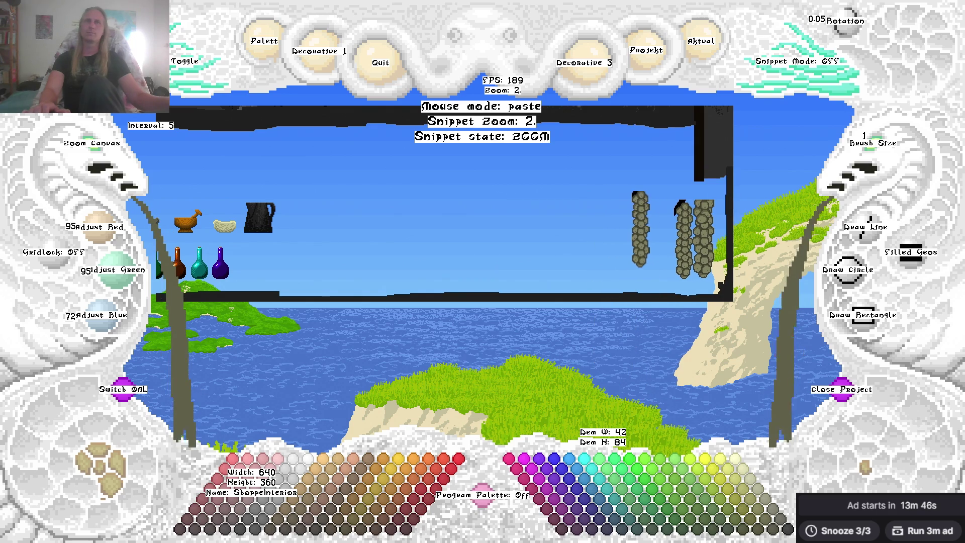
{"action": "key", "text": "Escape"}
{"action": "key", "text": "Right"}
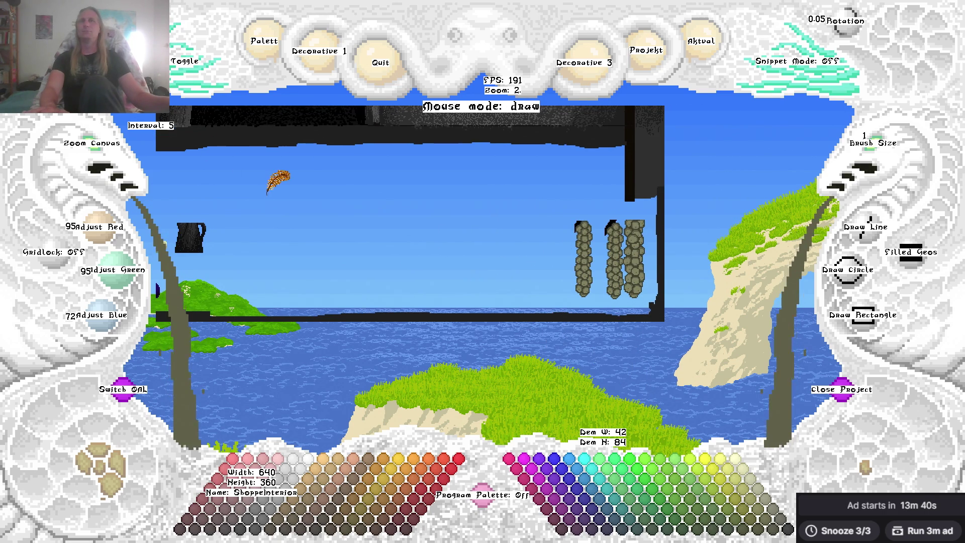
{"action": "key", "text": "Up"}
Zoom out to centre the whole shop interior, then quit the pixel-art editor.
{"action": "key", "text": "Down"}
{"action": "key", "text": "Down"}
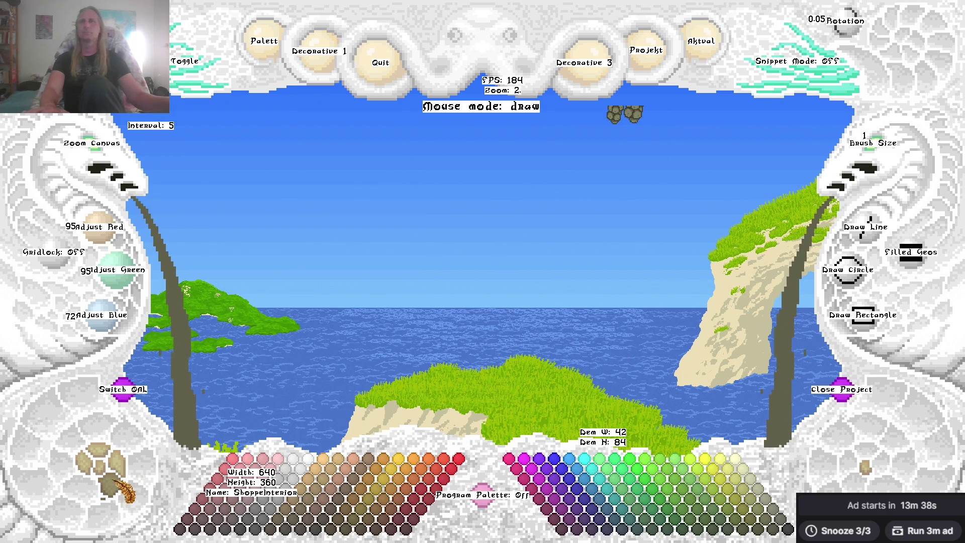
{"action": "key", "text": "Up"}
{"action": "key", "text": "Up"}
{"action": "left_click", "coordinate": [104, 145]}
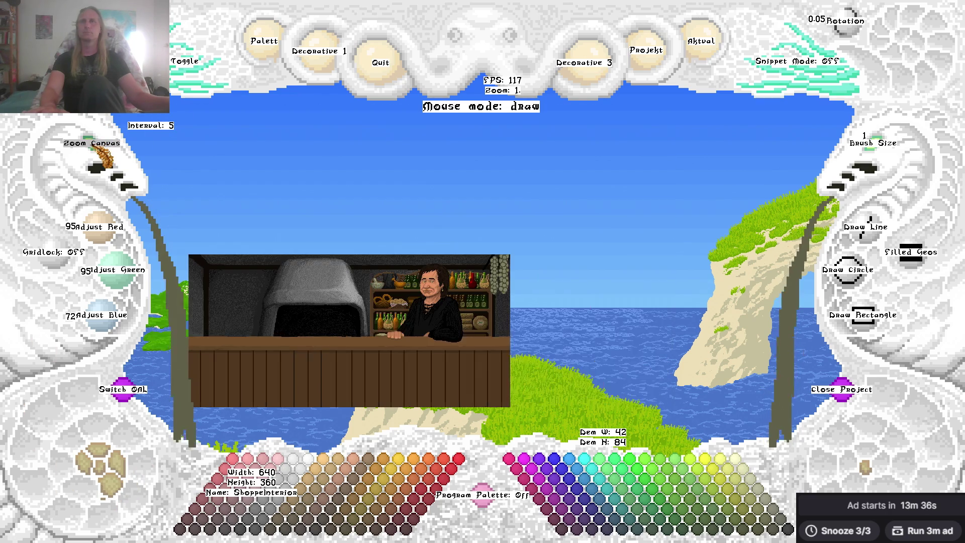
{"action": "left_click_drag", "start_coordinate": [251, 331], "coordinate": [359, 223]}
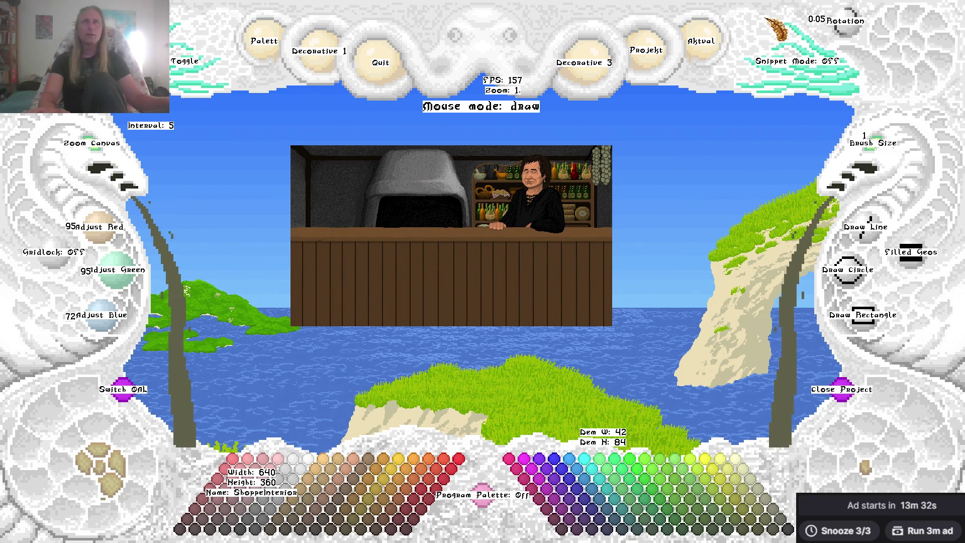
{"action": "left_click", "coordinate": [717, 40]}
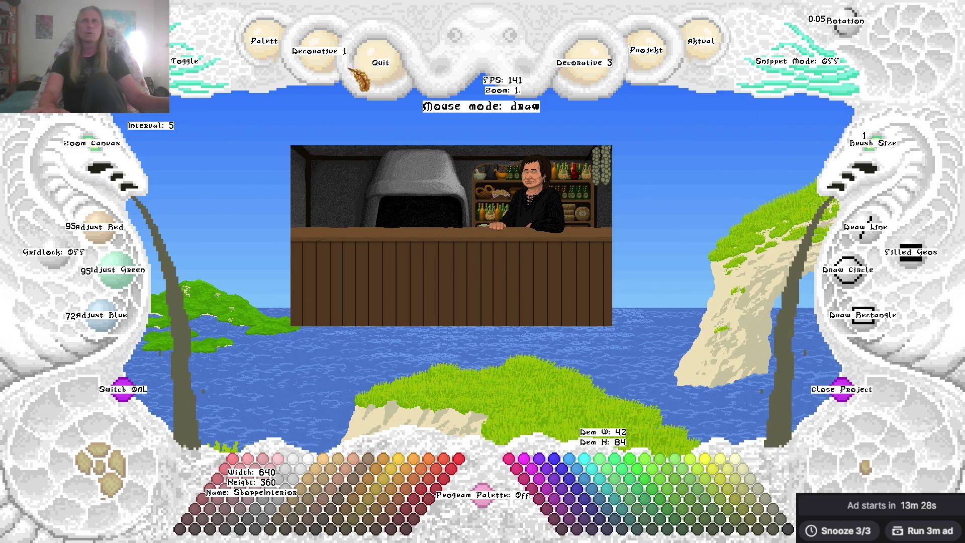
{"action": "left_click", "coordinate": [370, 65]}
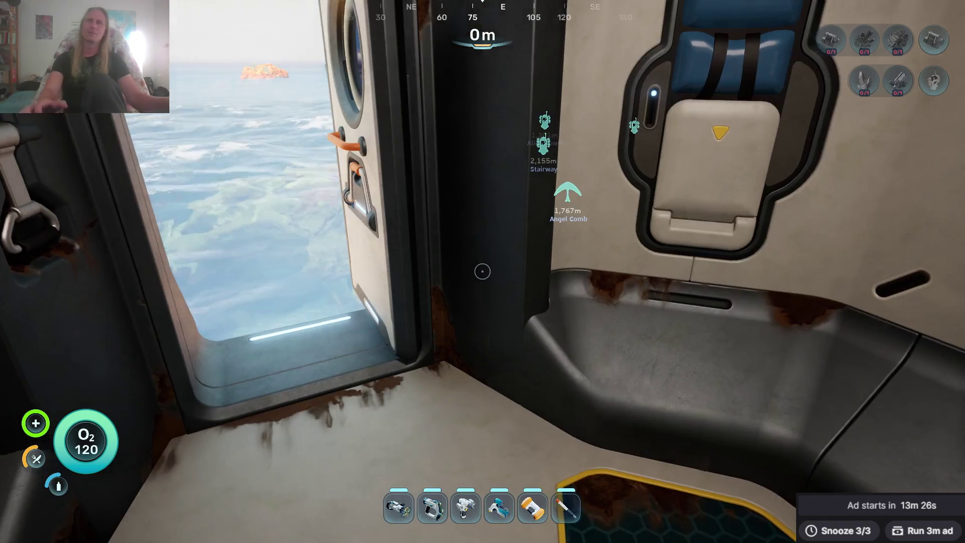
Leave the hatch, dive below the surface and equip the seaglide.
{"action": "key", "text": "w"}
{"action": "key", "text": "Tab"}
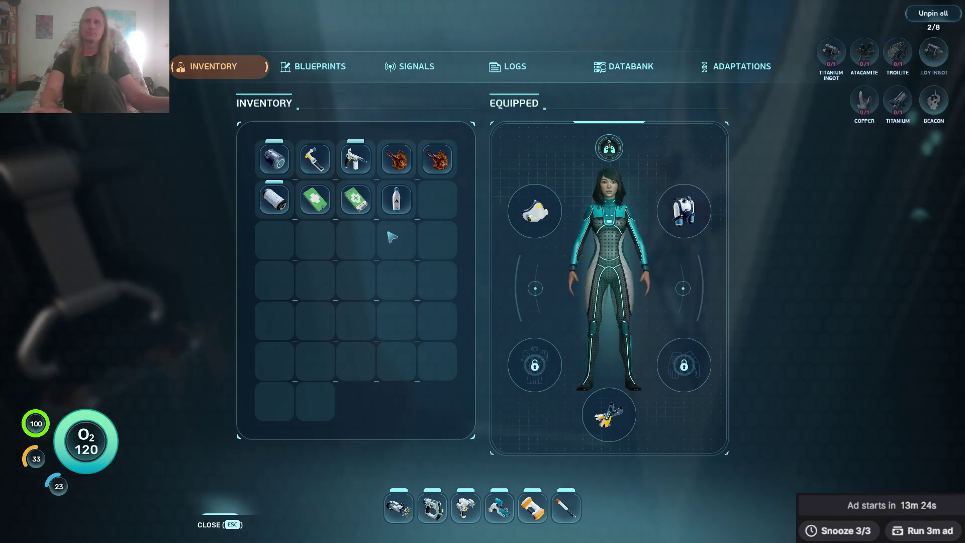
{"action": "key", "text": "Tab"}
{"action": "key", "text": "w"}
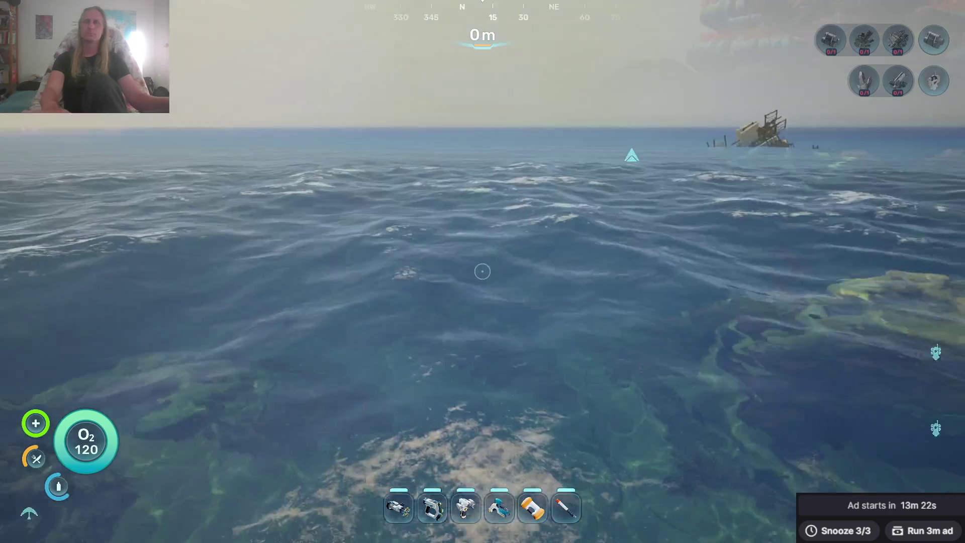
{"action": "key", "text": "w"}
{"action": "key", "text": "4"}
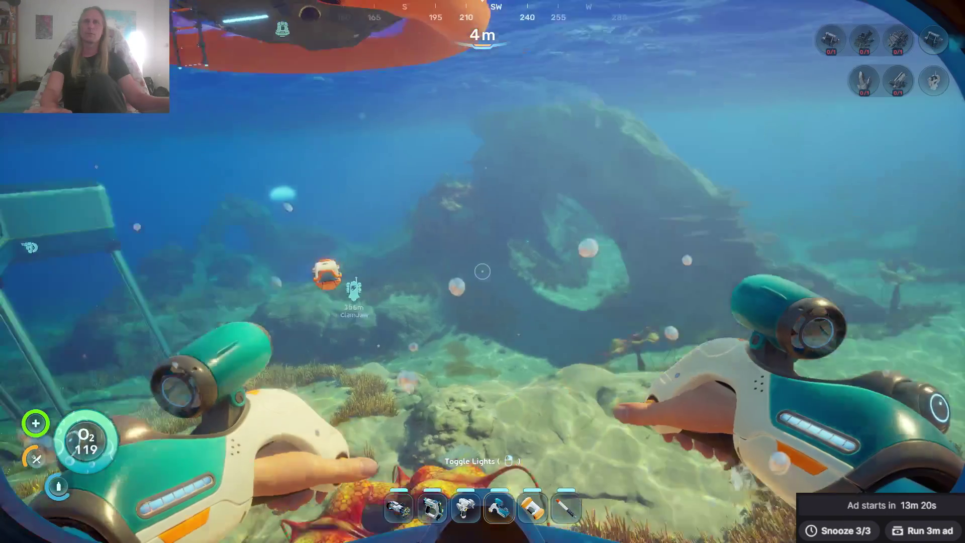
Swim north and down through the rock arch toward the Cradle Shootroot plants.
{"action": "key", "text": "w"}
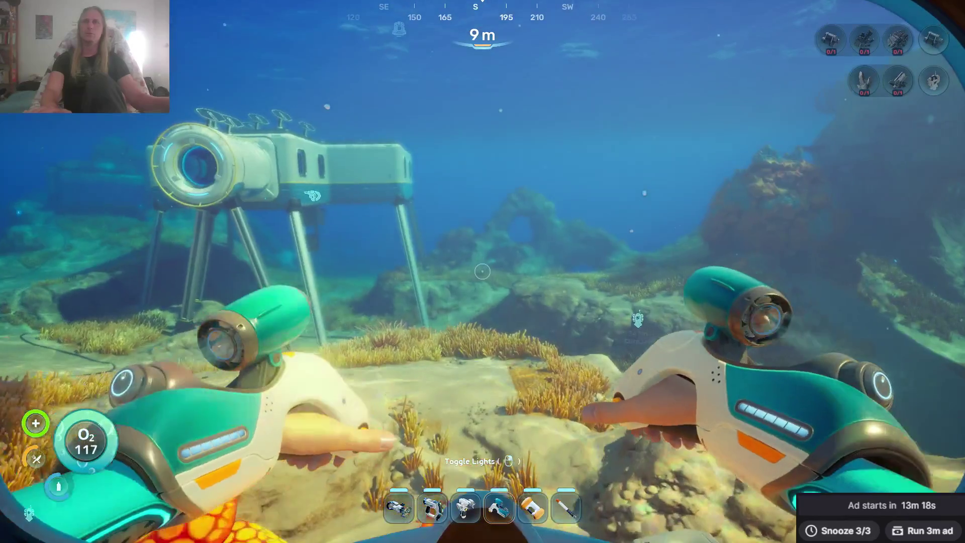
{"action": "key", "text": "w"}
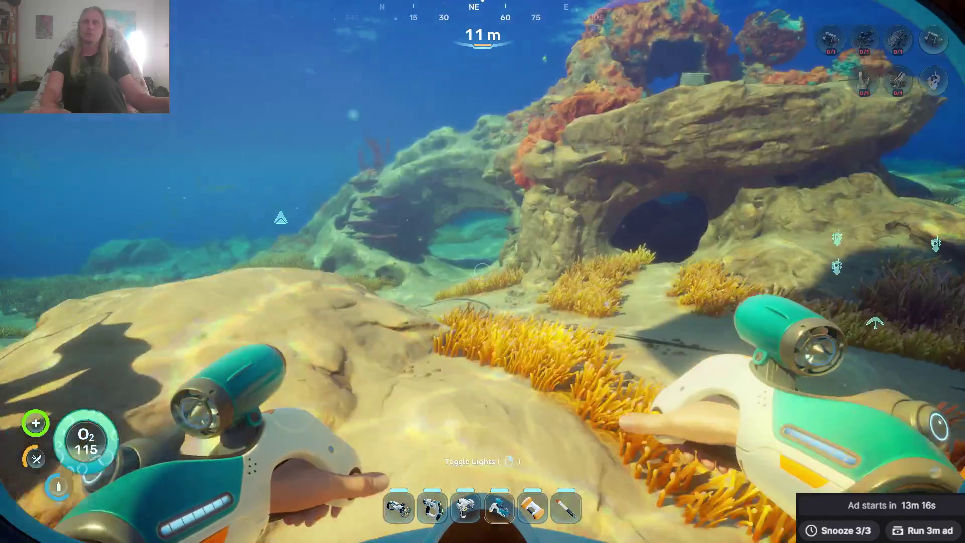
{"action": "key", "text": "w"}
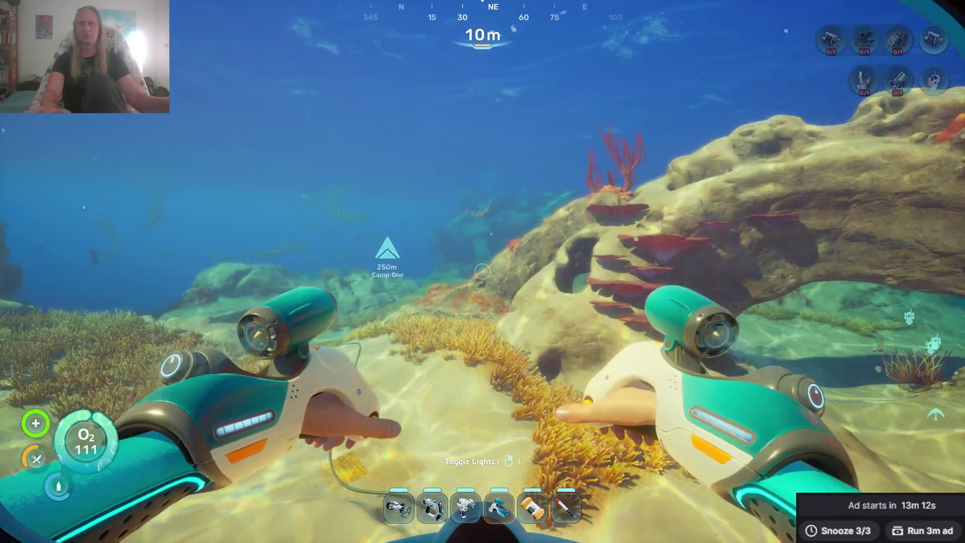
{"action": "key", "text": "w"}
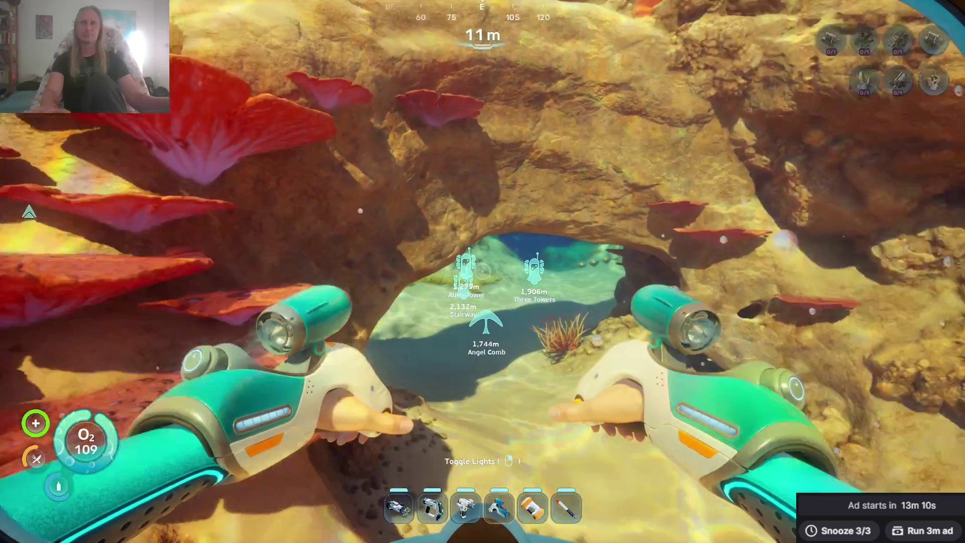
{"action": "key", "text": "w"}
{"action": "key", "text": "w"}
{"action": "key", "text": "w"}
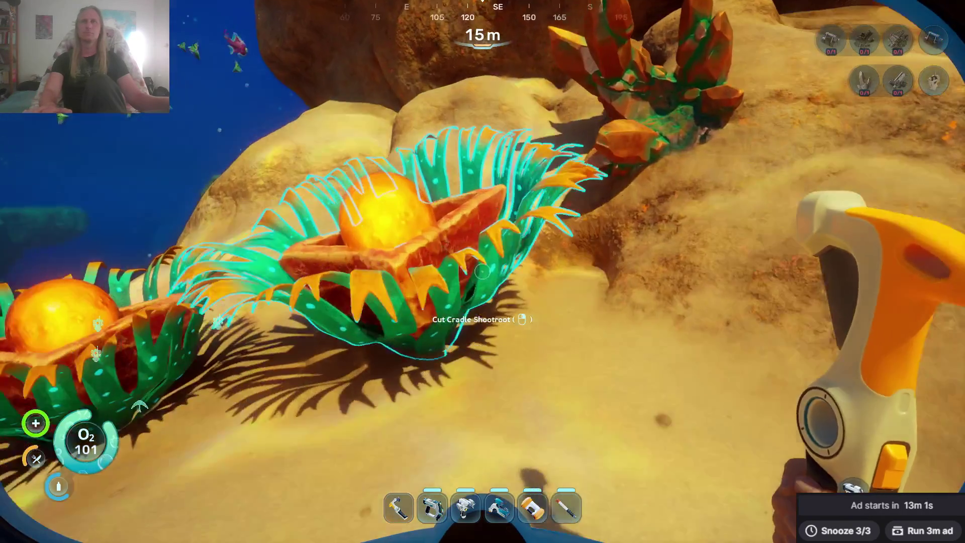
Cut the Cradle Shootroot four times with the knife, then approach the Lucifer Rotsac.
{"action": "left_click", "coordinate": [482, 271]}
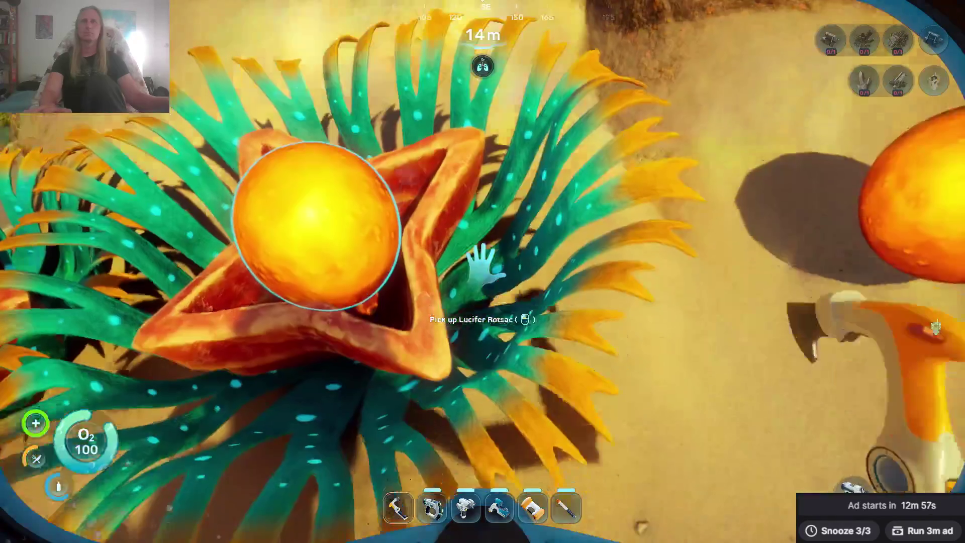
{"action": "left_click", "coordinate": [482, 271]}
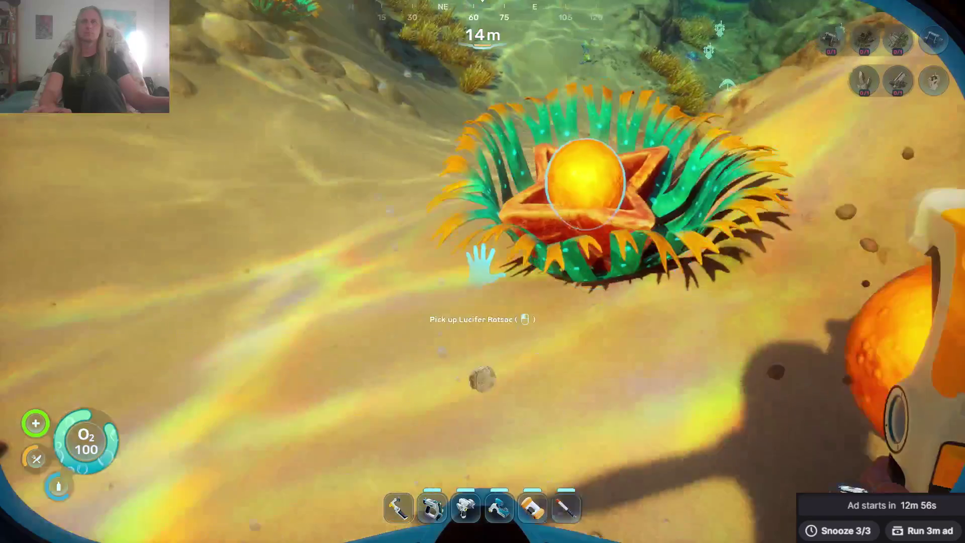
{"action": "left_click", "coordinate": [481, 272]}
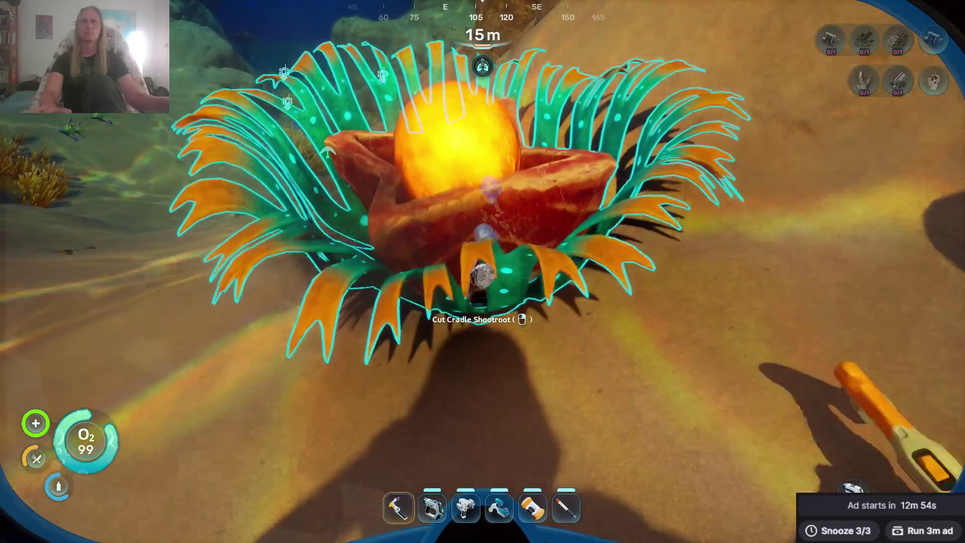
{"action": "left_click", "coordinate": [482, 272]}
{"action": "key", "text": "w"}
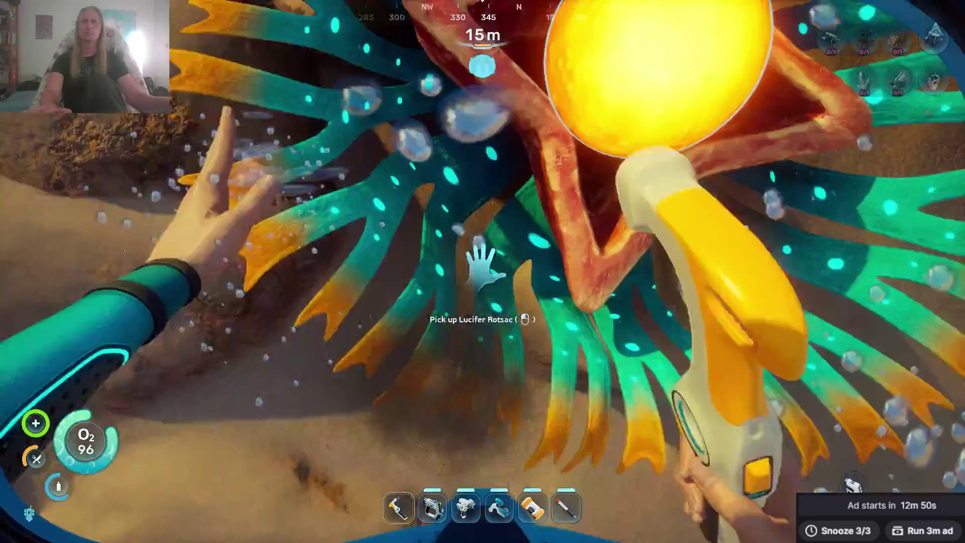
{"action": "key", "text": "s"}
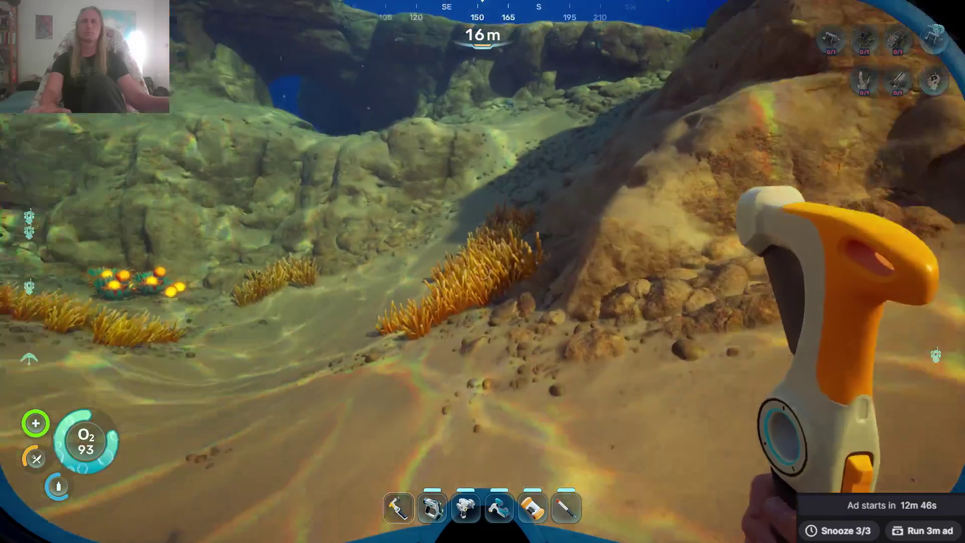
Check the inventory, swim to the Lucifer Rotsac plants, and check it again.
{"action": "key", "text": "Tab"}
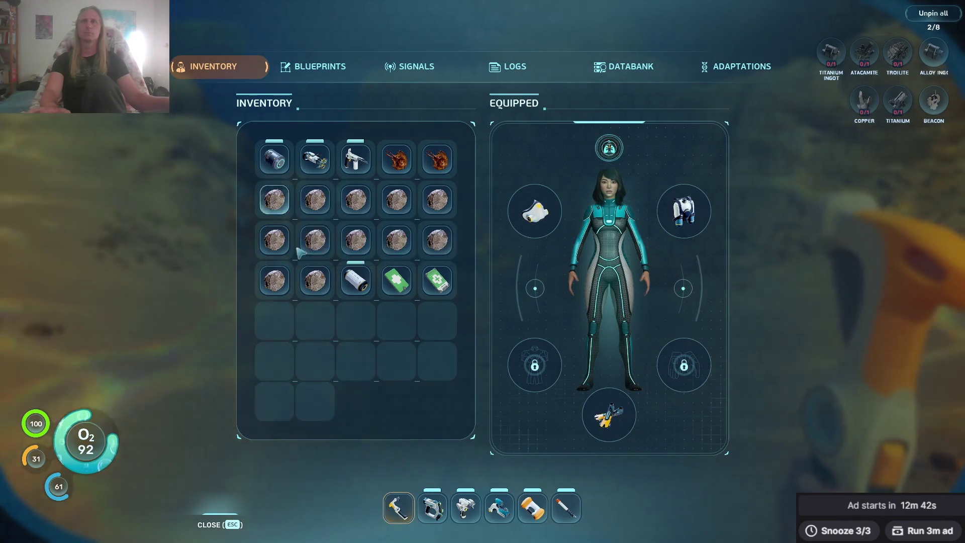
{"action": "key", "text": "Tab"}
{"action": "key", "text": "w"}
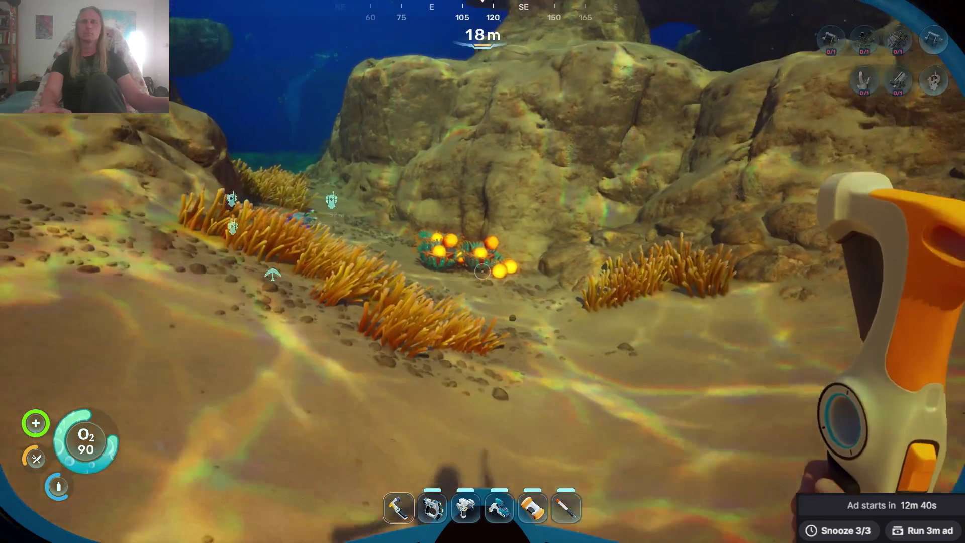
{"action": "key", "text": "Tab"}
{"action": "key", "text": "Tab"}
{"action": "key", "text": "w"}
{"action": "key", "text": "w"}
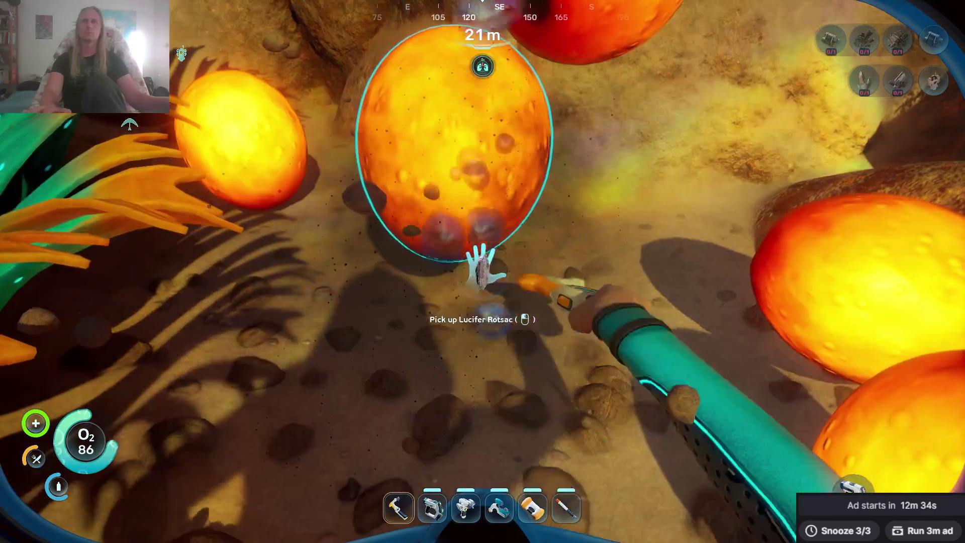
{"action": "key", "text": "Tab"}
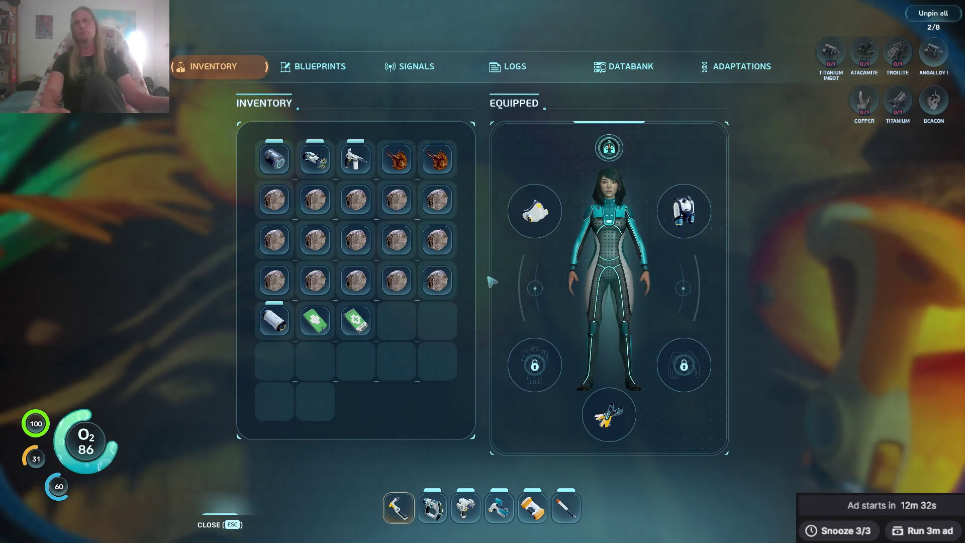
{"action": "key", "text": "Tab"}
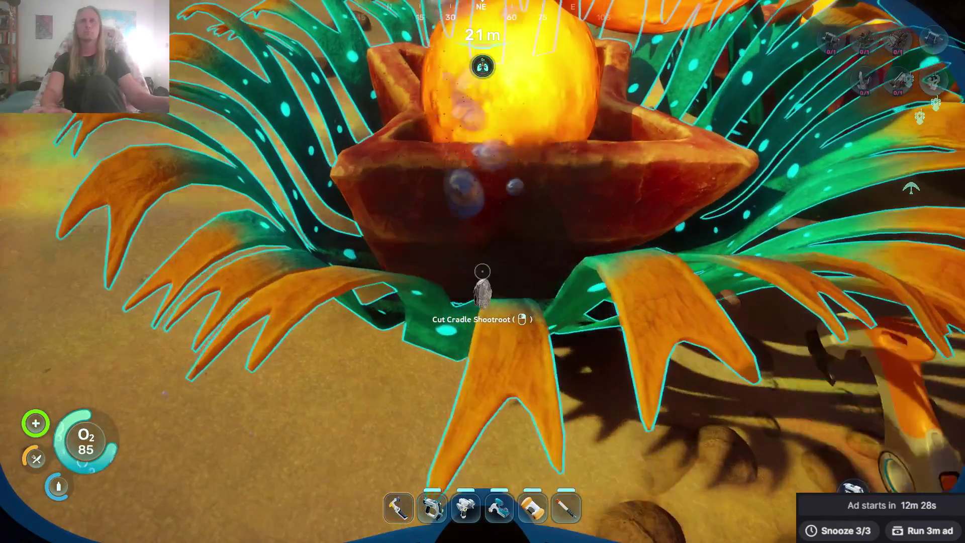
Swim from the Cradle Shootroot past the Lifepod and coral arch, then enter the base through the hatch.
{"action": "key", "text": "s"}
{"action": "key", "text": "w"}
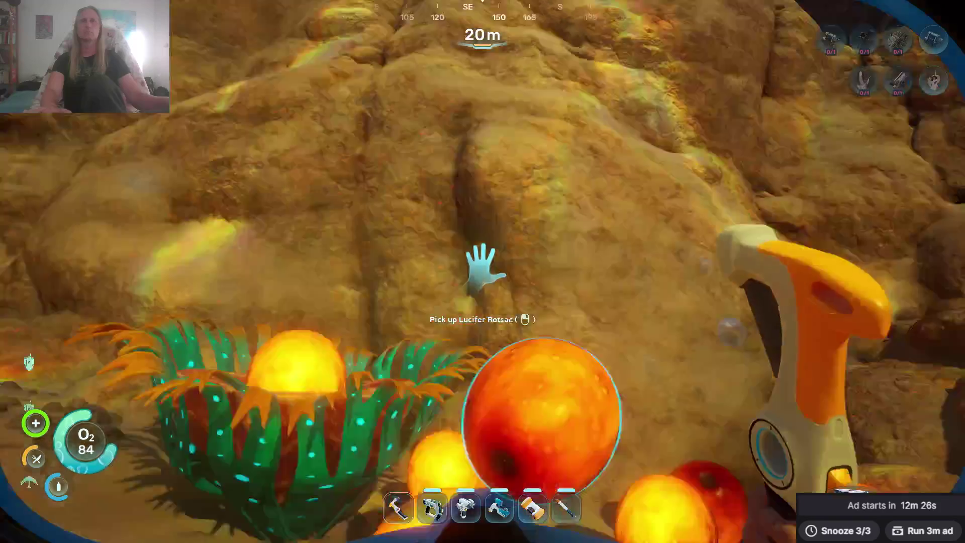
{"action": "key", "text": "w"}
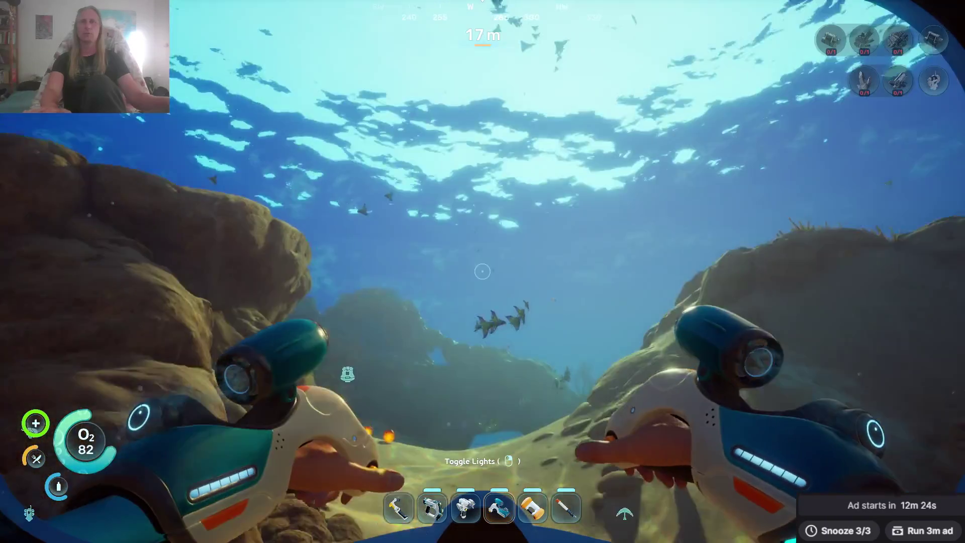
{"action": "key", "text": "w"}
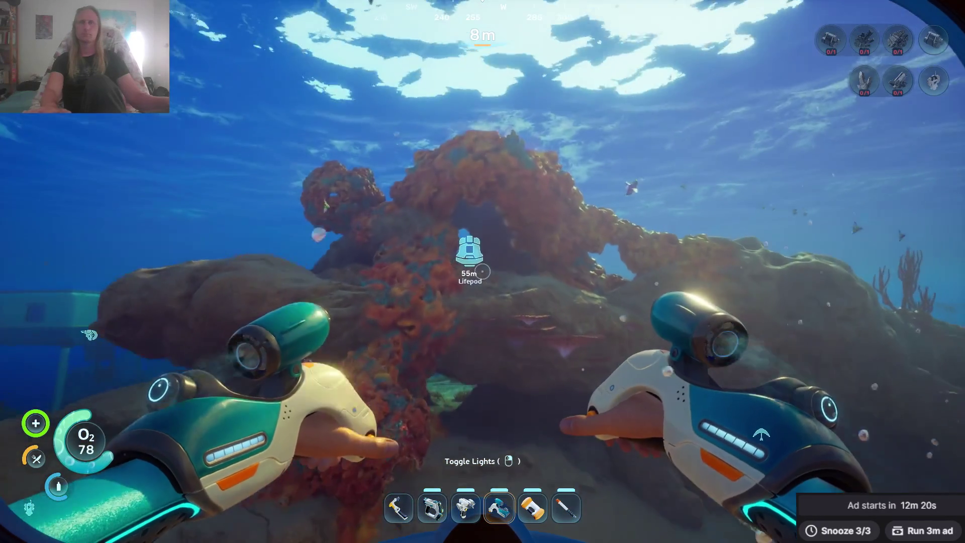
{"action": "key", "text": "w"}
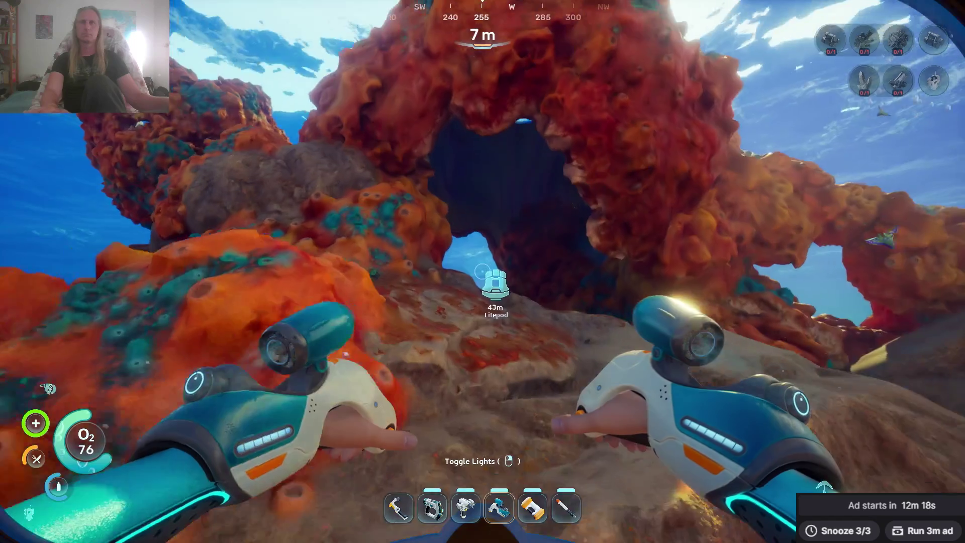
{"action": "key", "text": "w"}
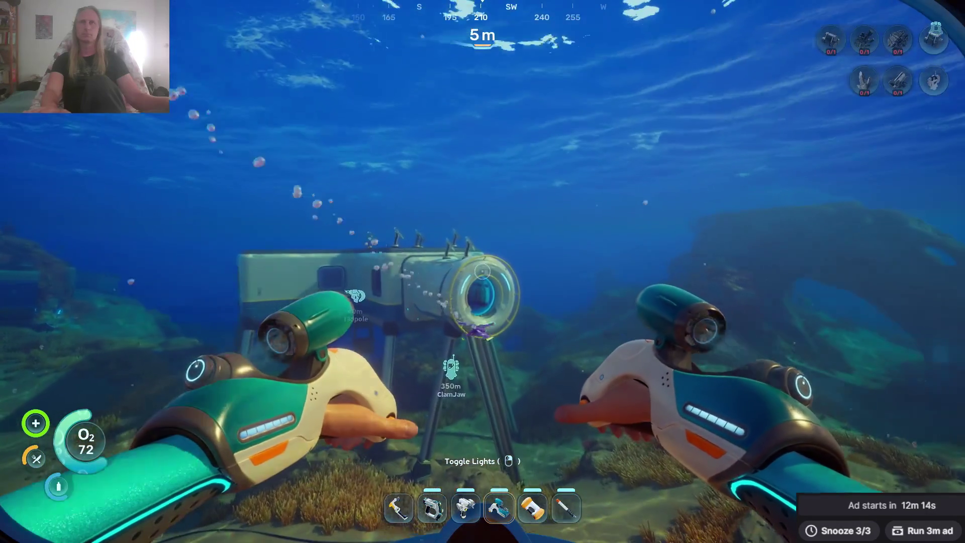
{"action": "key", "text": "w"}
{"action": "key", "text": "w"}
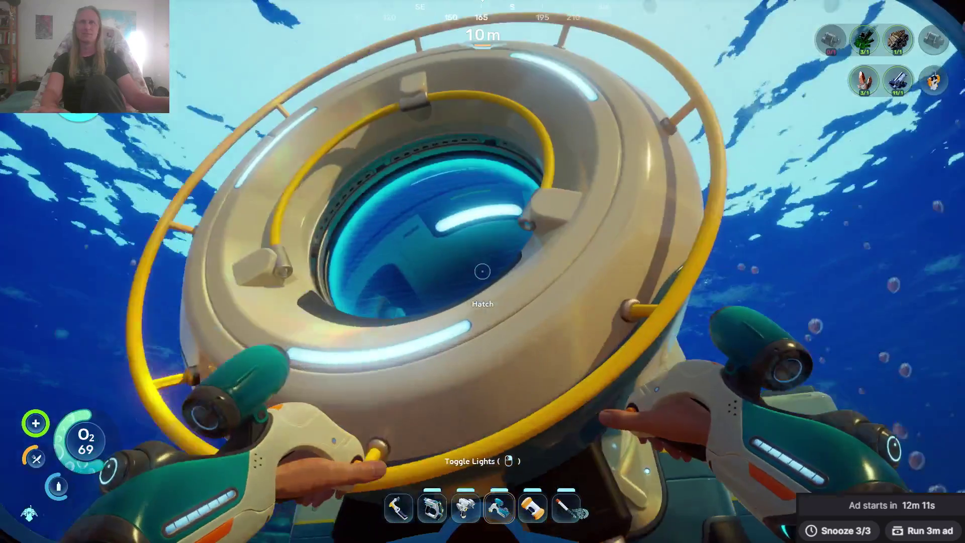
{"action": "left_click", "coordinate": [482, 271]}
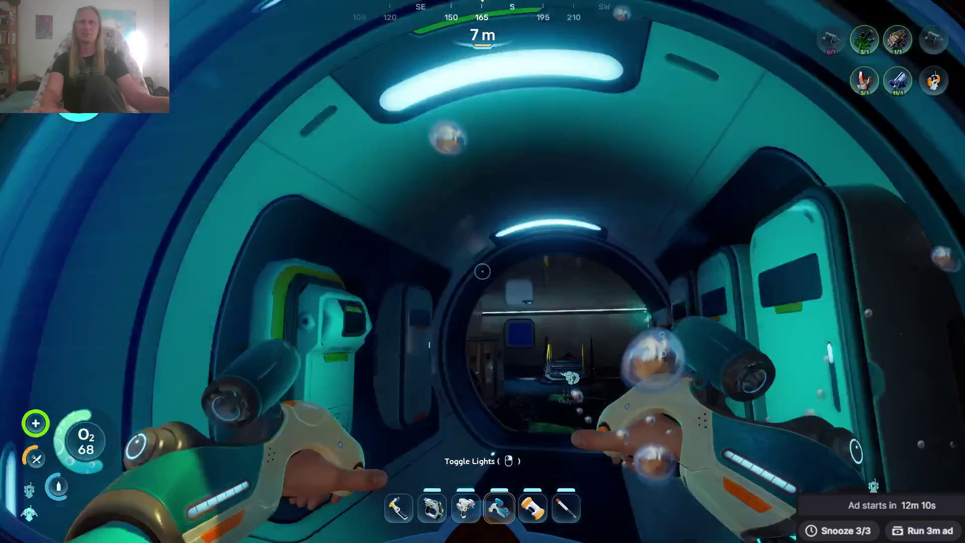
Load fibrous pulp into the processor to make water, five batches queued.
{"action": "key", "text": "w"}
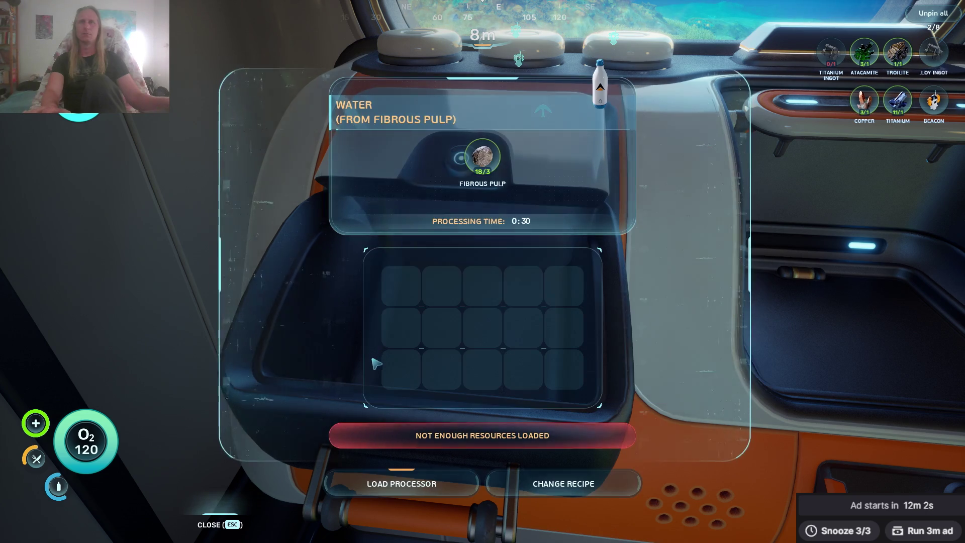
{"action": "left_click", "coordinate": [375, 496]}
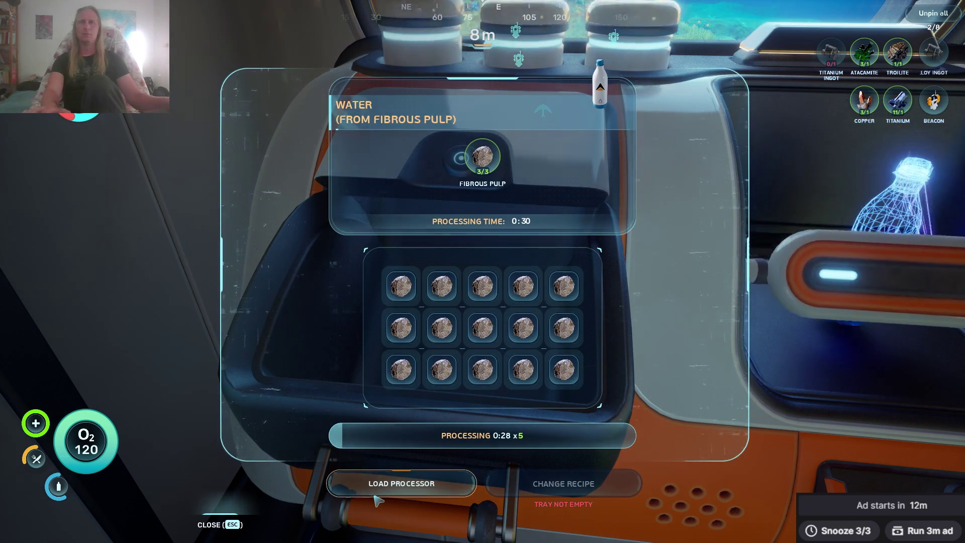
{"action": "key", "text": "Escape"}
Walk from the processor through the moon pool room and back to the fabricator.
{"action": "key", "text": "s"}
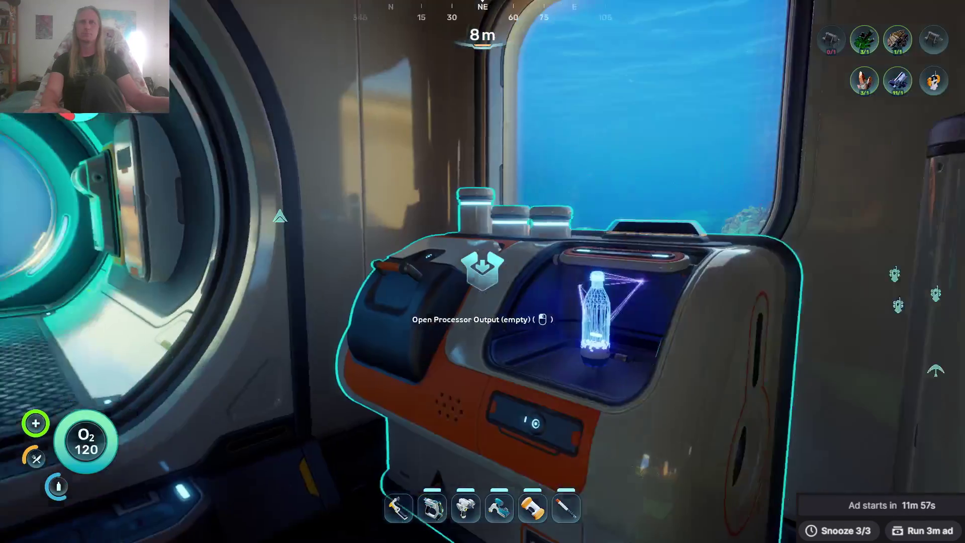
{"action": "key", "text": "w"}
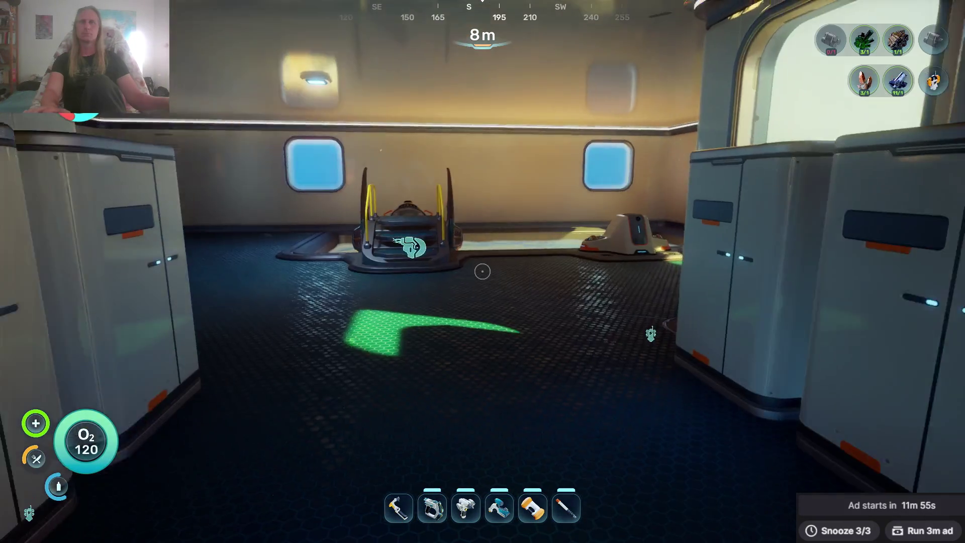
{"action": "key", "text": "w"}
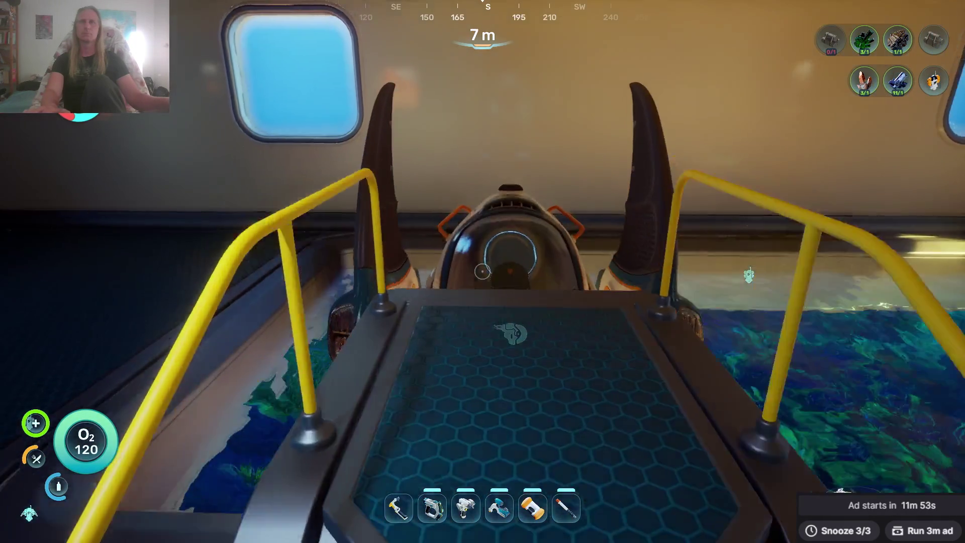
{"action": "key", "text": "w"}
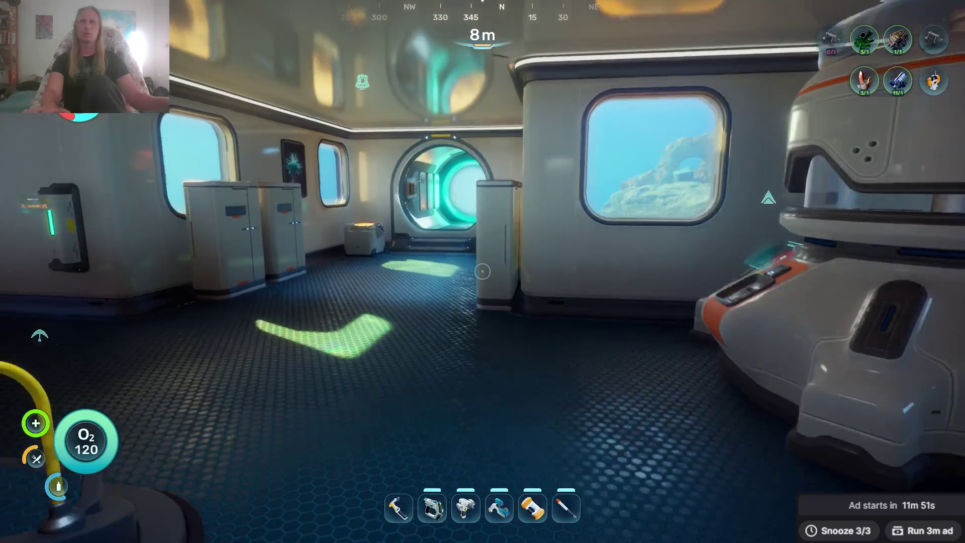
{"action": "key", "text": "w"}
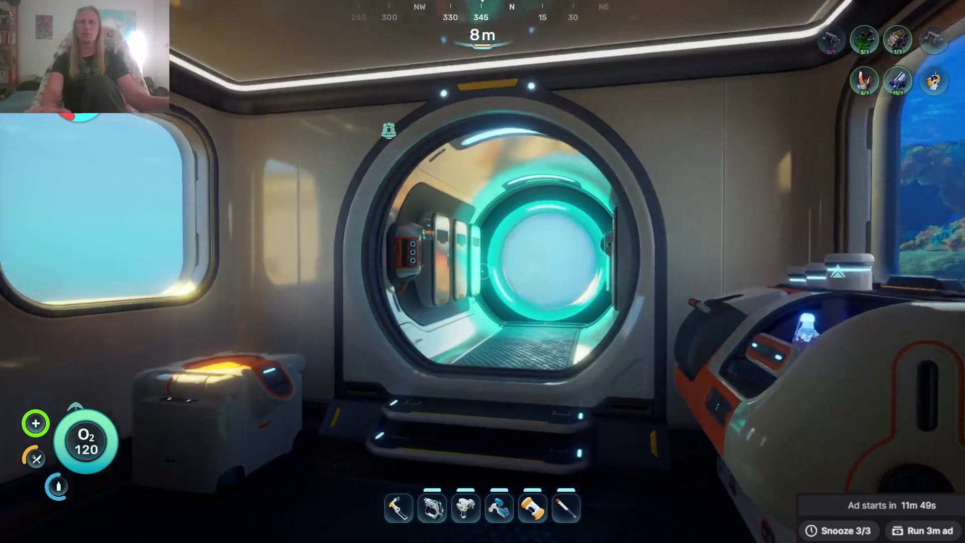
{"action": "key", "text": "w"}
Check the Power Cell recipe under the fabricator's Raw Materials category, showing 2/2 batteries.
{"action": "key", "text": "e"}
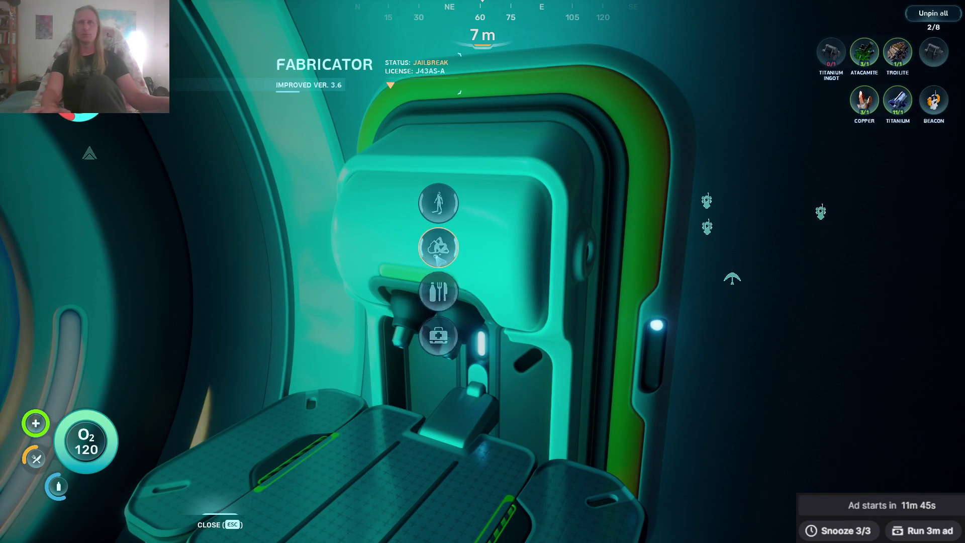
{"action": "left_click", "coordinate": [436, 258]}
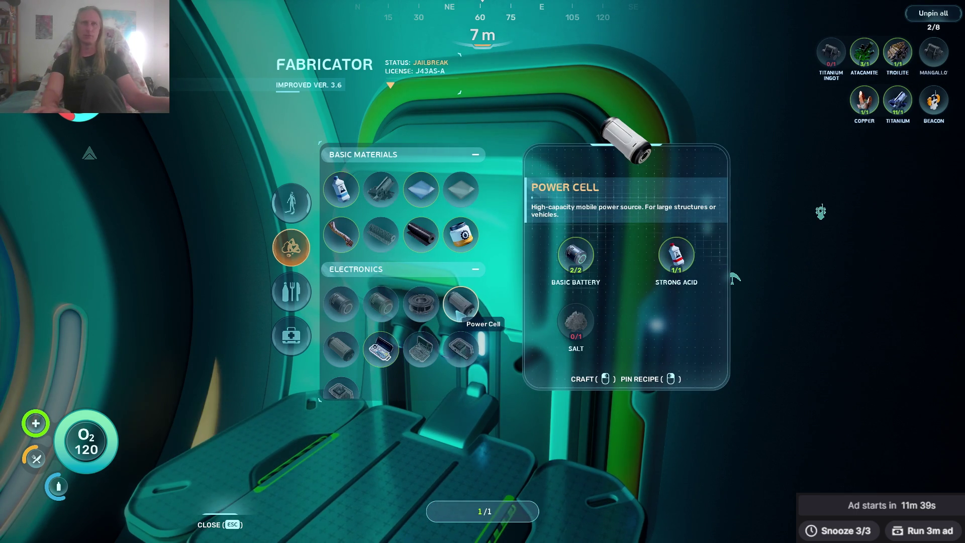
{"action": "key", "text": "Escape"}
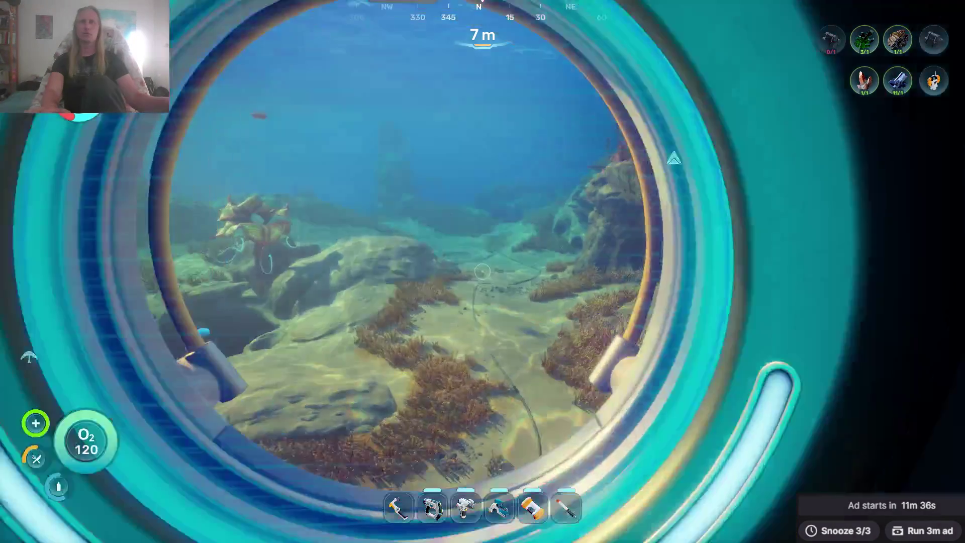
Leave the base, check the inventory, equip the Seaglide and swim north out of the cave.
{"action": "left_click", "coordinate": [482, 272]}
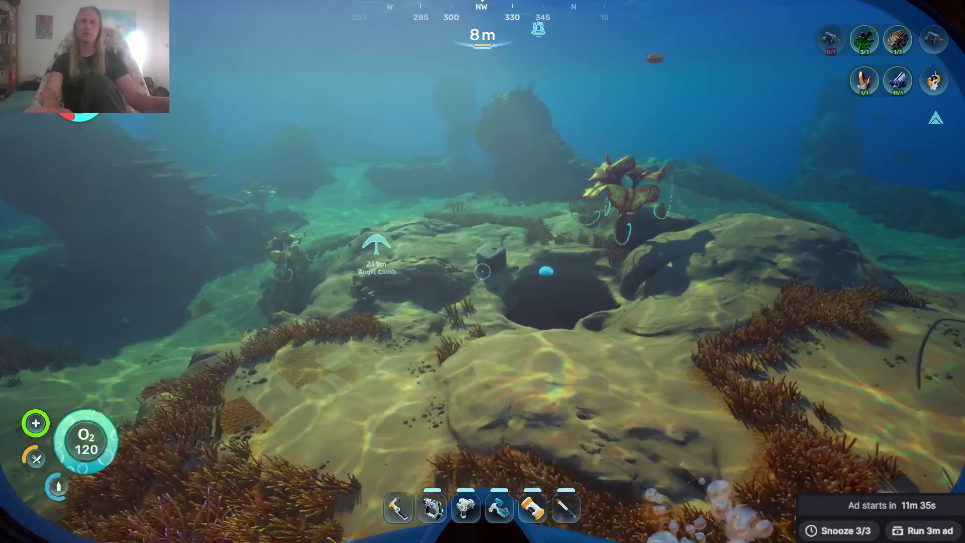
{"action": "key", "text": "Tab"}
{"action": "key", "text": "Tab"}
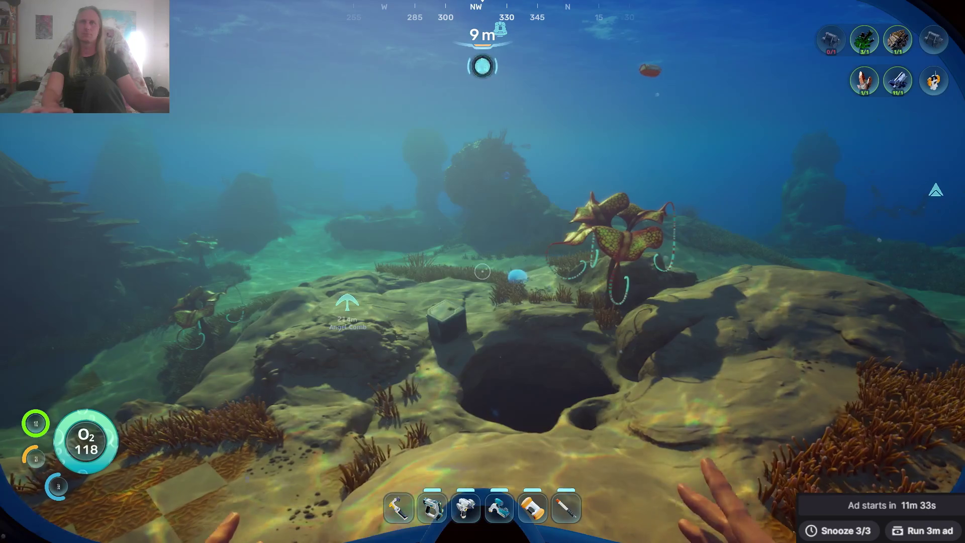
{"action": "key", "text": "4"}
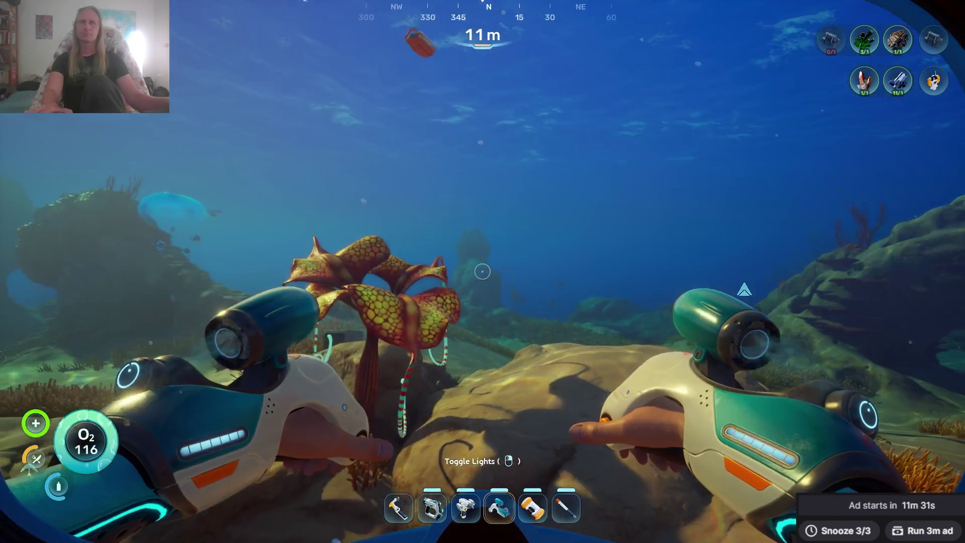
{"action": "key", "text": "w"}
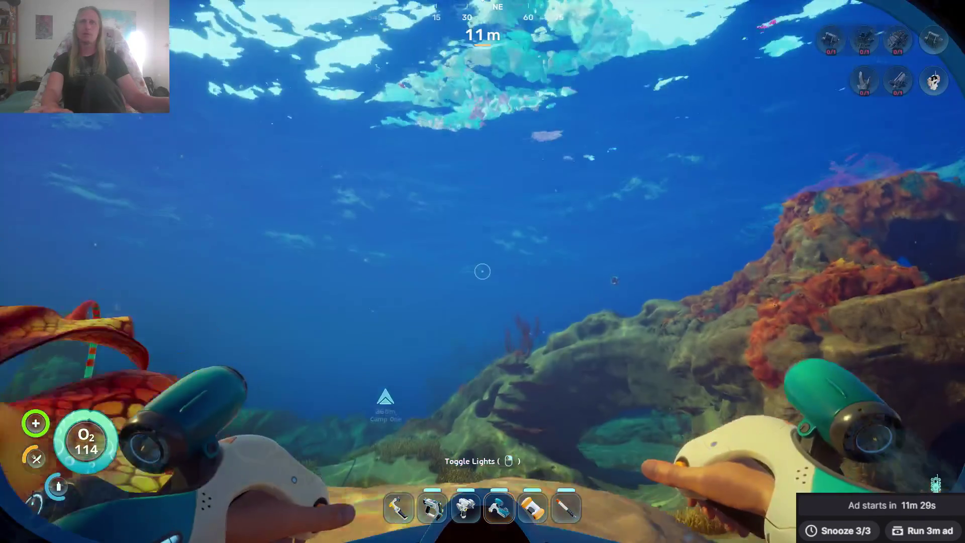
{"action": "key", "text": "w"}
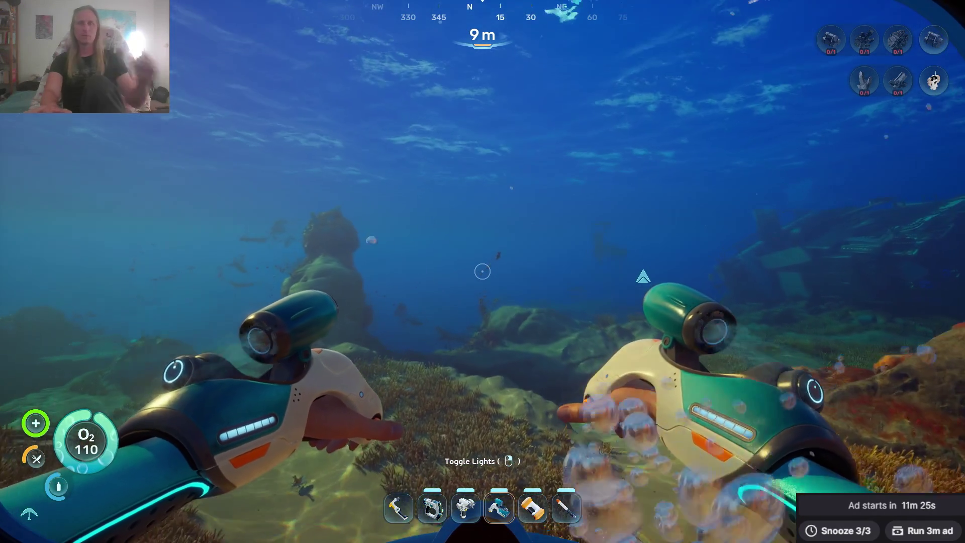
Swim over the reef past the red coral, then west to the Tadpole under the base.
{"action": "key", "text": "w"}
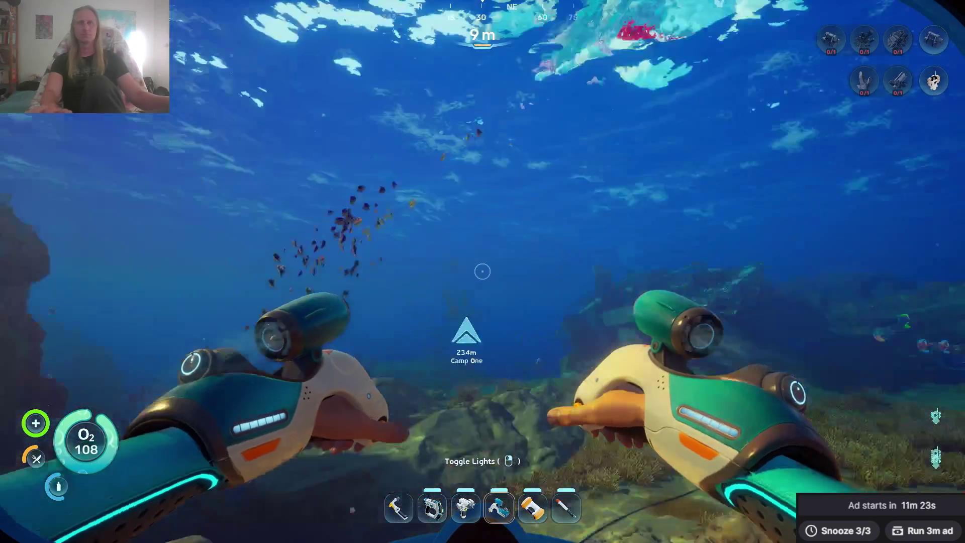
{"action": "key", "text": "w"}
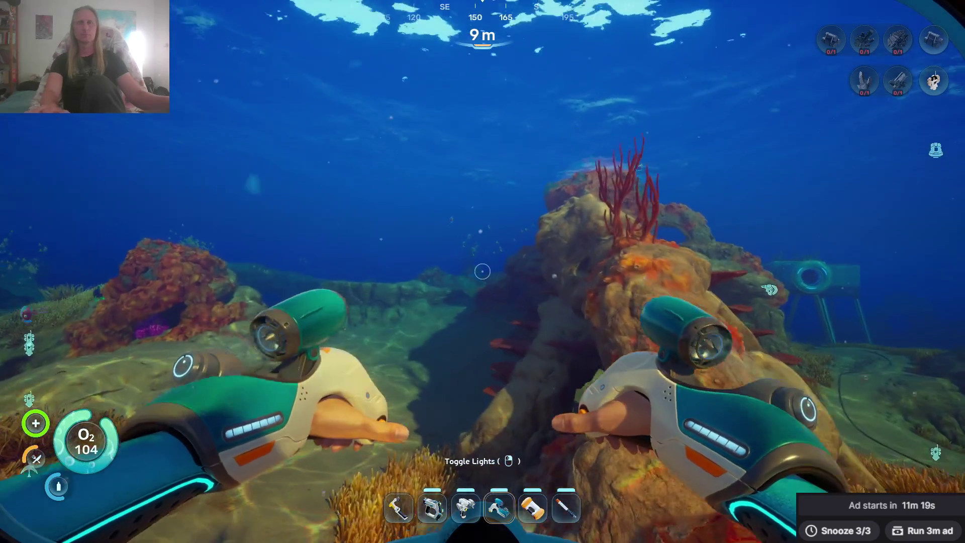
{"action": "key", "text": "w"}
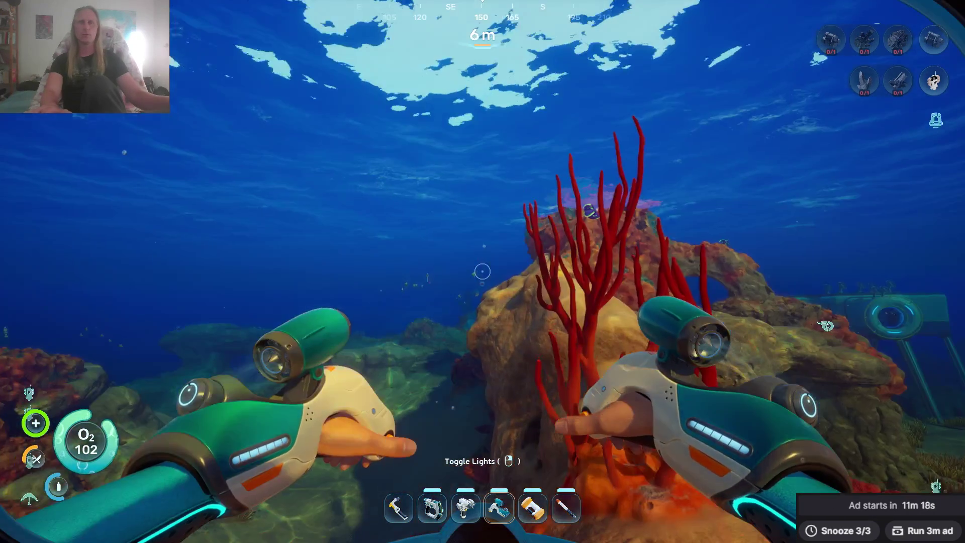
{"action": "key", "text": "w"}
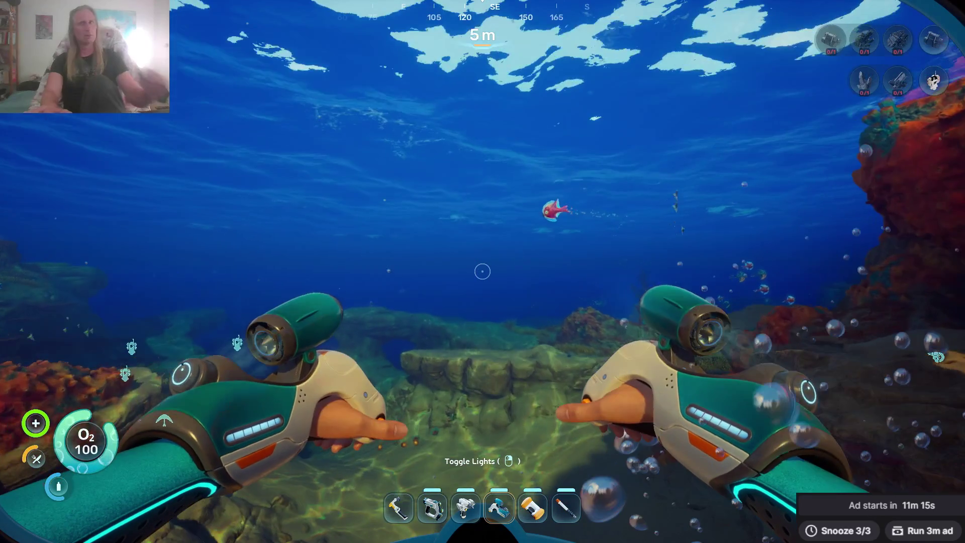
{"action": "key", "text": "w"}
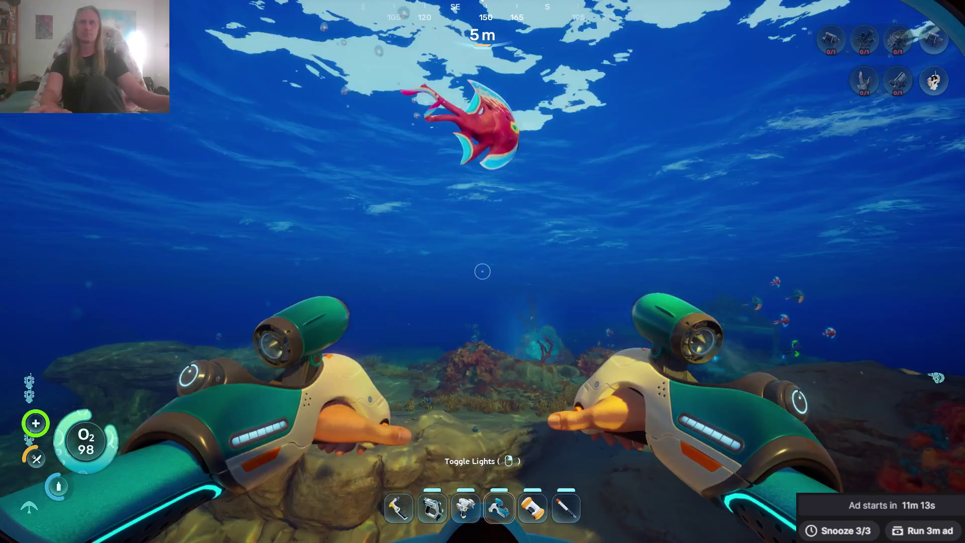
{"action": "key", "text": "w"}
{"action": "key", "text": "w"}
{"action": "key", "text": "w"}
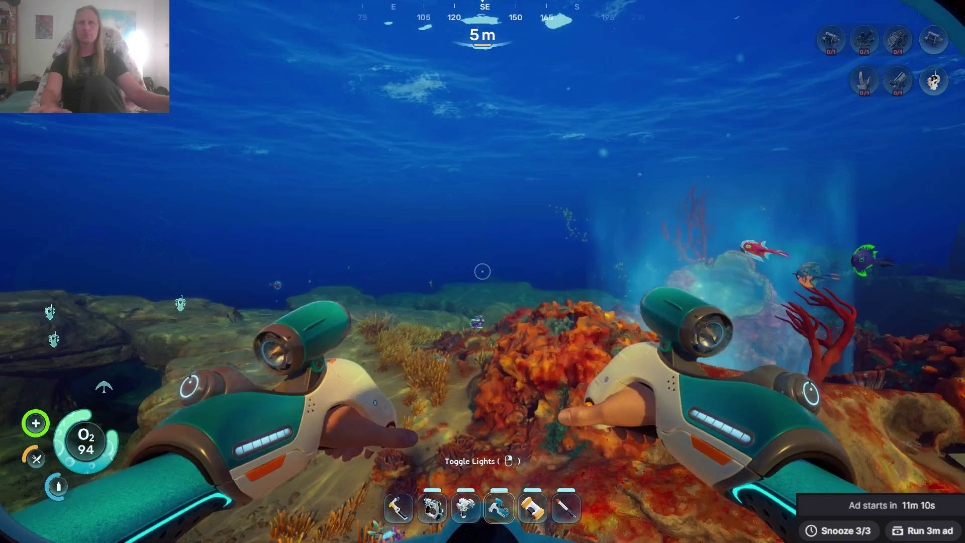
{"action": "key", "text": "w"}
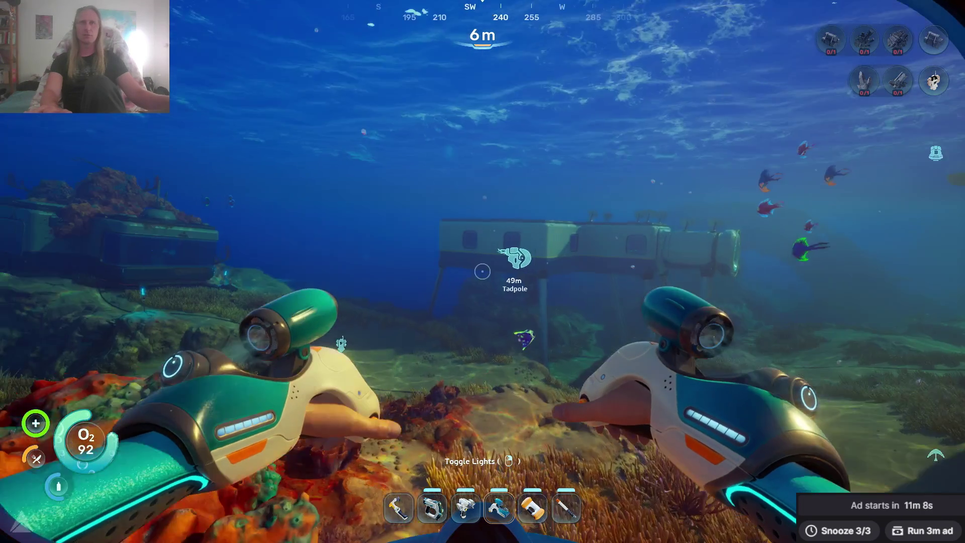
{"action": "key", "text": "w"}
{"action": "key", "text": "w"}
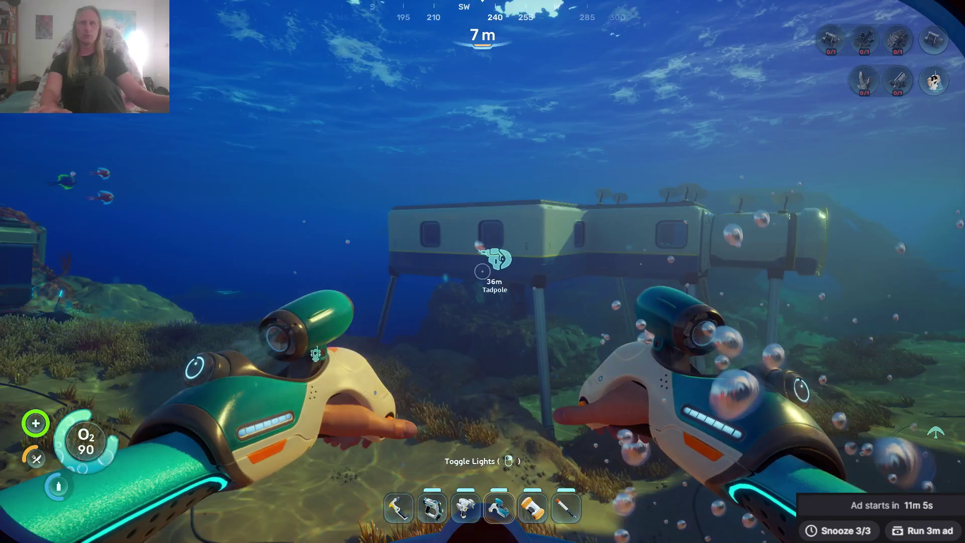
{"action": "key", "text": "w"}
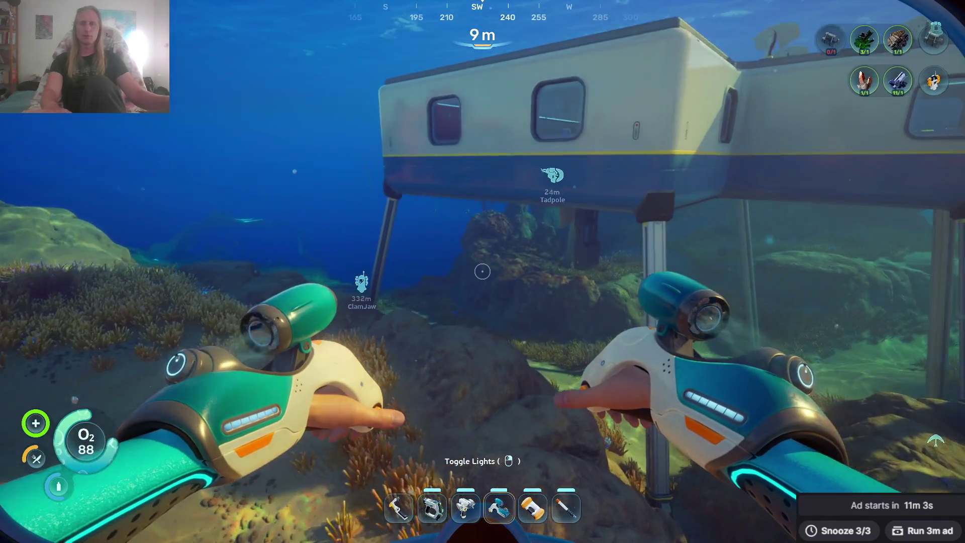
Board the Tadpole, steer south toward the supply crate and switch on its lights.
{"action": "key", "text": "w"}
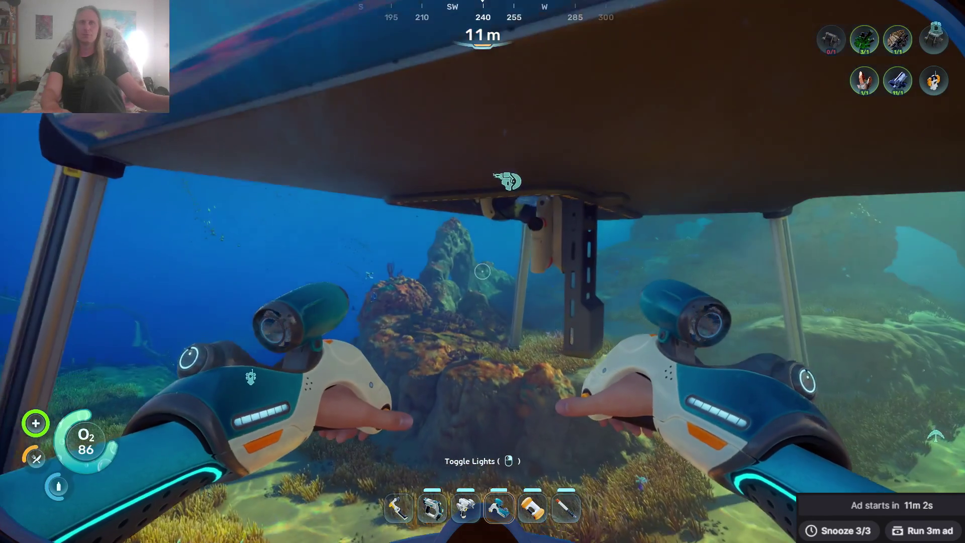
{"action": "key", "text": "w"}
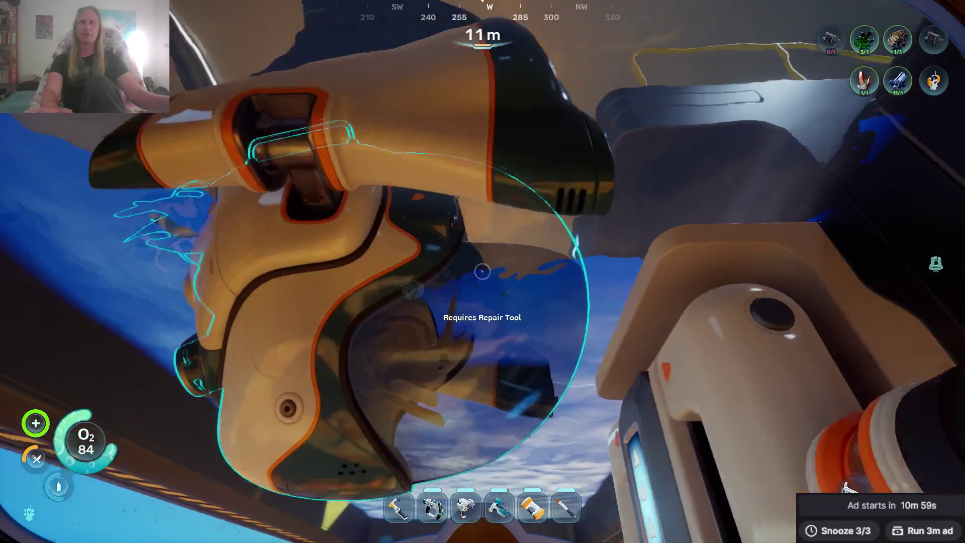
{"action": "key", "text": "e"}
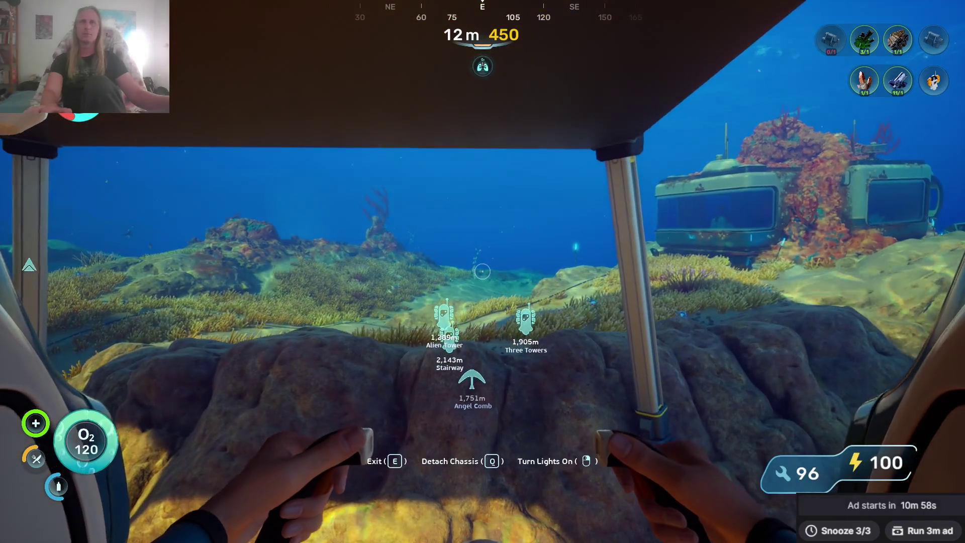
{"action": "key", "text": "w"}
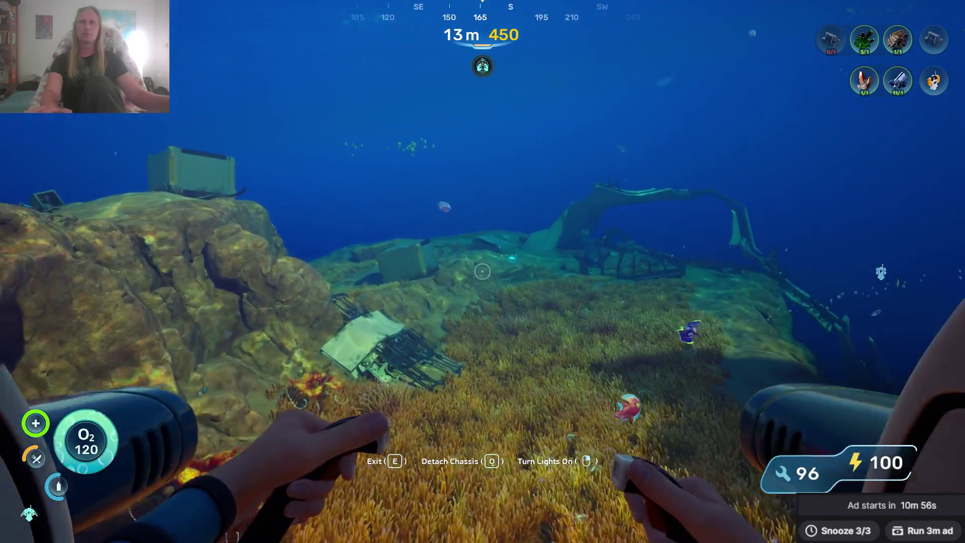
{"action": "key", "text": "w"}
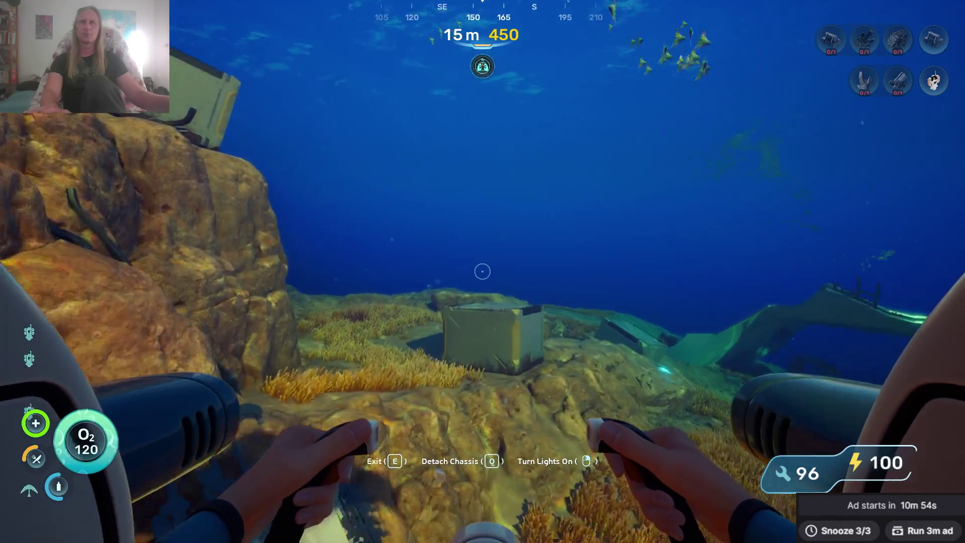
{"action": "right_click", "coordinate": [482, 271]}
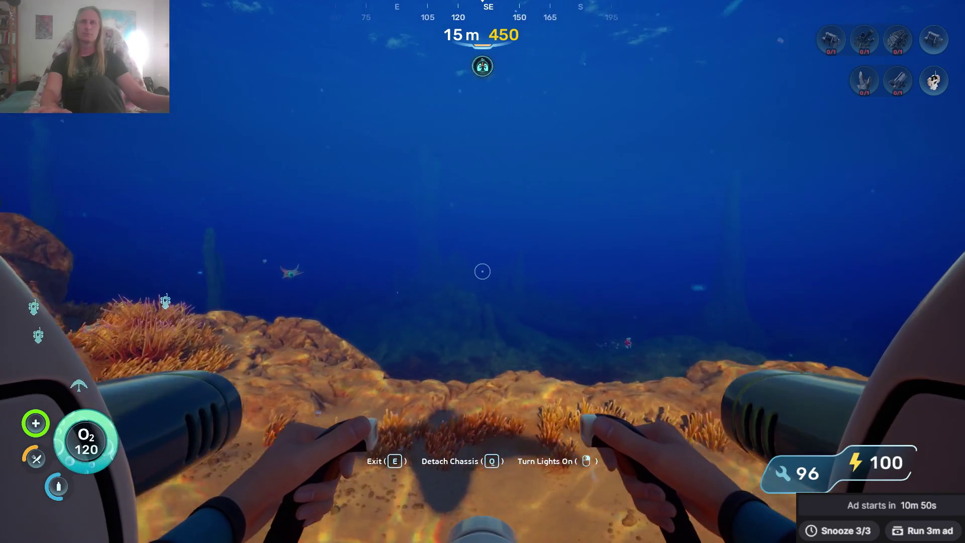
Descend over the drop-off along the rock cliff toward the southern rock spires.
{"action": "key", "text": "w"}
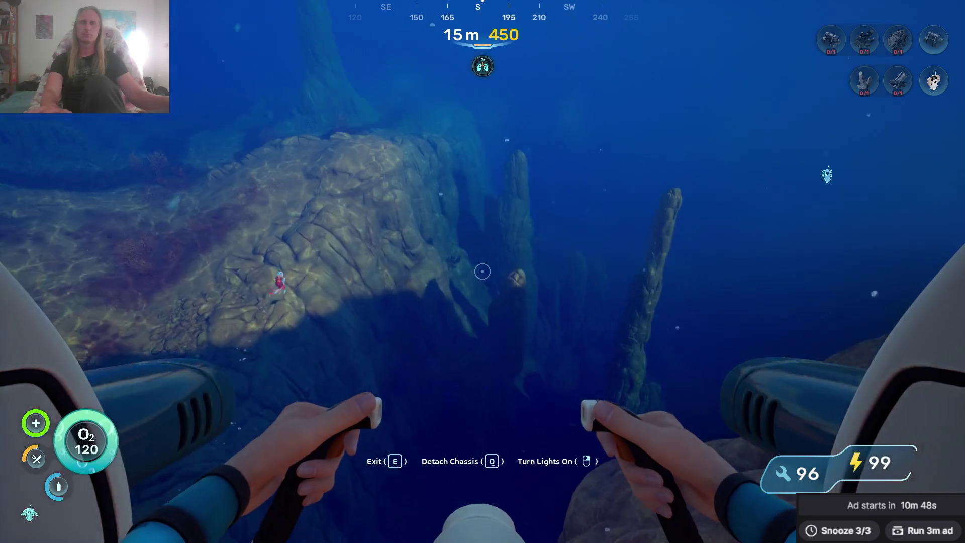
{"action": "key", "text": "w"}
{"action": "key", "text": "w"}
{"action": "key", "text": "w"}
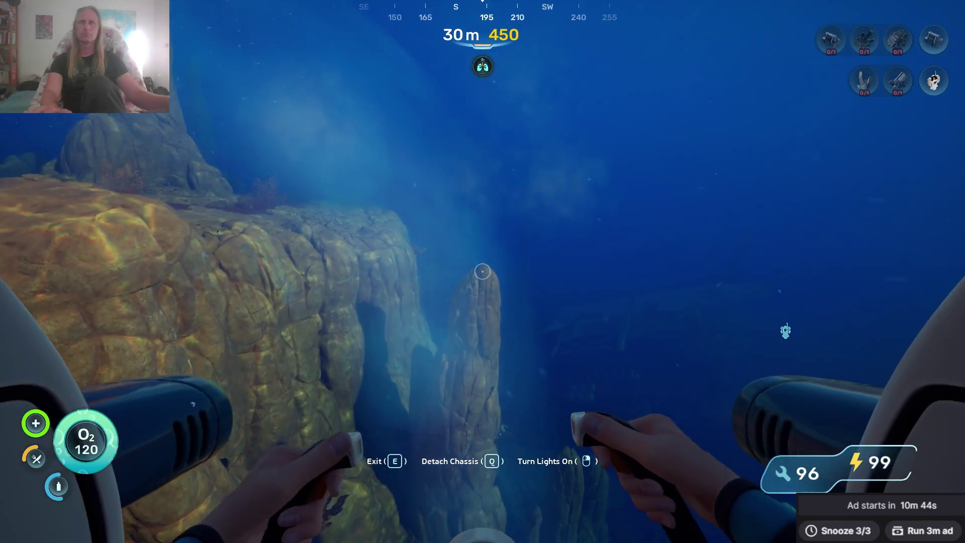
{"action": "key", "text": "w"}
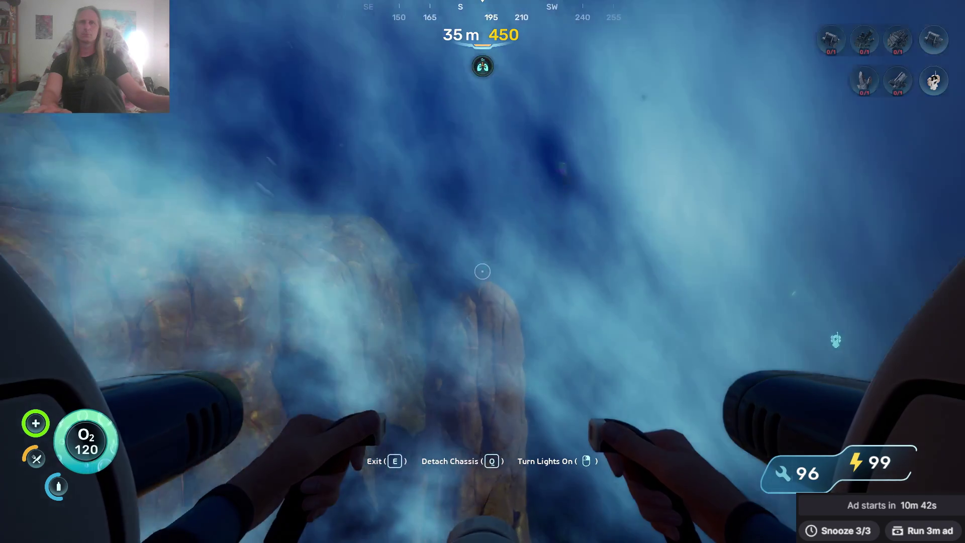
{"action": "key", "text": "w"}
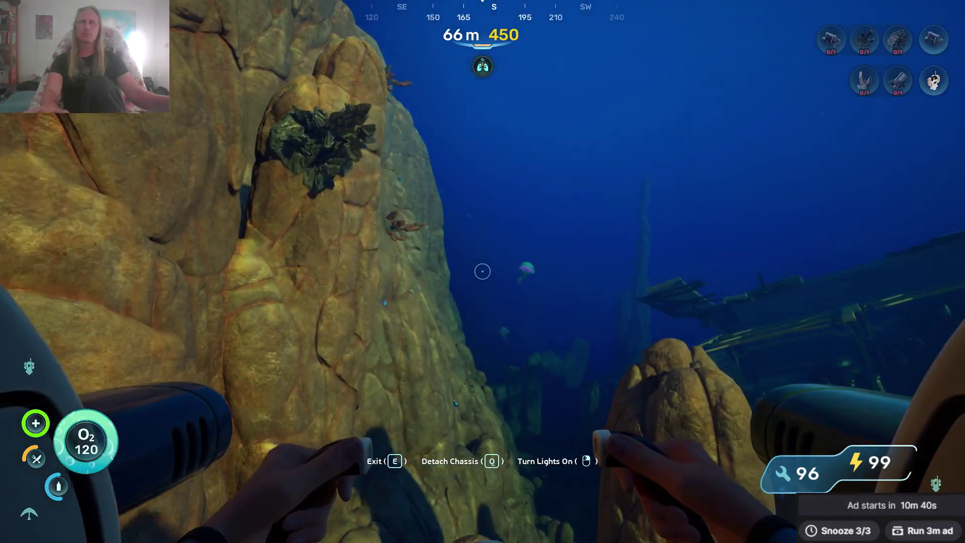
{"action": "key", "text": "w"}
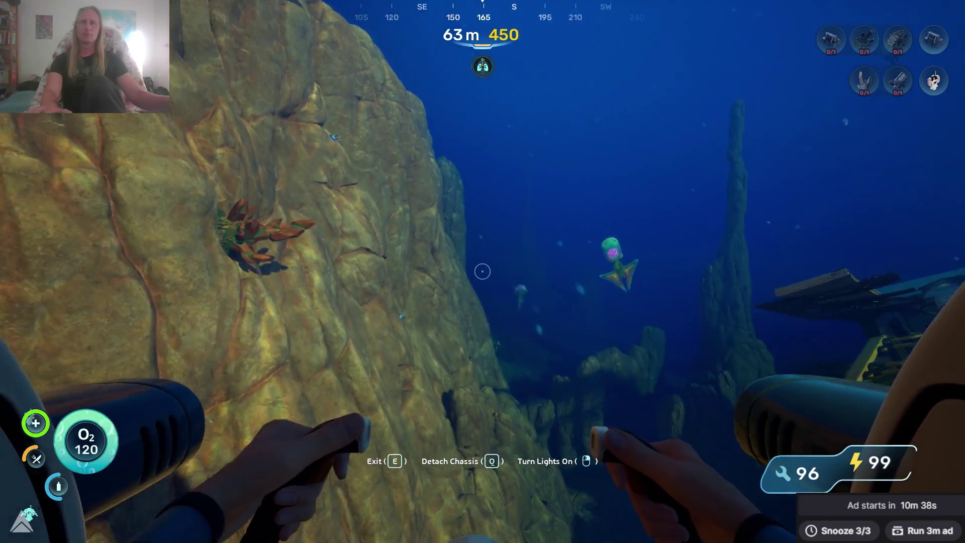
{"action": "key", "text": "w"}
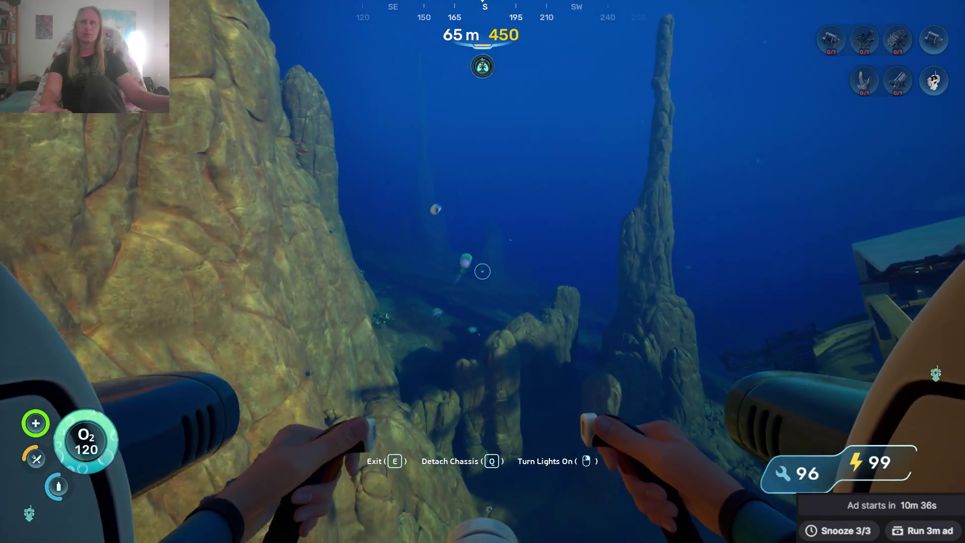
{"action": "key", "text": "w"}
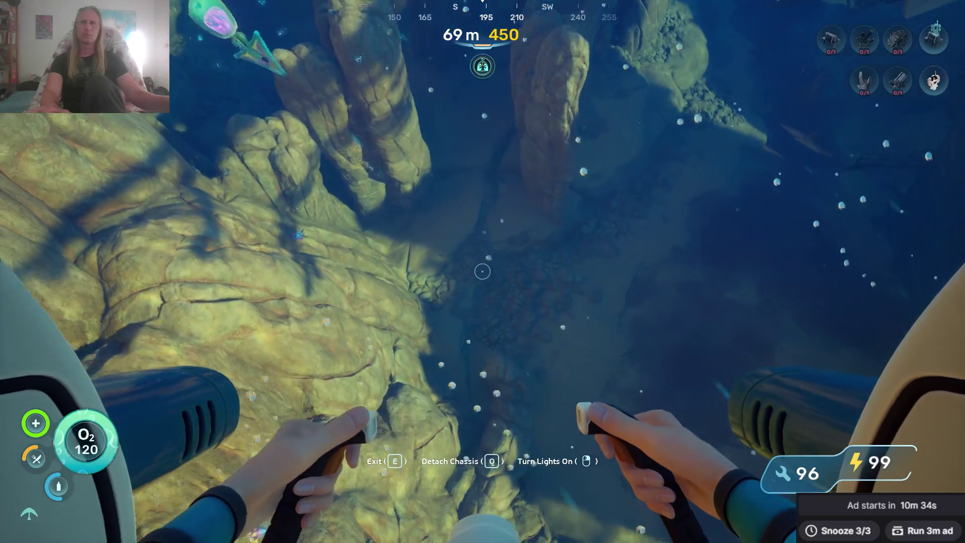
Head west and down through the canyon past tall spires to about 95 m.
{"action": "key", "text": "w"}
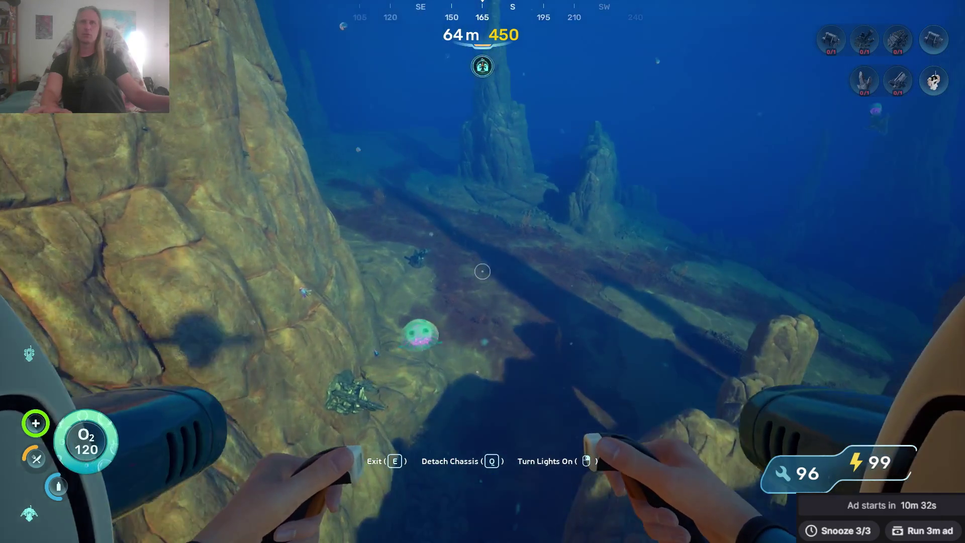
{"action": "key", "text": "w"}
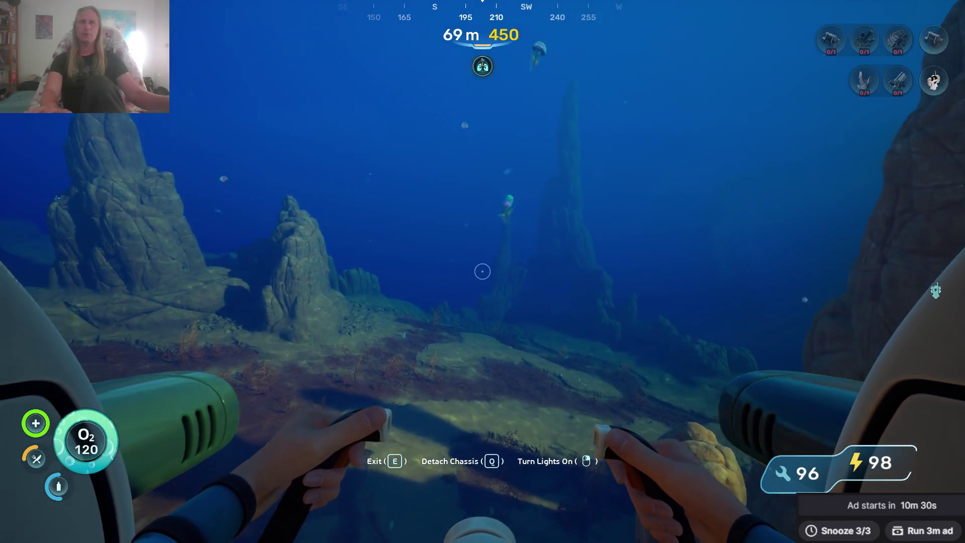
{"action": "key", "text": "w"}
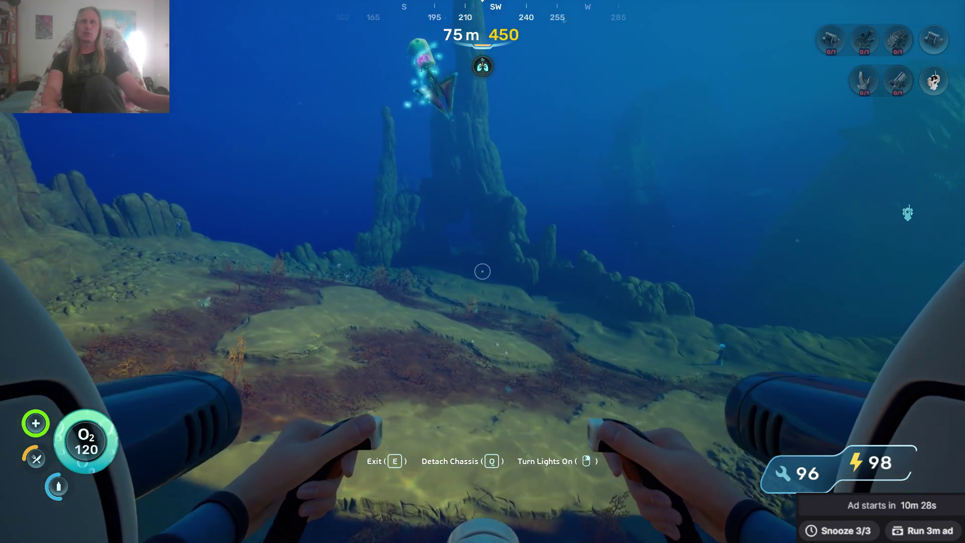
{"action": "key", "text": "w"}
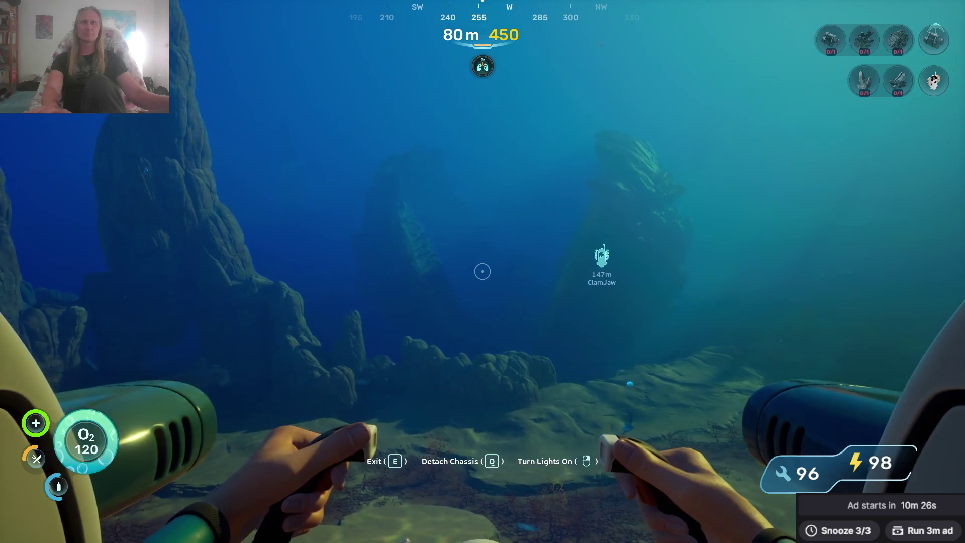
{"action": "key", "text": "w"}
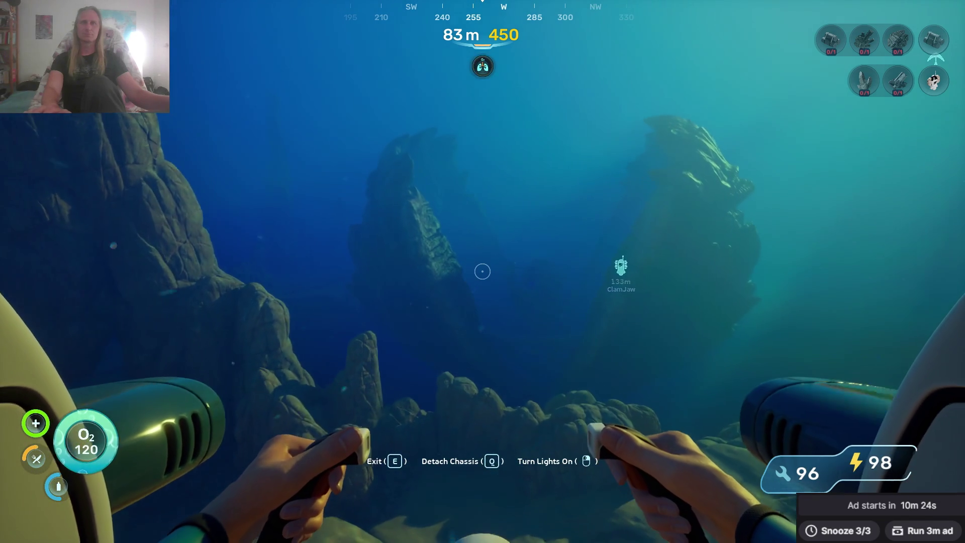
{"action": "key", "text": "w"}
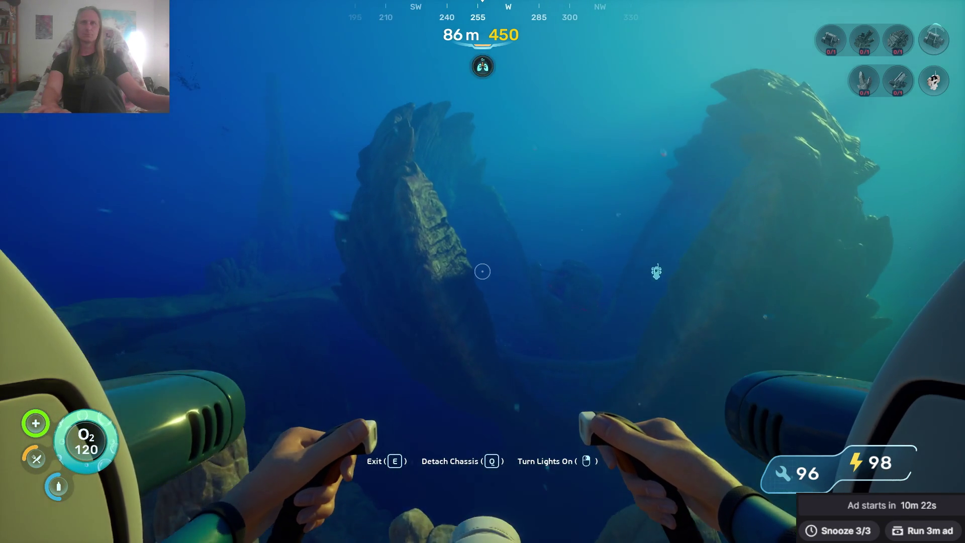
{"action": "key", "text": "w"}
{"action": "key", "text": "w"}
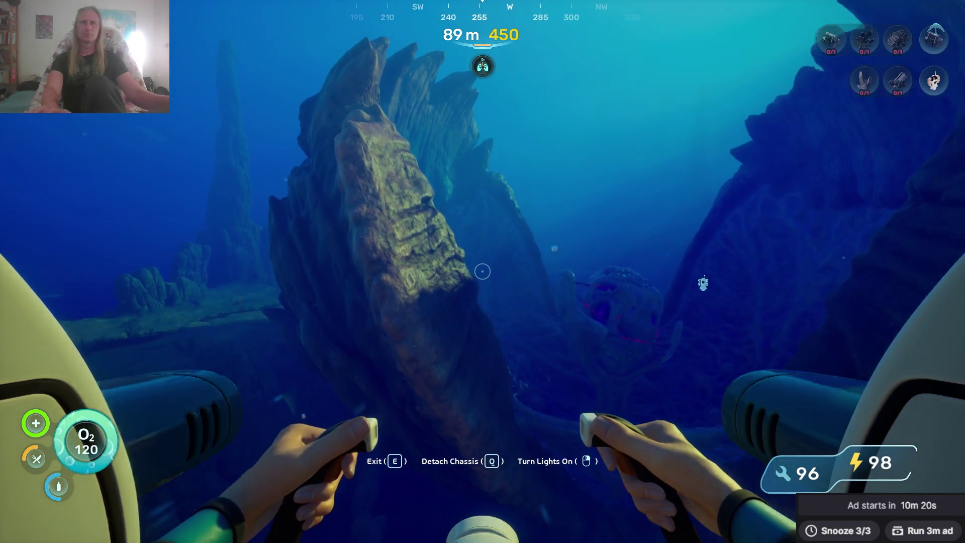
{"action": "key", "text": "w"}
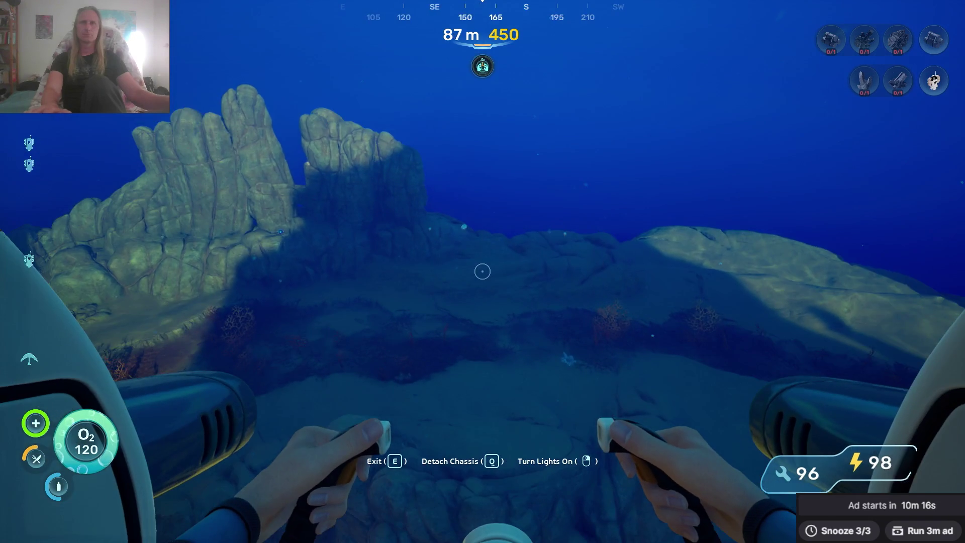
{"action": "key", "text": "w"}
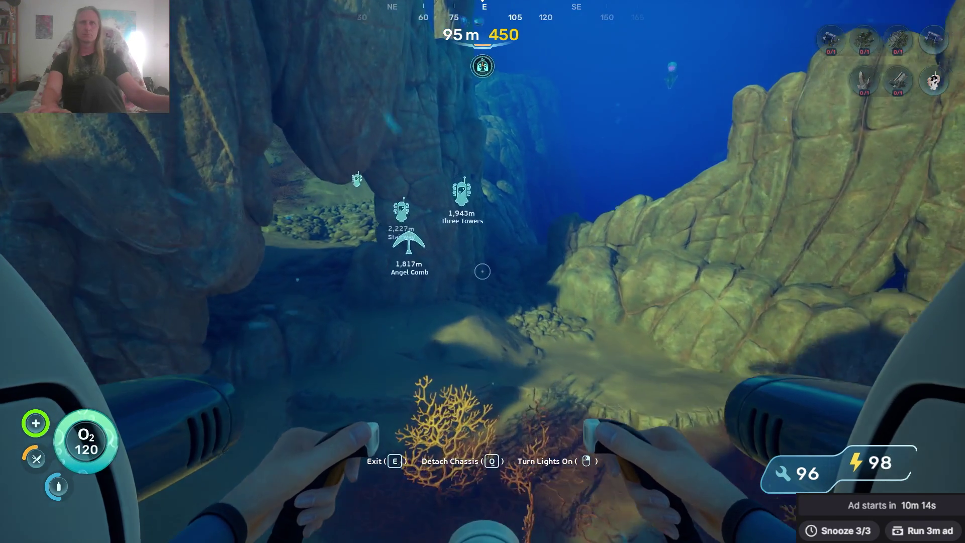
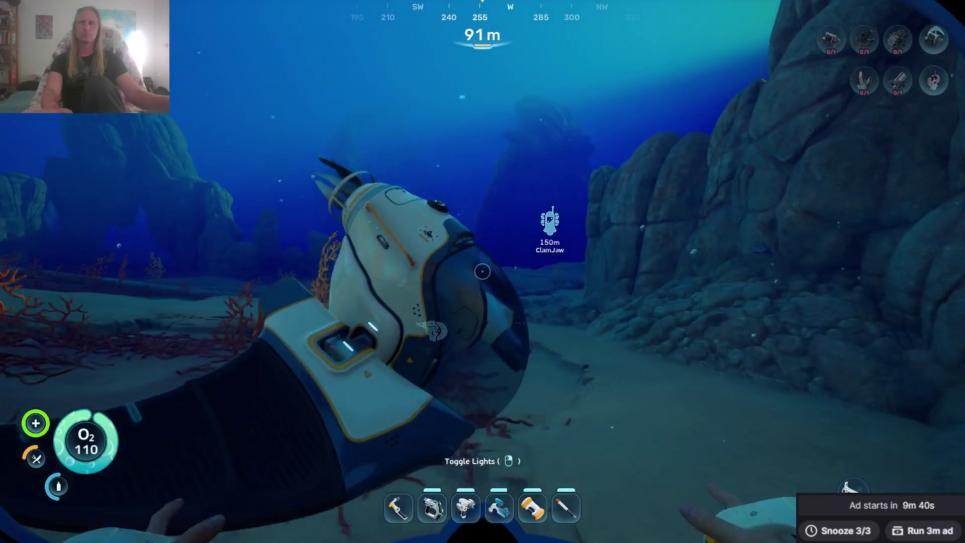
Board the Prawn Suit and climb up along the rock wall toward the structure.
{"action": "left_click", "coordinate": [482, 271]}
{"action": "key", "text": "w"}
{"action": "key", "text": "space"}
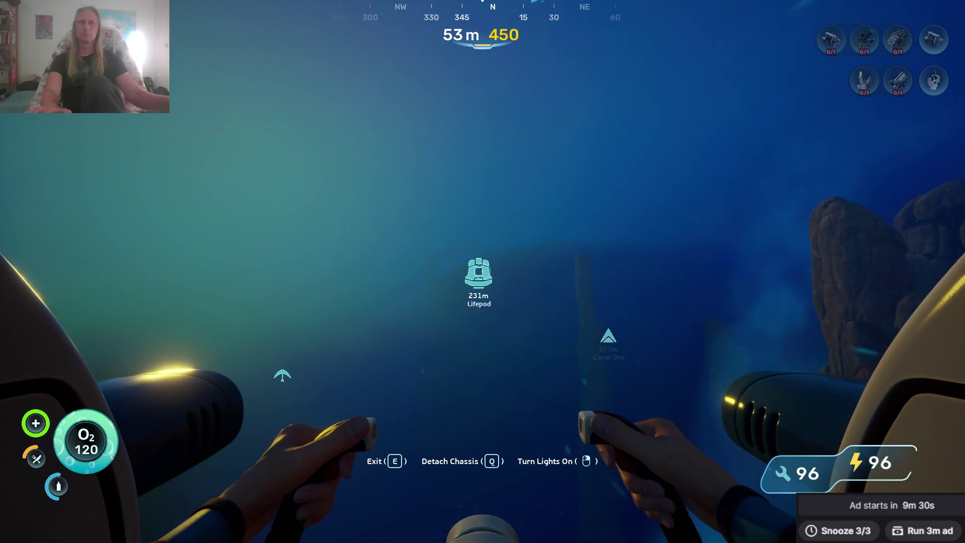
{"action": "key", "text": "space"}
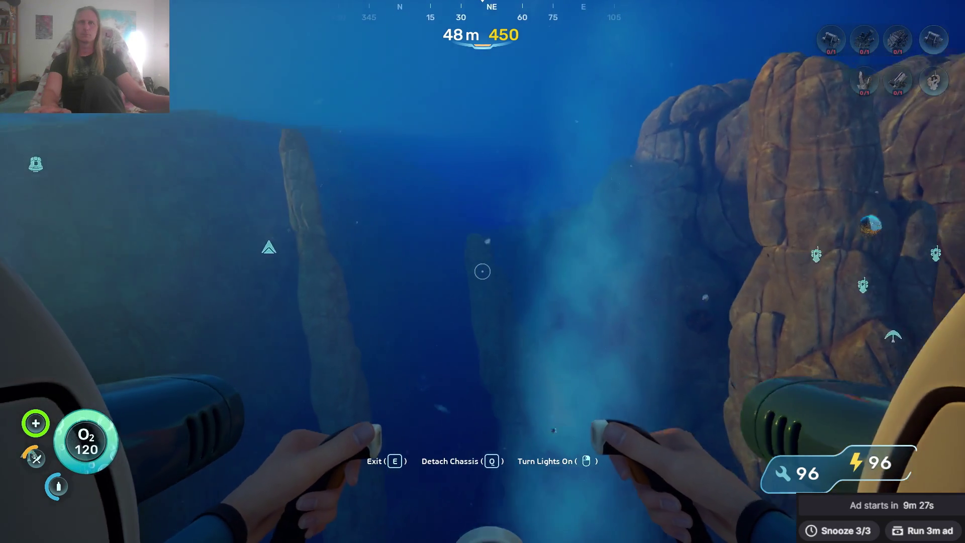
{"action": "mouse_move", "coordinate": [482, 271]}
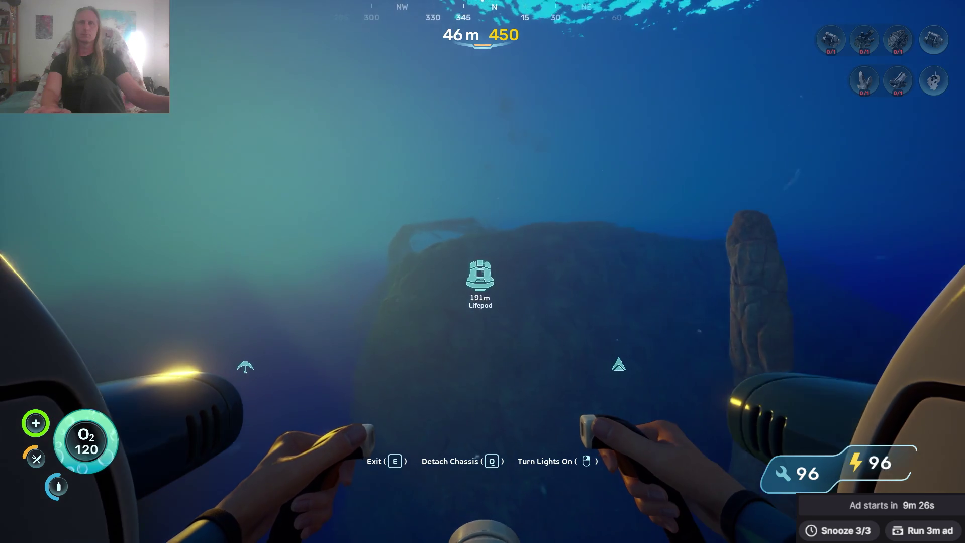
{"action": "key", "text": "space"}
{"action": "key", "text": "w"}
{"action": "key", "text": "space"}
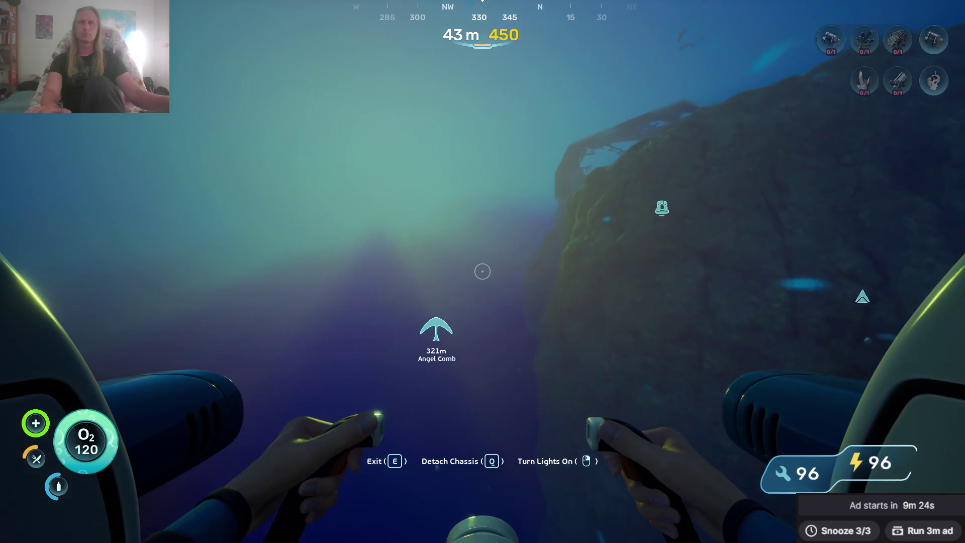
{"action": "key", "text": "w"}
{"action": "key", "text": "space"}
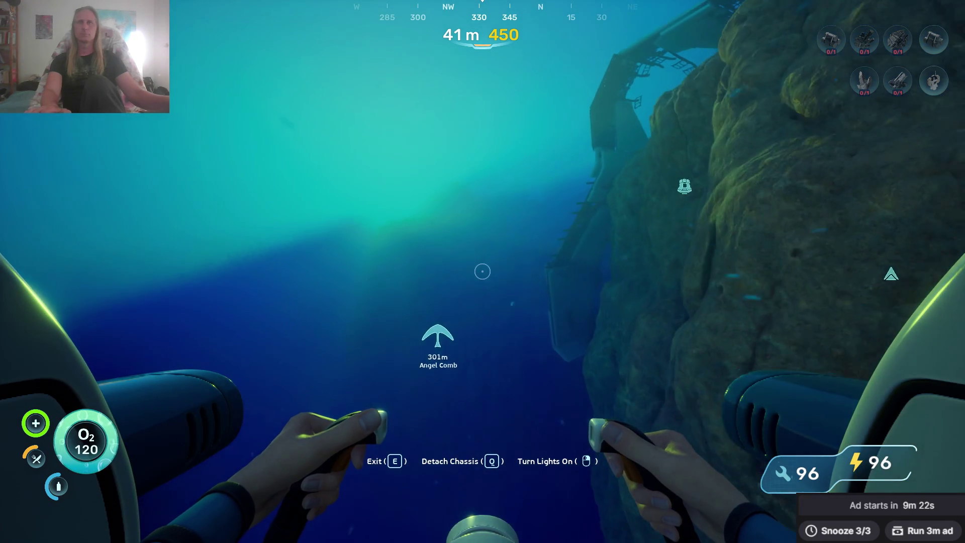
Head to the Lifepod and the base on stilts, rising beneath the Tadpole Dock.
{"action": "key", "text": "w"}
{"action": "key", "text": "space"}
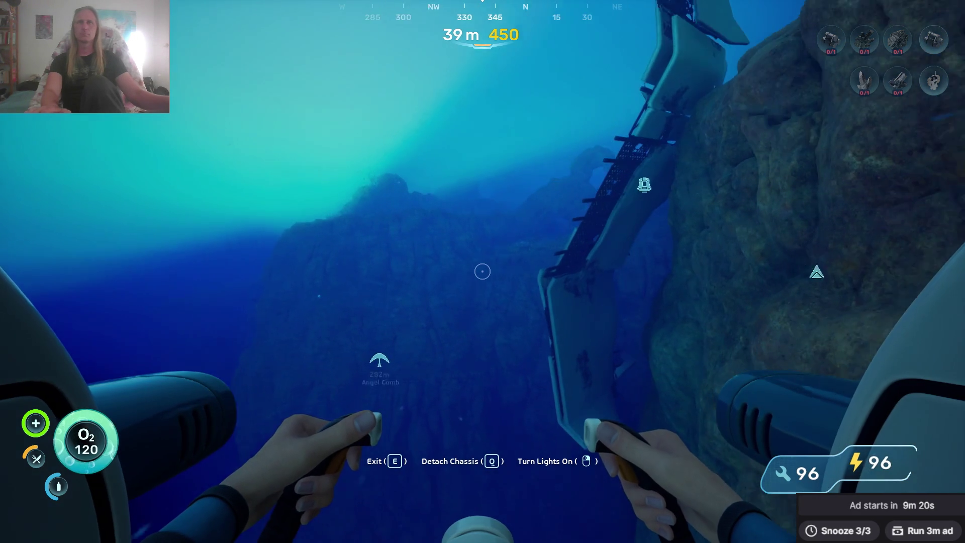
{"action": "key", "text": "w"}
{"action": "key", "text": "space"}
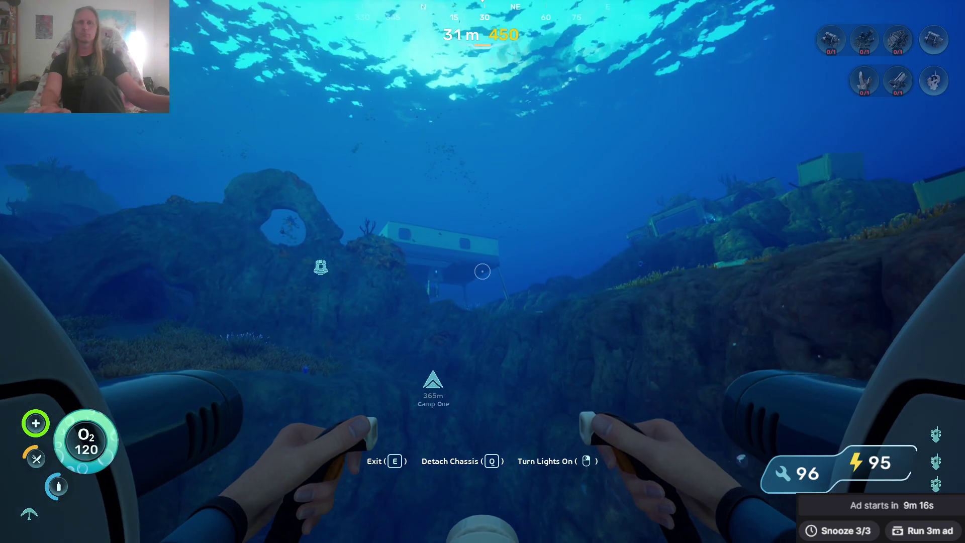
{"action": "key", "text": "w"}
{"action": "key", "text": "space"}
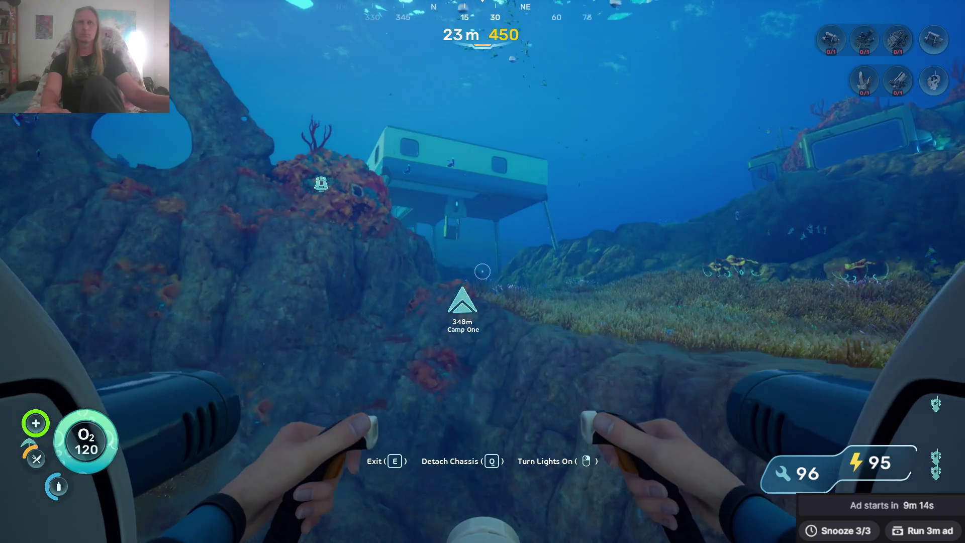
{"action": "key", "text": "w"}
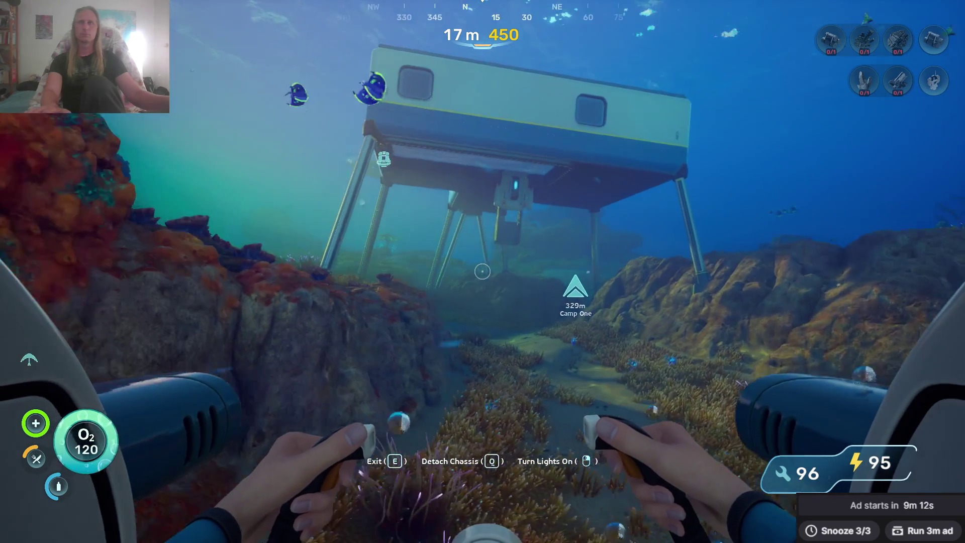
{"action": "key", "text": "w"}
{"action": "key", "text": "space"}
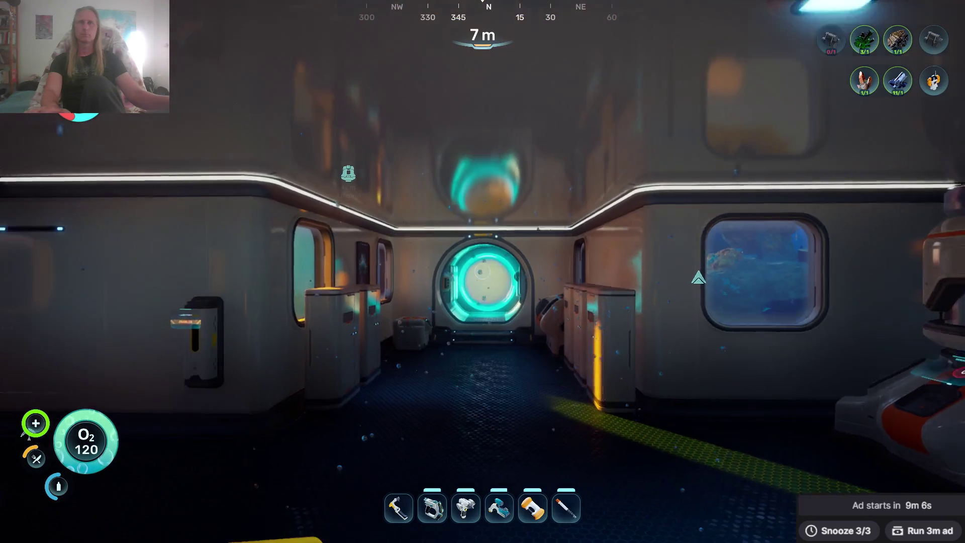
Dock, enter the base, and craft a Power Cell at the fabricator.
{"action": "key", "text": "w"}
{"action": "key", "text": "w"}
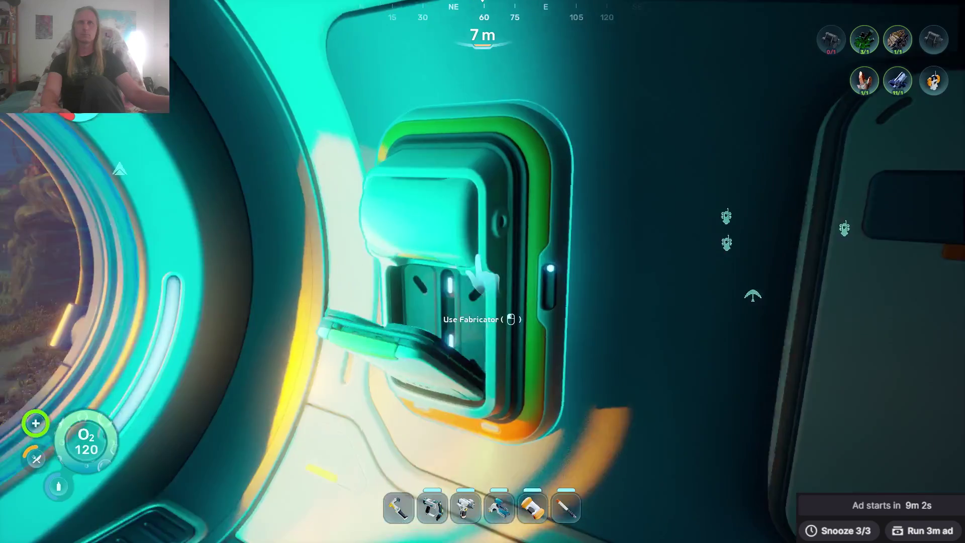
{"action": "left_click", "coordinate": [481, 271]}
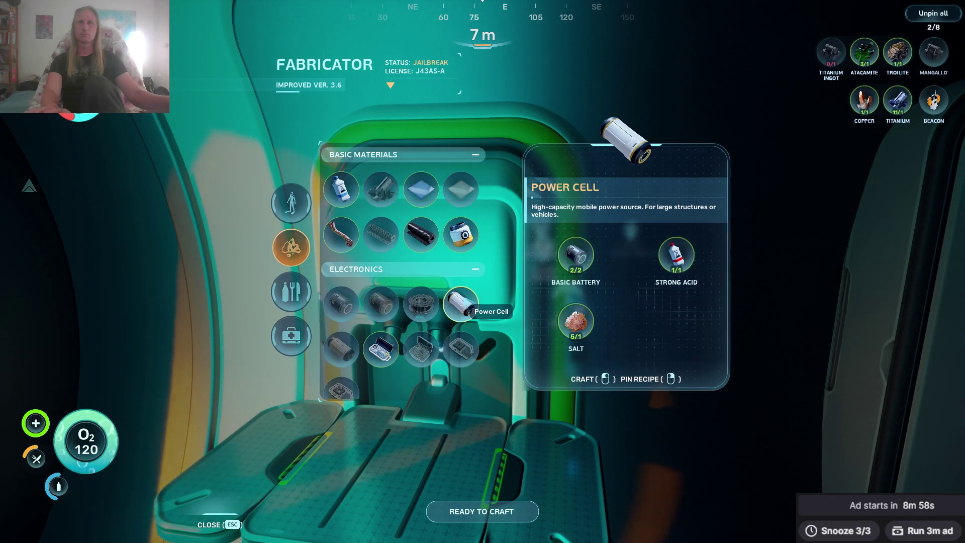
{"action": "left_click", "coordinate": [467, 304]}
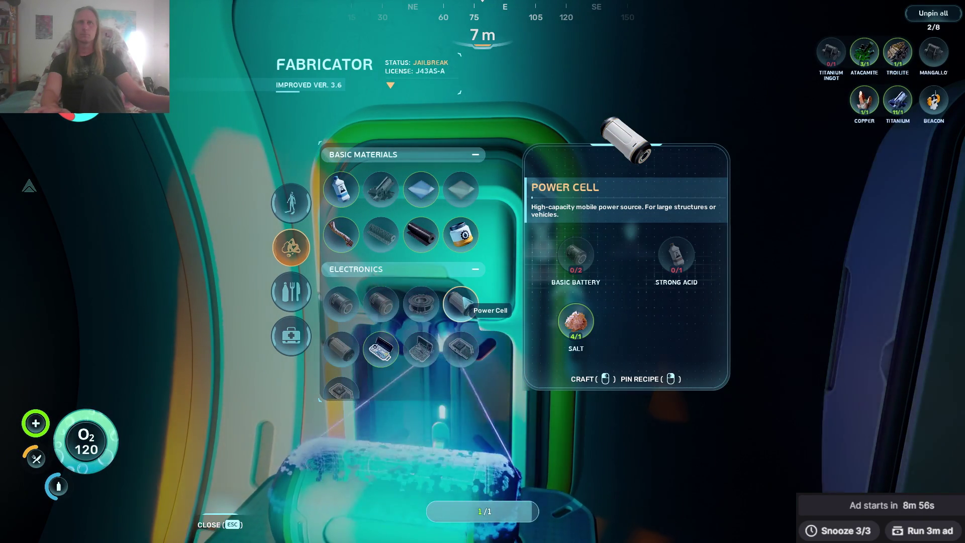
Move a charged battery from the charger's Battery Storage into the inventory.
{"action": "key", "text": "Escape"}
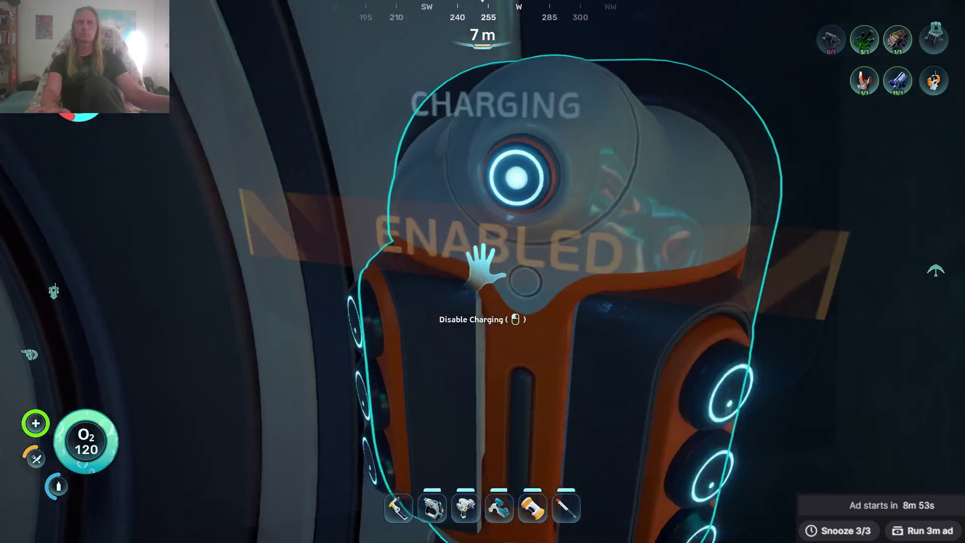
{"action": "left_click", "coordinate": [483, 271]}
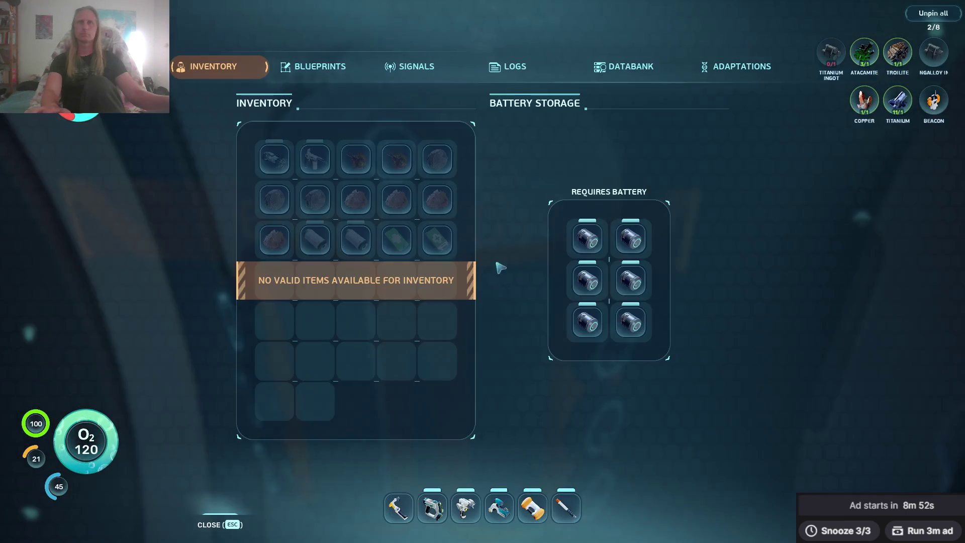
{"action": "left_click", "coordinate": [587, 238]}
{"action": "left_click", "coordinate": [586, 237]}
{"action": "key", "text": "Escape"}
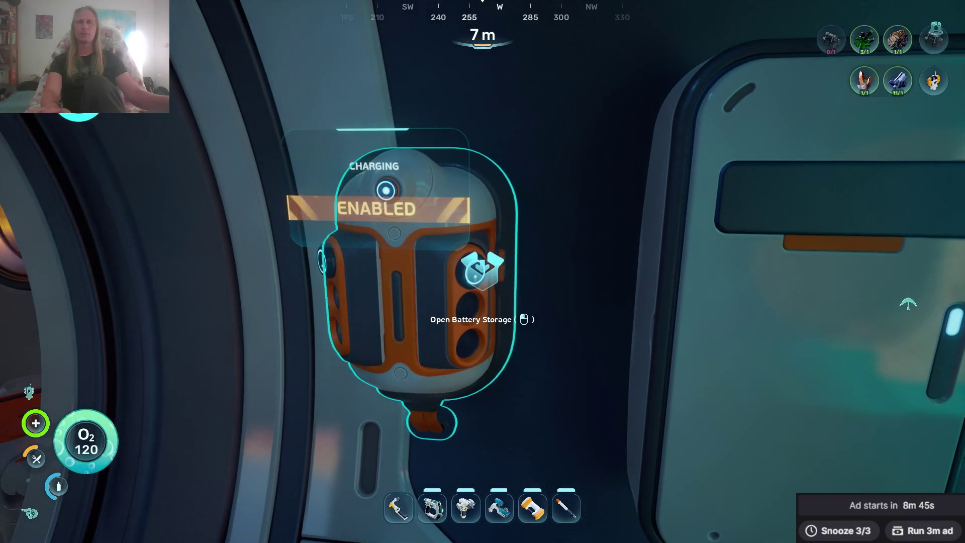
{"action": "left_click", "coordinate": [482, 271]}
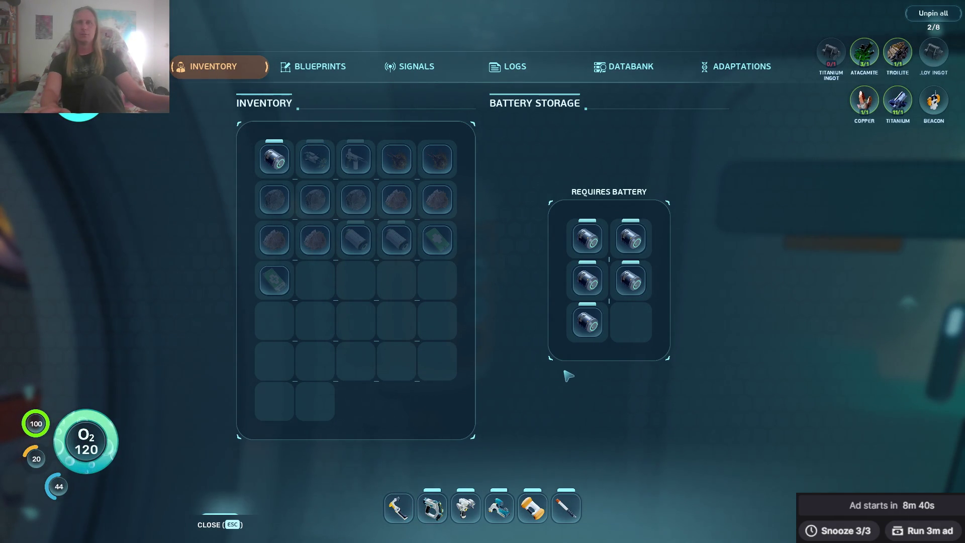
{"action": "key", "text": "Escape"}
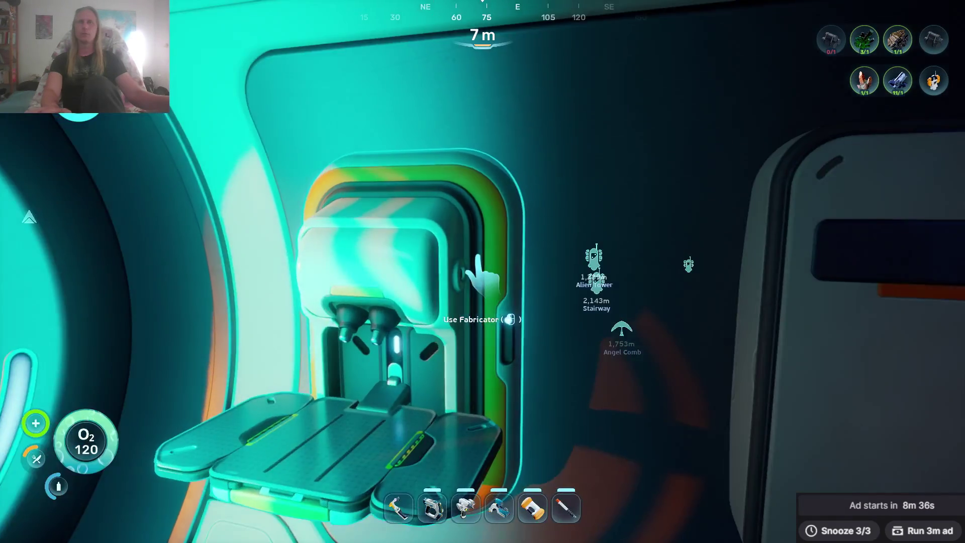
Load three Fibrous Pulp into the processor to start making water.
{"action": "key", "text": "e"}
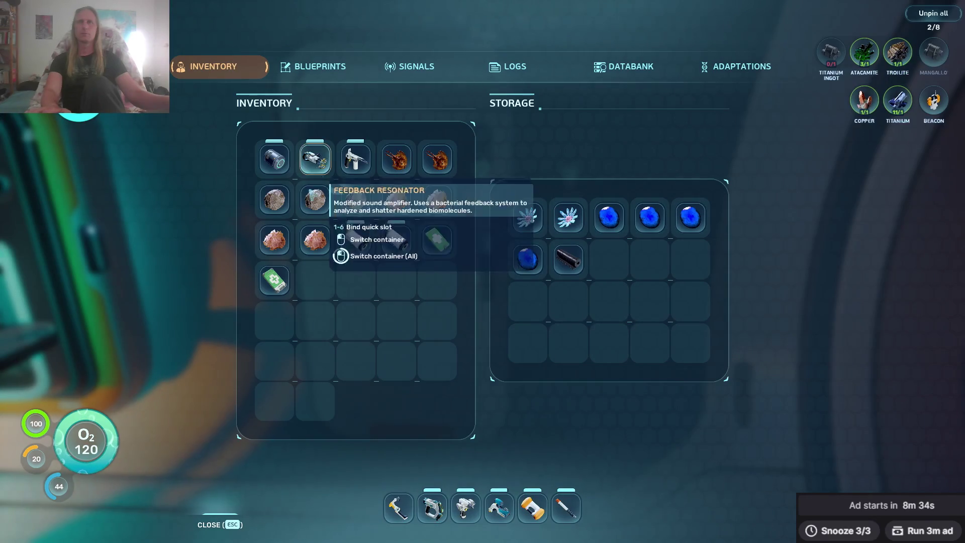
{"action": "key", "text": "Escape"}
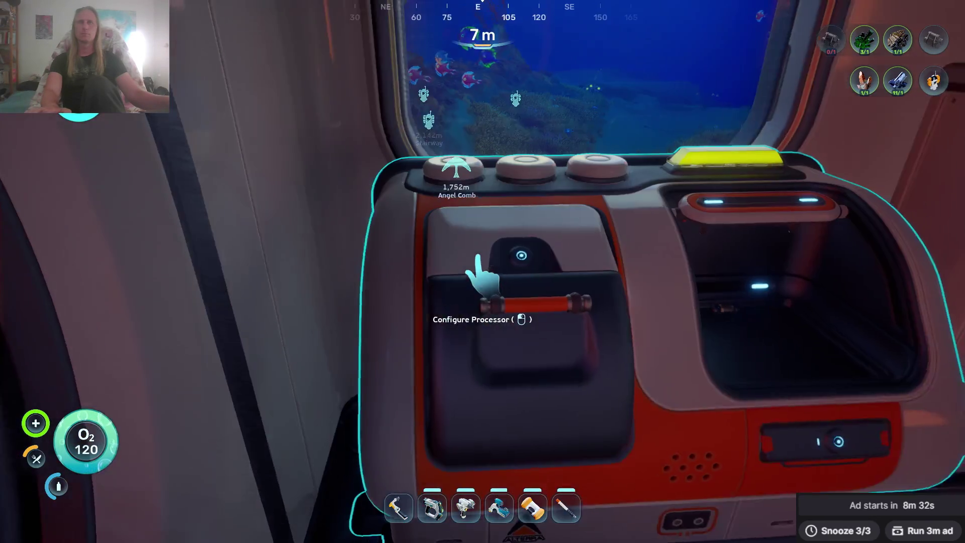
{"action": "key", "text": "e"}
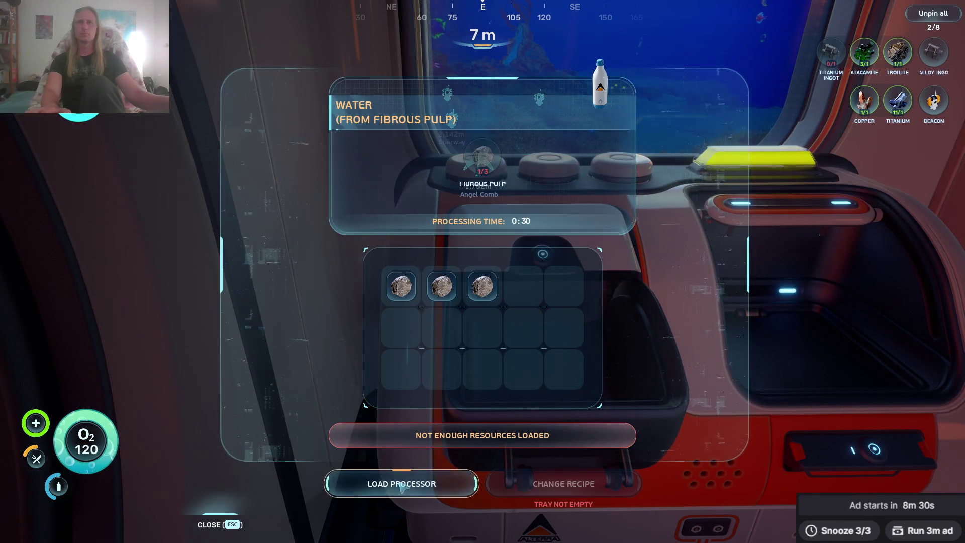
{"action": "left_click", "coordinate": [397, 483]}
{"action": "key", "text": "Escape"}
Stash salt in the lockers, then start a Pavlova from the fabricator's Food recipes.
{"action": "key", "text": "e"}
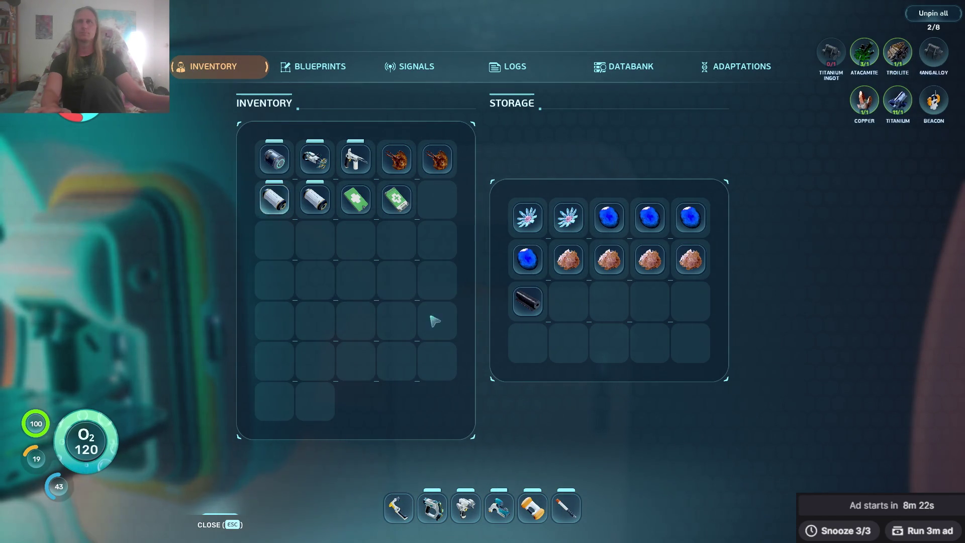
{"action": "key", "text": "Escape"}
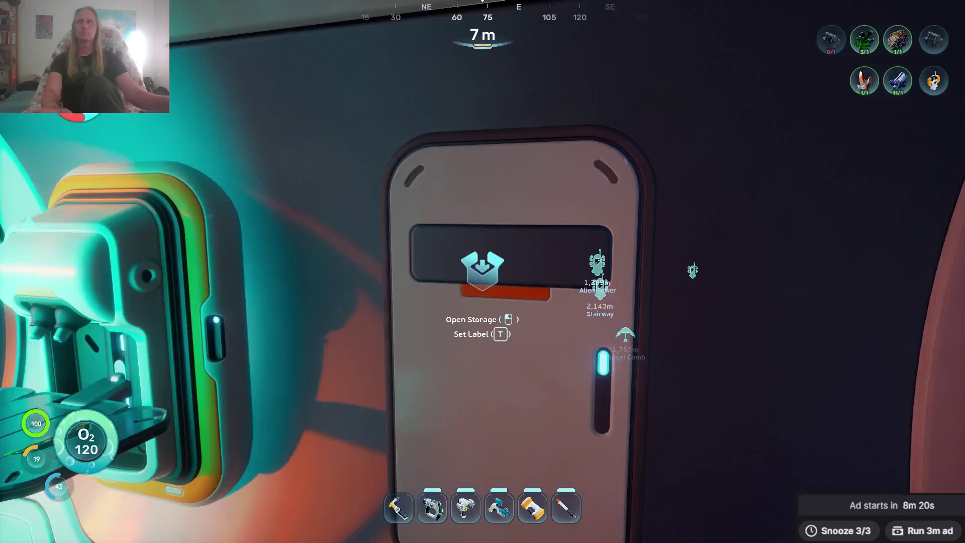
{"action": "key", "text": "Tab"}
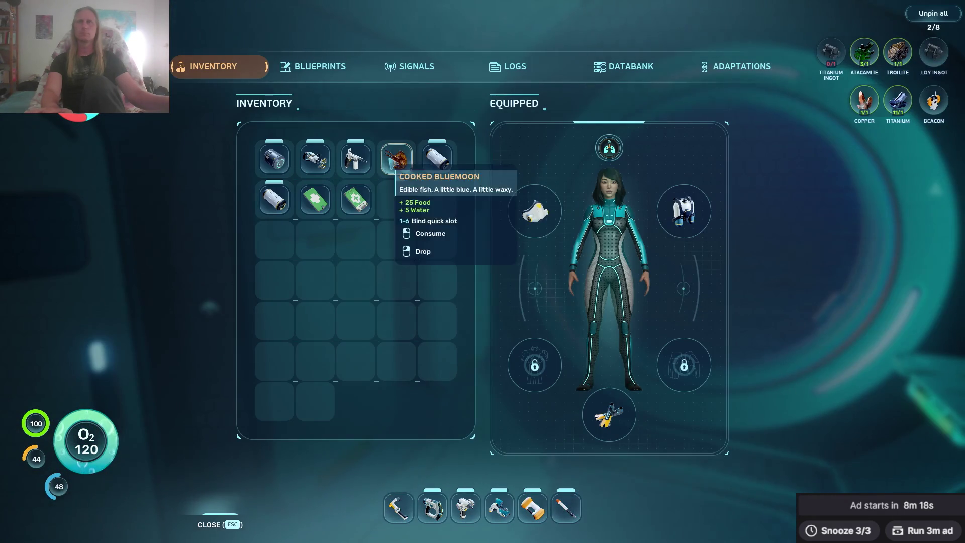
{"action": "key", "text": "Escape"}
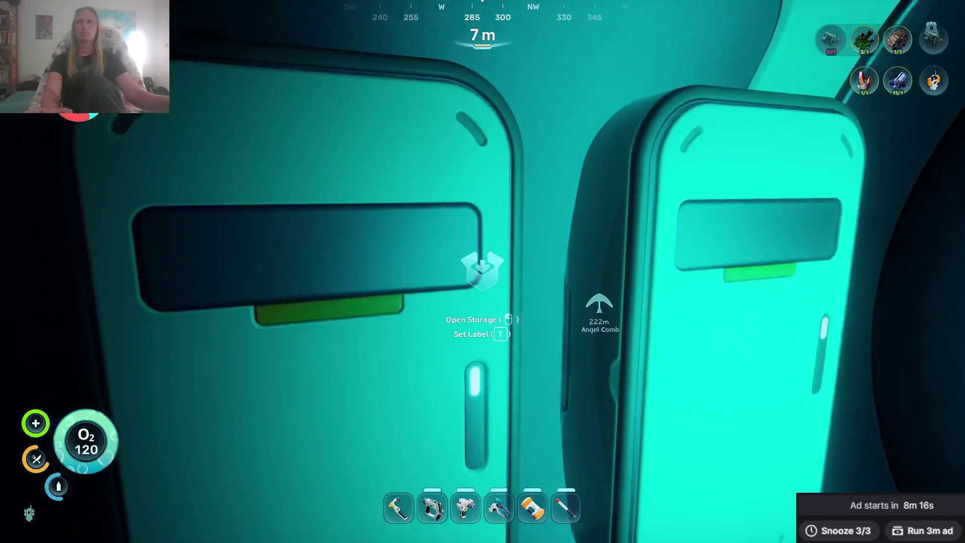
{"action": "key", "text": "e"}
{"action": "key", "text": "Escape"}
{"action": "left_click", "coordinate": [482, 271]}
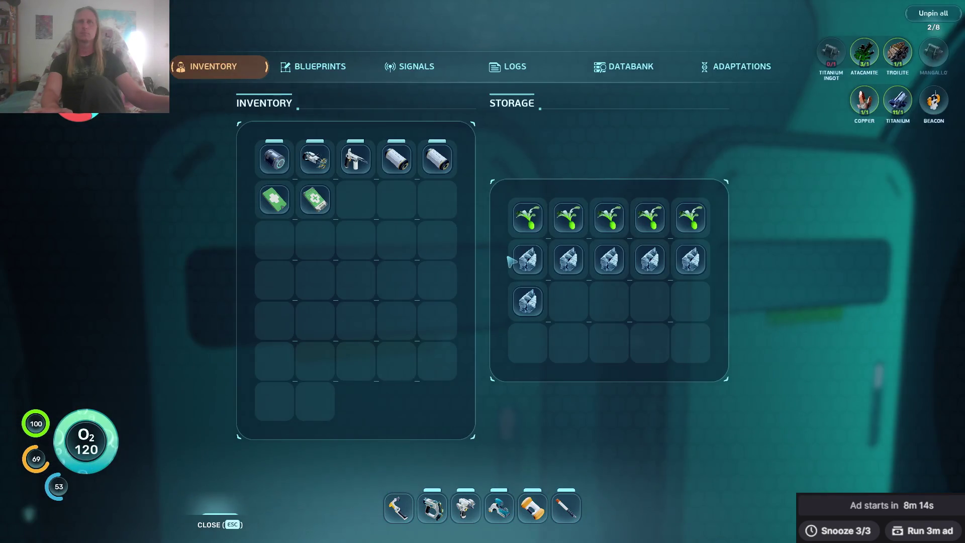
{"action": "key", "text": "Escape"}
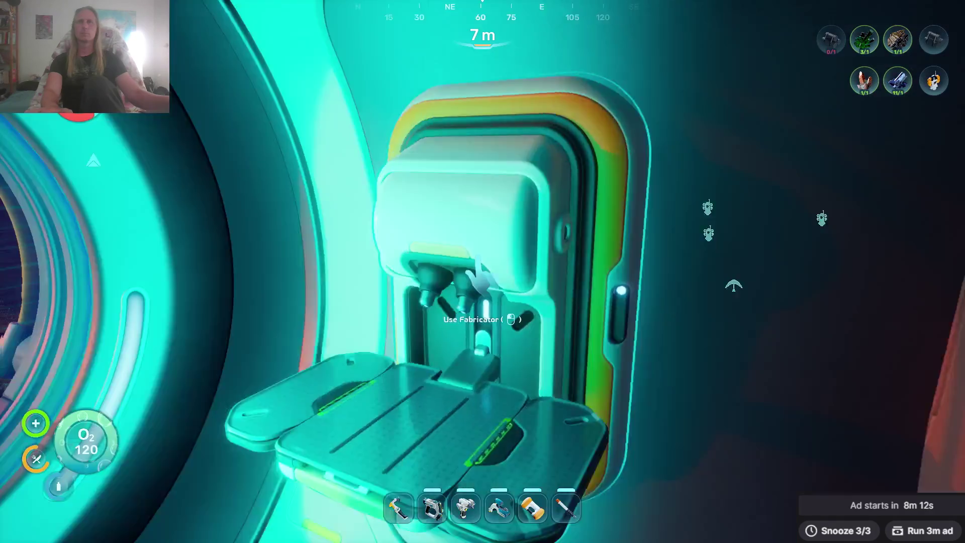
{"action": "left_click", "coordinate": [482, 271]}
{"action": "left_click", "coordinate": [454, 304]}
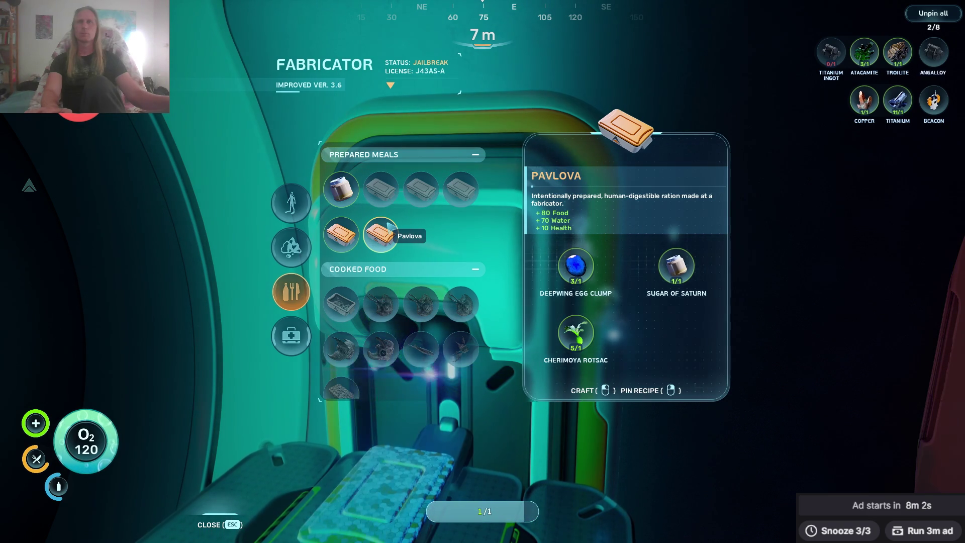
Queue a second Pavlova, then move four Threemoon Temaki from the locker into the inventory.
{"action": "left_click", "coordinate": [381, 235]}
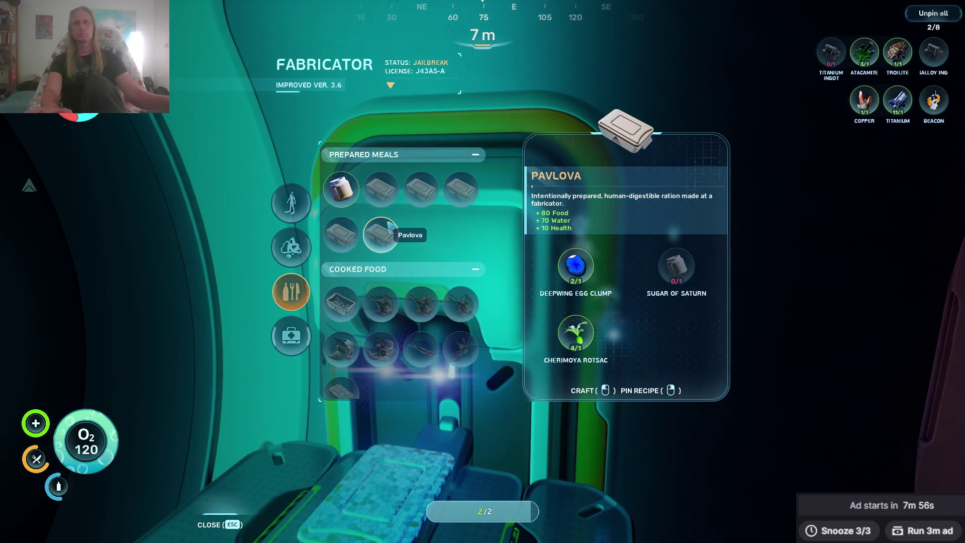
{"action": "key", "text": "Escape"}
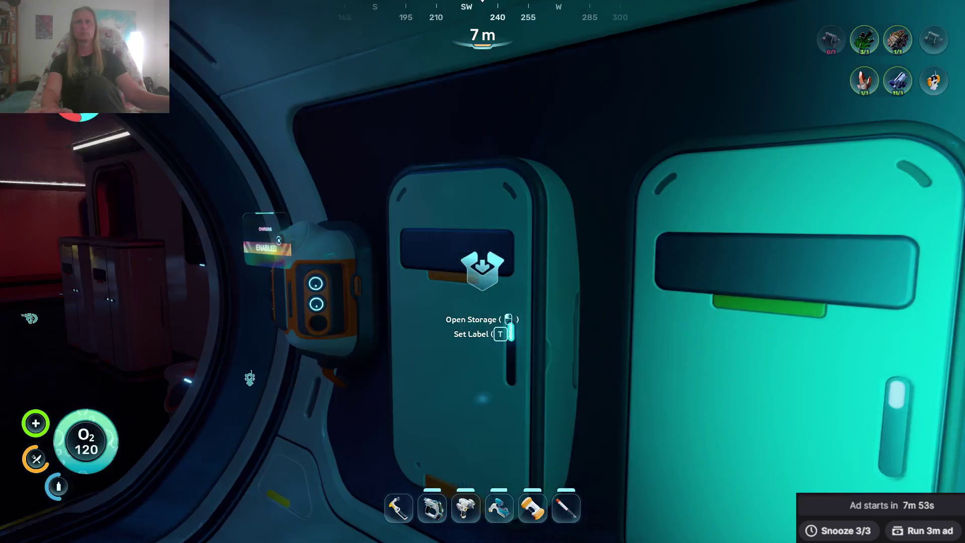
{"action": "key", "text": "e"}
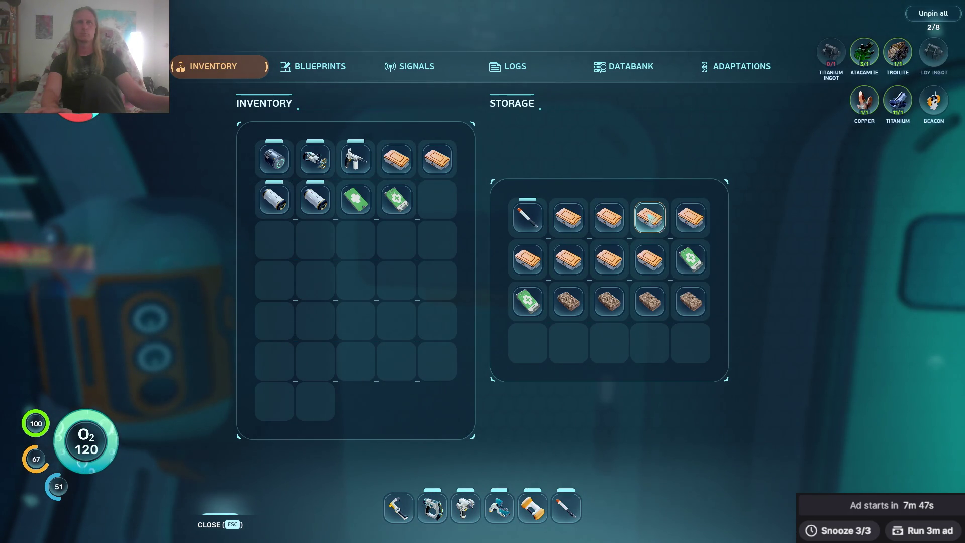
{"action": "left_click", "coordinate": [674, 216]}
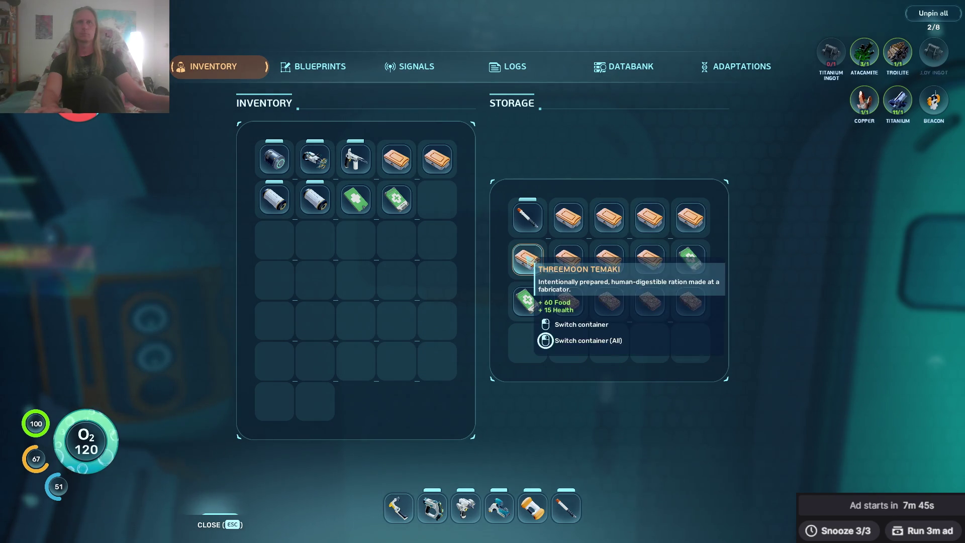
{"action": "left_click", "coordinate": [529, 261]}
{"action": "left_click", "coordinate": [529, 261]}
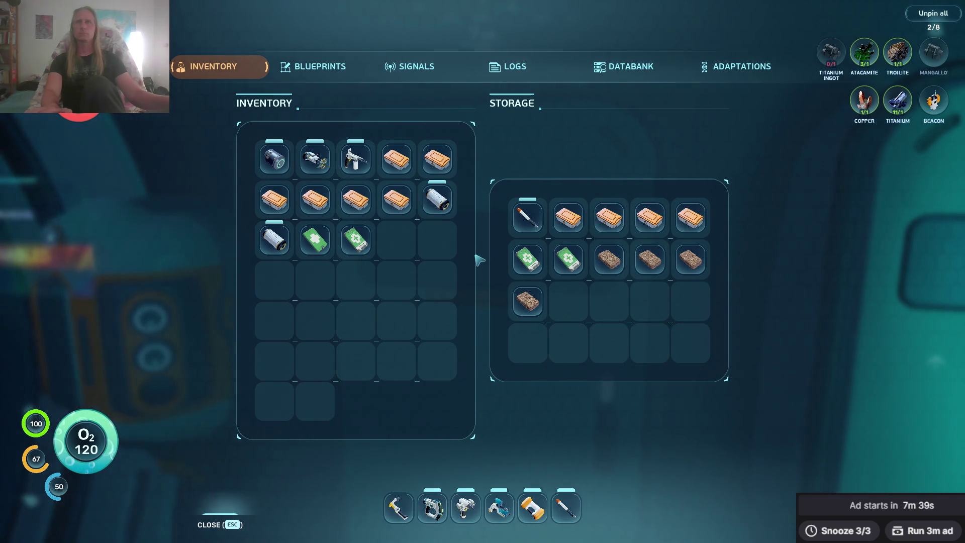
{"action": "key", "text": "Escape"}
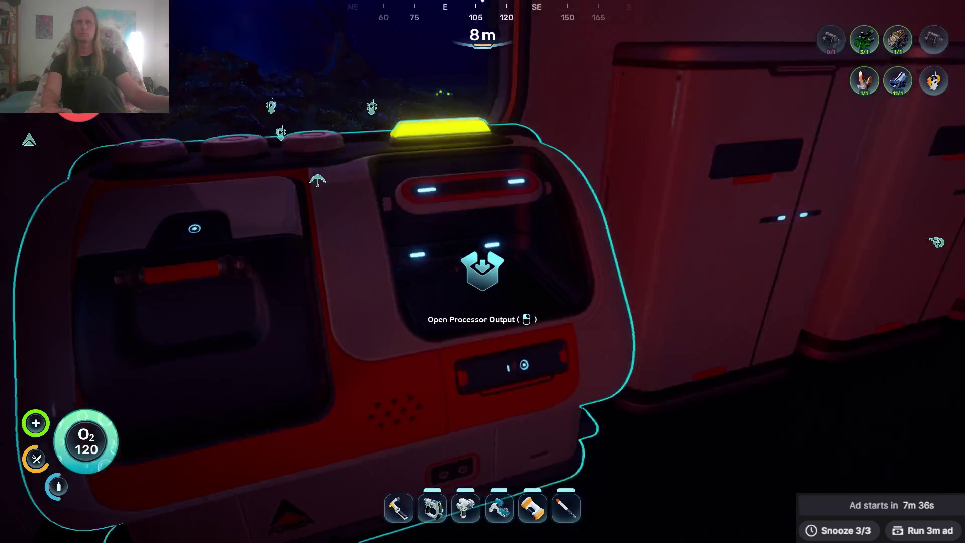
Collect all six water bottles from the water processor into the inventory.
{"action": "left_click", "coordinate": [482, 271]}
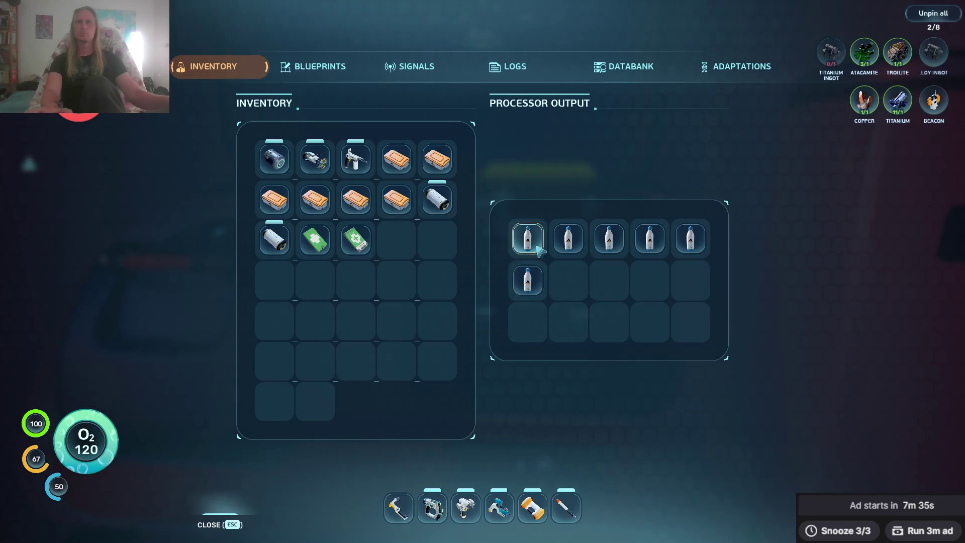
{"action": "left_click", "coordinate": [539, 250]}
{"action": "key", "text": "Escape"}
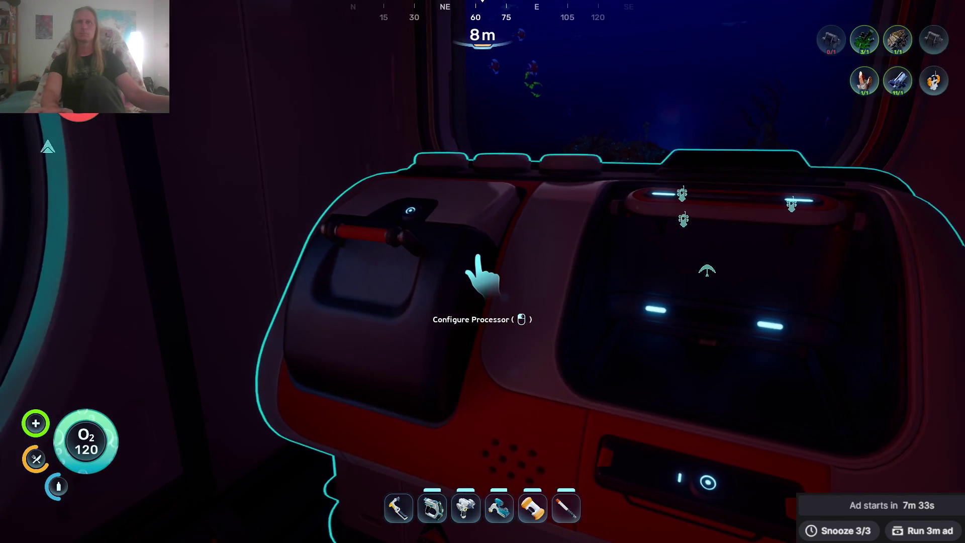
{"action": "left_click", "coordinate": [480, 274]}
{"action": "key", "text": "Escape"}
{"action": "left_click", "coordinate": [482, 273]}
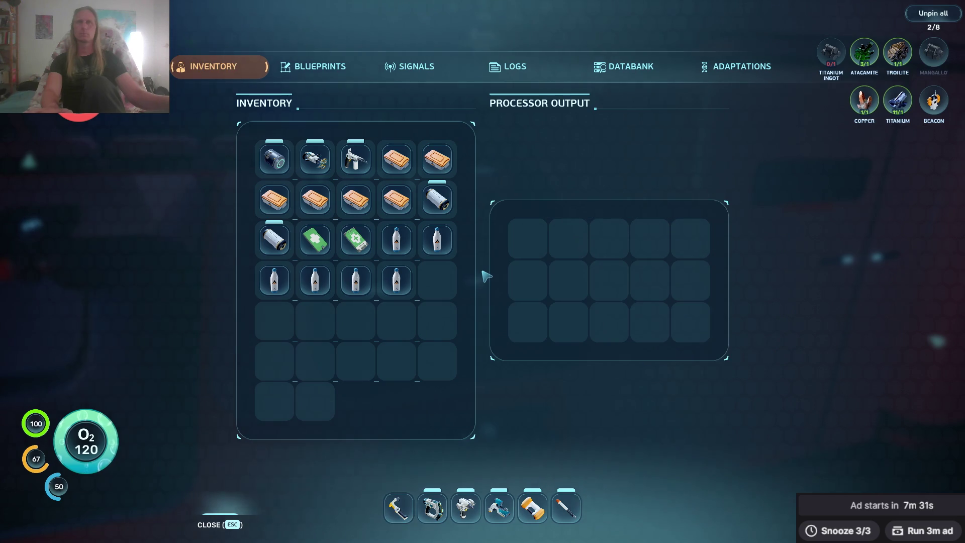
{"action": "key", "text": "Escape"}
Drink one water bottle from the inventory, raising water to 90.
{"action": "key", "text": "Tab"}
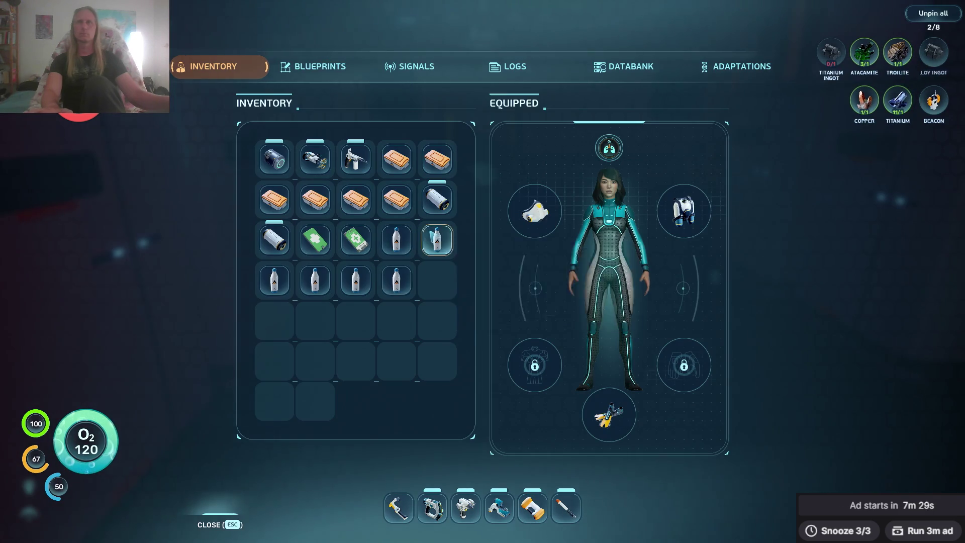
{"action": "left_click", "coordinate": [436, 239]}
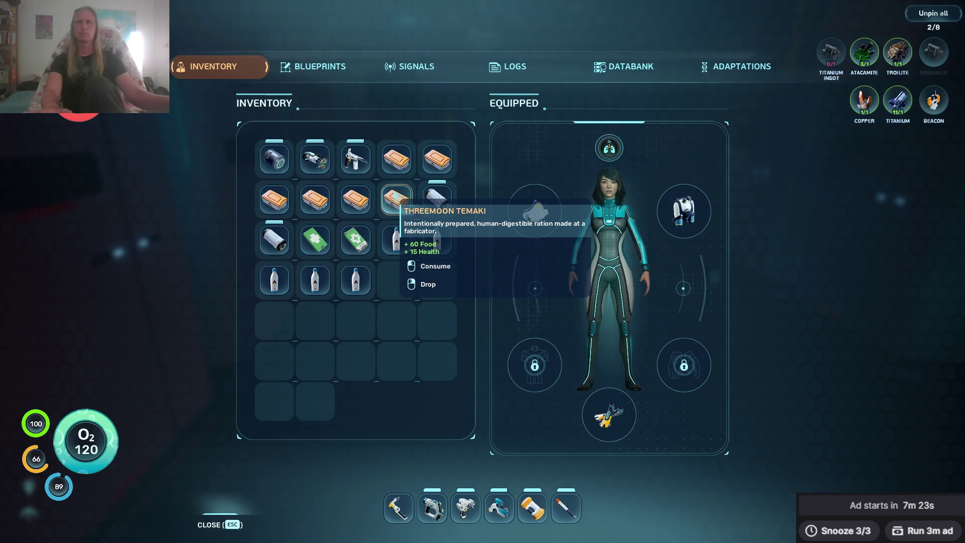
{"action": "key", "text": "Escape"}
Climb the moonpool stairs, board the Seatruck and drive it forward.
{"action": "key", "text": "w"}
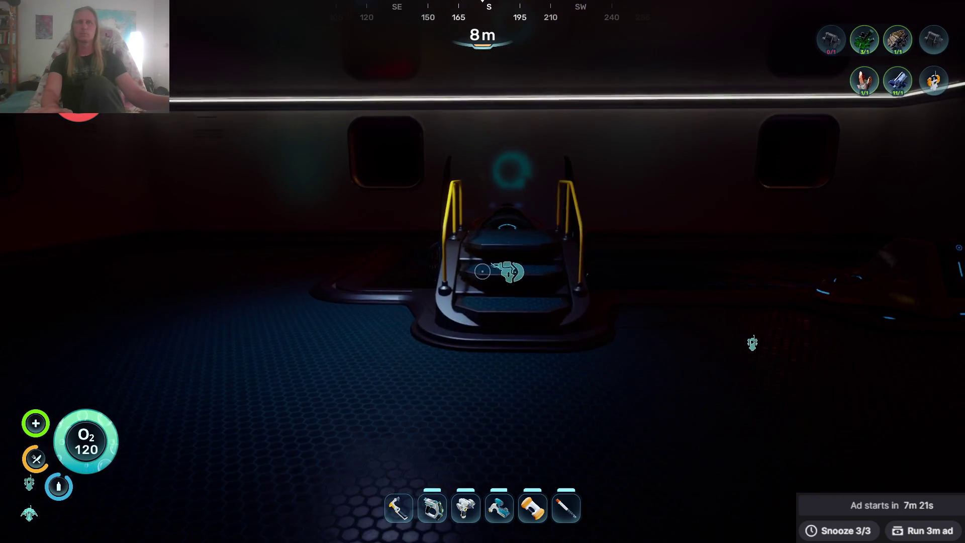
{"action": "key", "text": "w"}
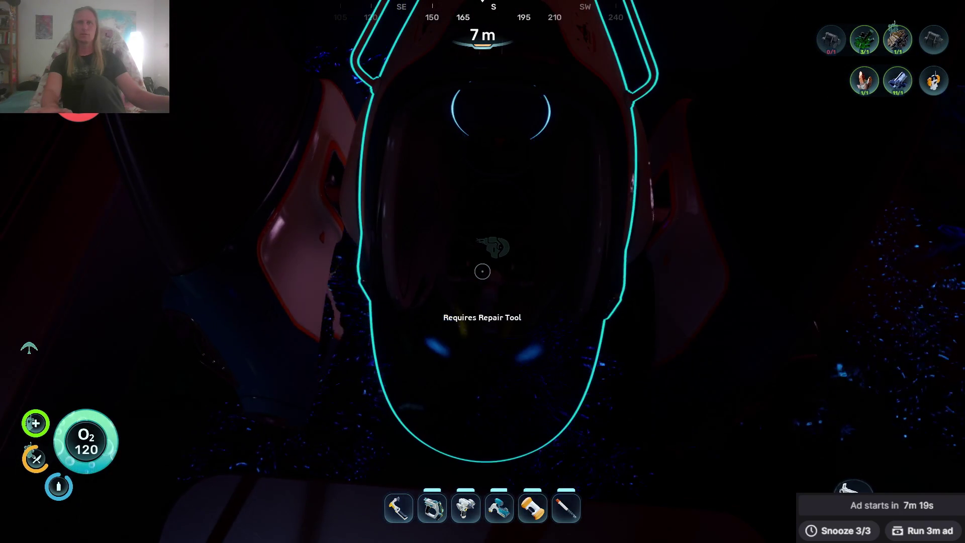
{"action": "left_click", "coordinate": [483, 271]}
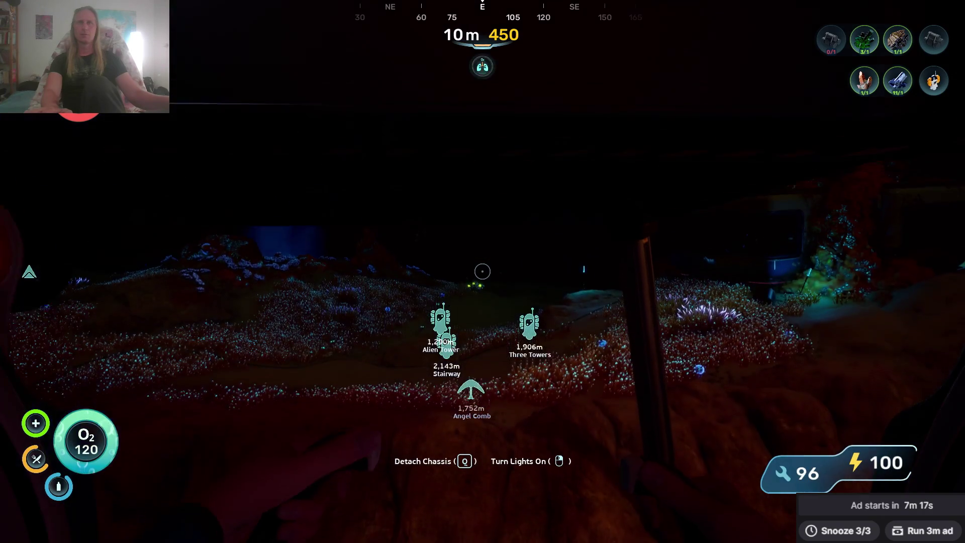
{"action": "key", "text": "w"}
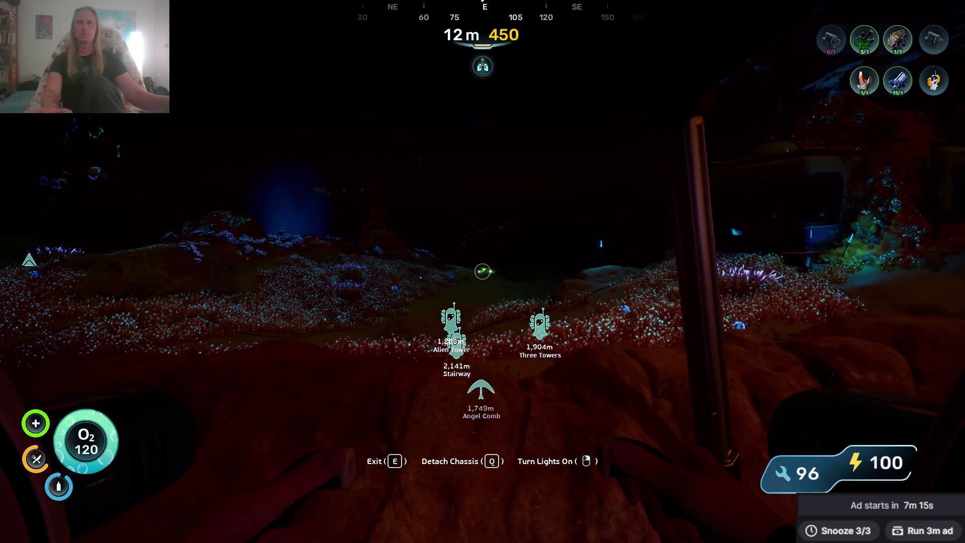
{"action": "key", "text": "w"}
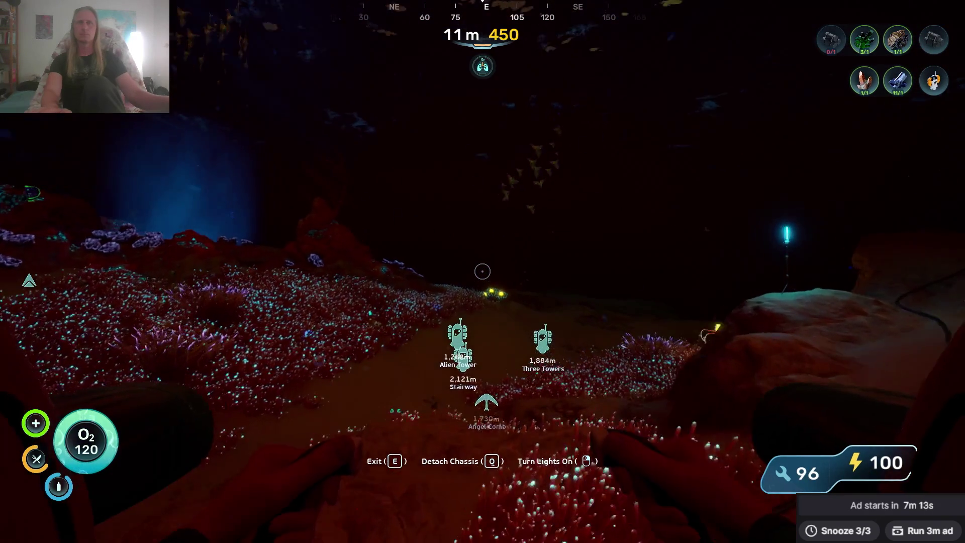
{"action": "right_click", "coordinate": [482, 271]}
{"action": "key", "text": "w"}
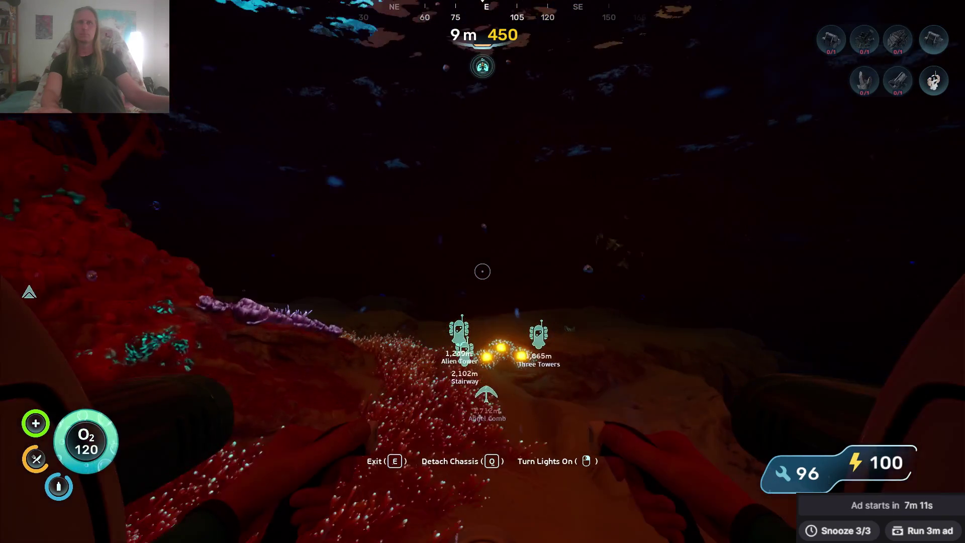
Leave the Seatruck, check the inventory and switch held tool, then get back in.
{"action": "key", "text": "Tab"}
{"action": "key", "text": "Tab"}
{"action": "key", "text": "e"}
{"action": "key", "text": "Tab"}
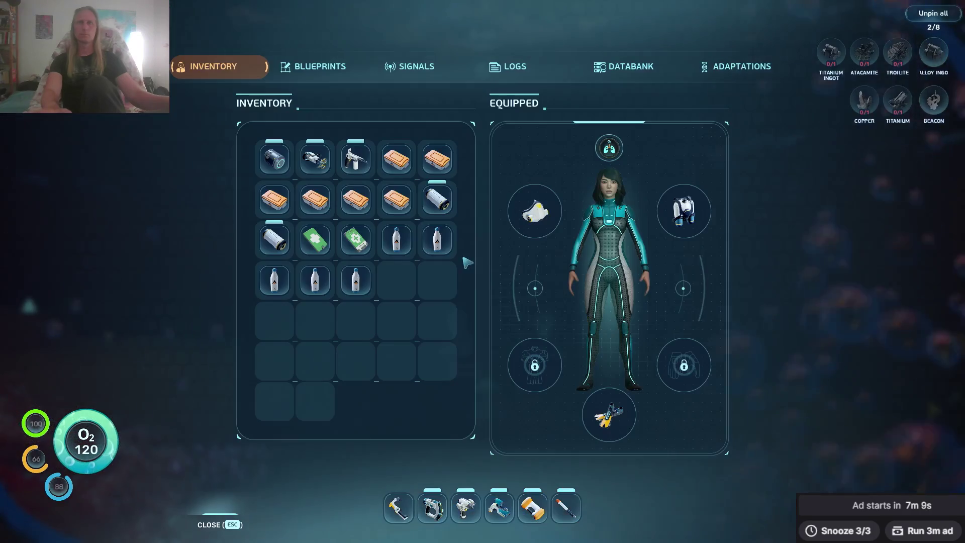
{"action": "key", "text": "1"}
{"action": "key", "text": "Tab"}
{"action": "key", "text": "w"}
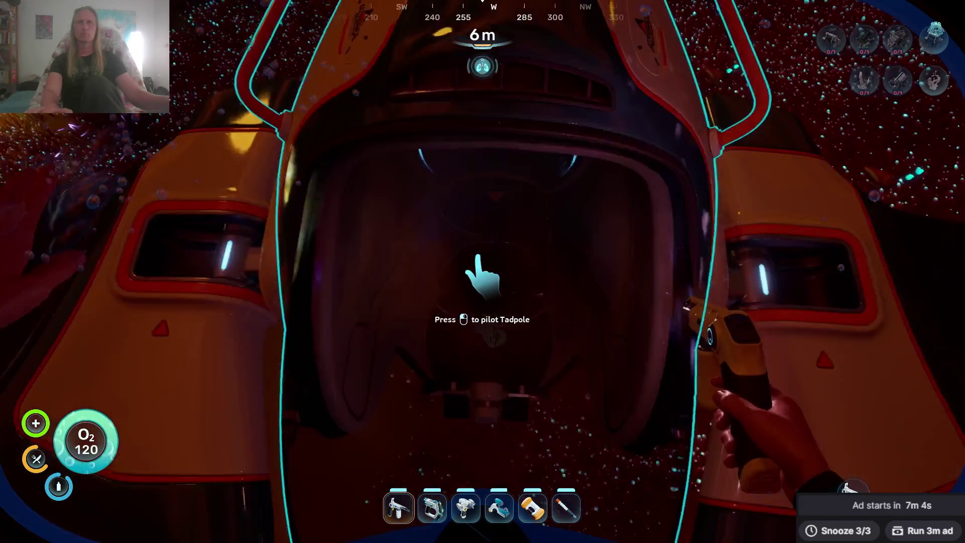
{"action": "left_click", "coordinate": [482, 272]}
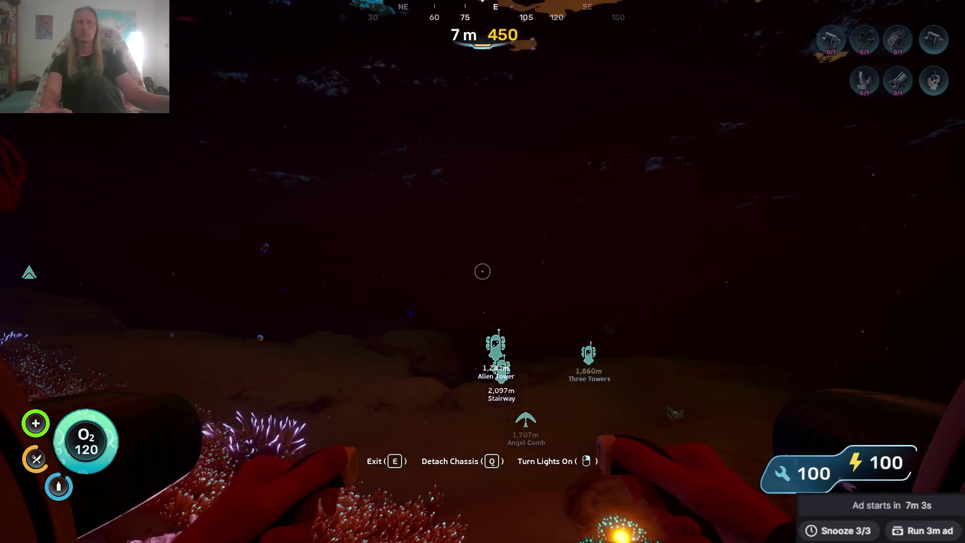
Drive the Seatruck past the rock wall toward Angel Comb, 1,553 m away.
{"action": "key", "text": "w"}
{"action": "key", "text": "w"}
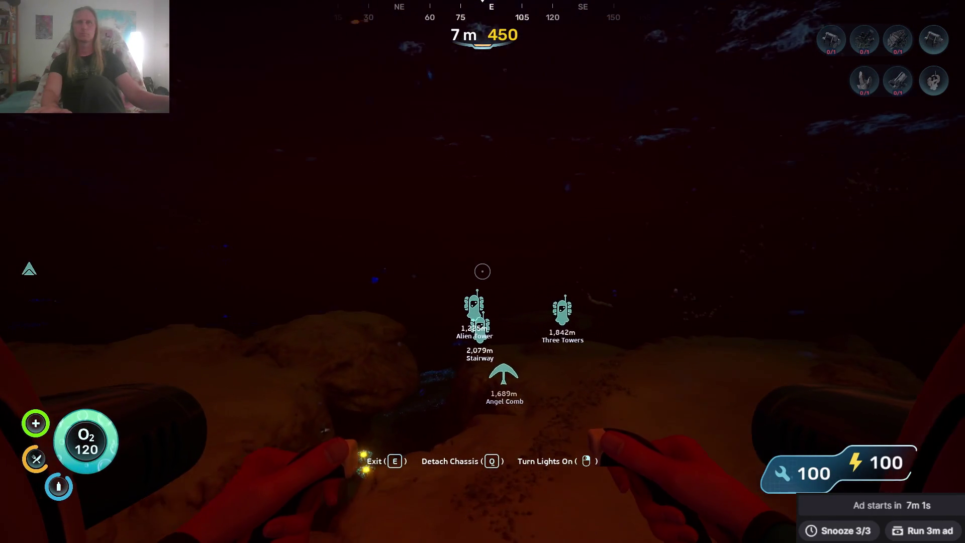
{"action": "key", "text": "w"}
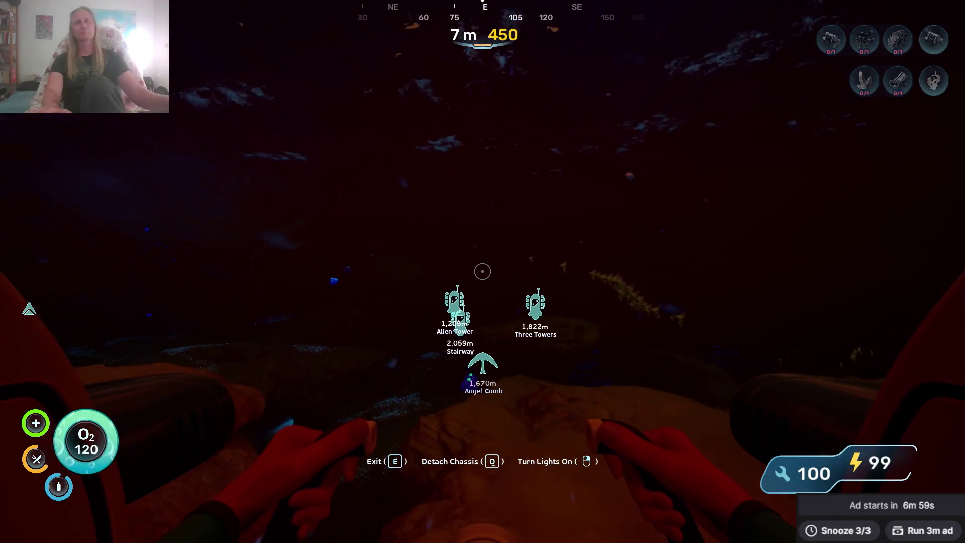
{"action": "key", "text": "w"}
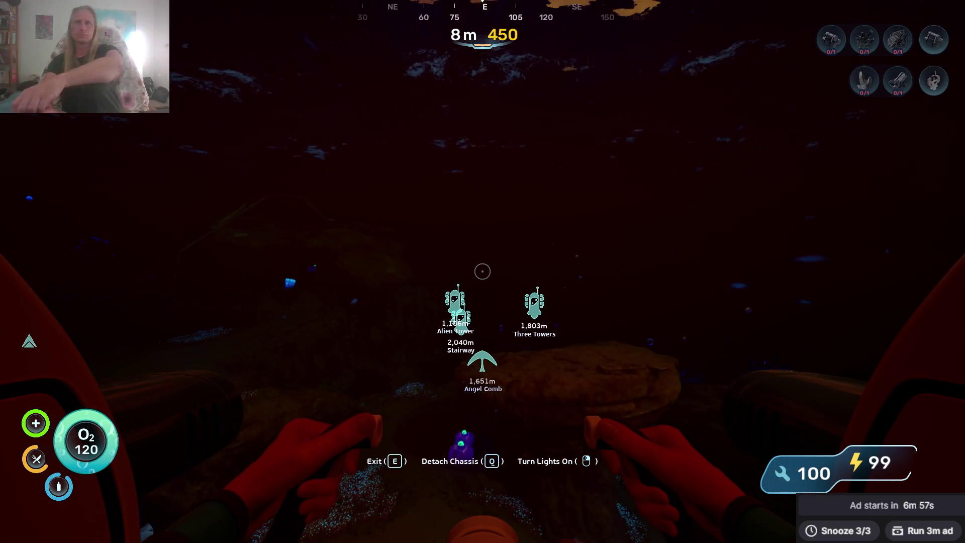
{"action": "key", "text": "w"}
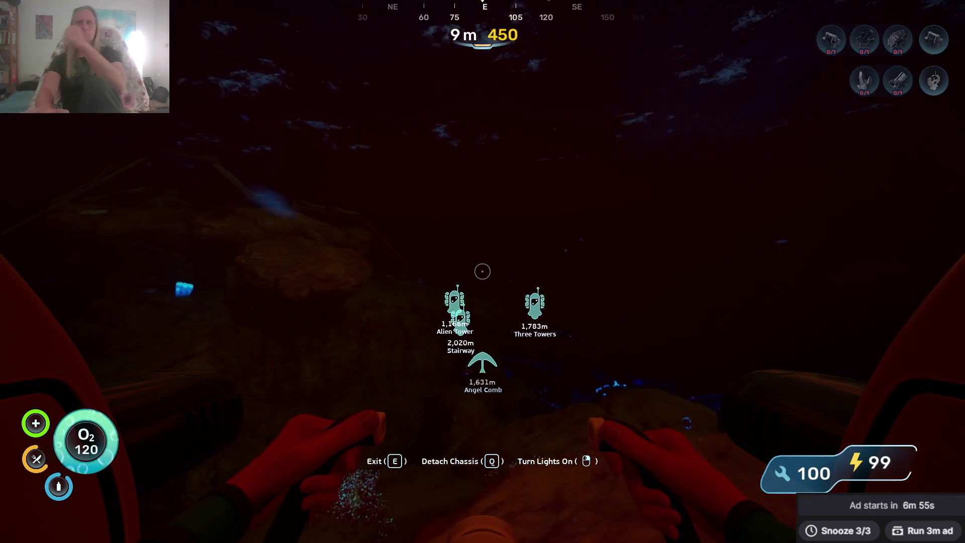
{"action": "key", "text": "w"}
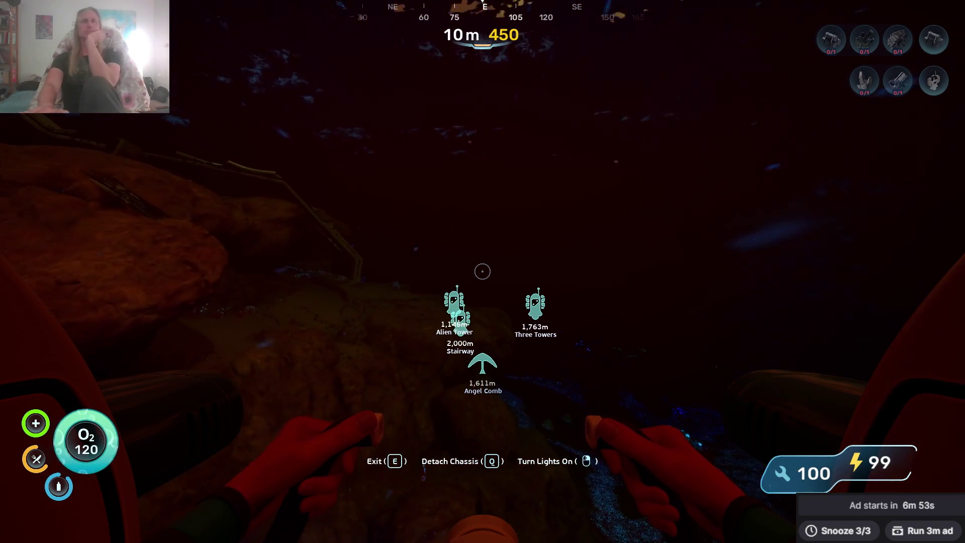
{"action": "key", "text": "w"}
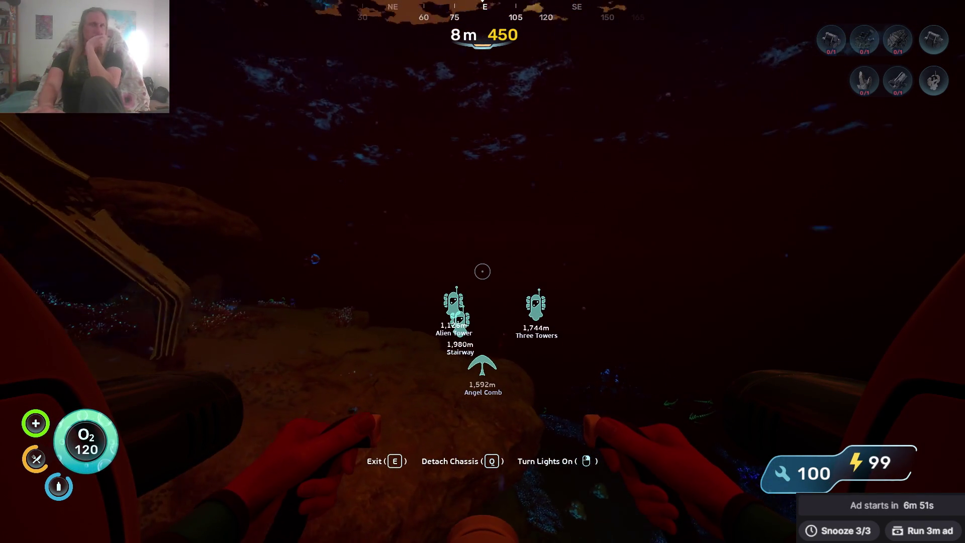
{"action": "key", "text": "w"}
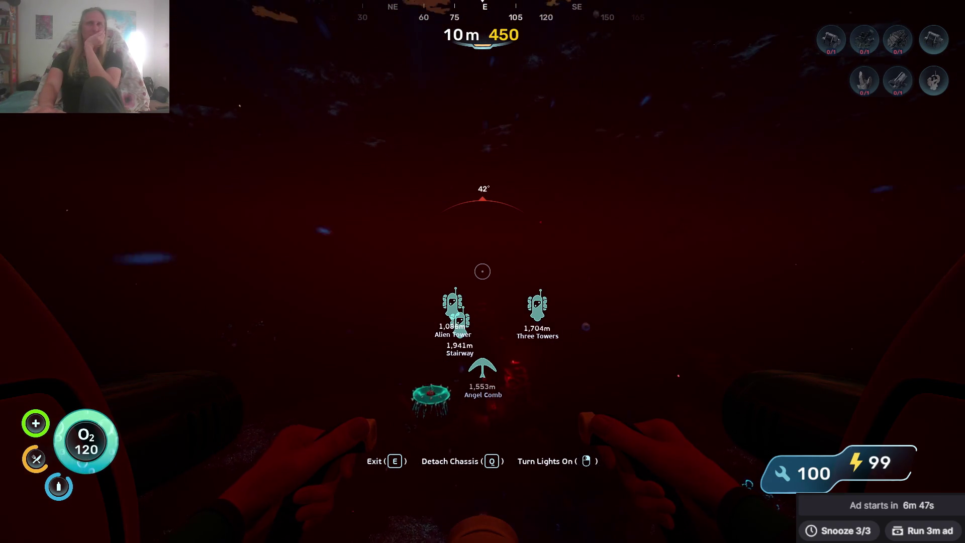
Dive forward, then rise back to the surface while heading toward the towers.
{"action": "key", "text": "w"}
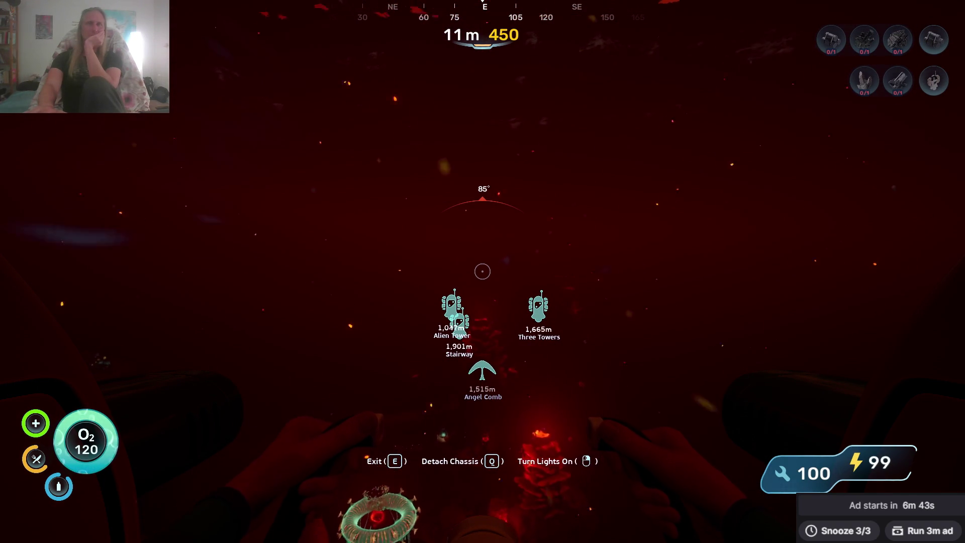
{"action": "key", "text": "w"}
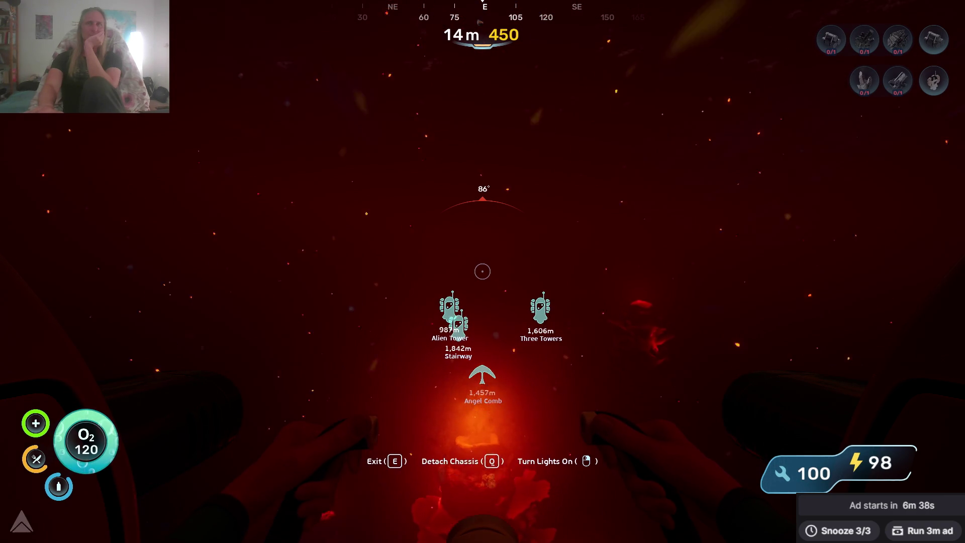
{"action": "key", "text": "w"}
{"action": "key", "text": "w"}
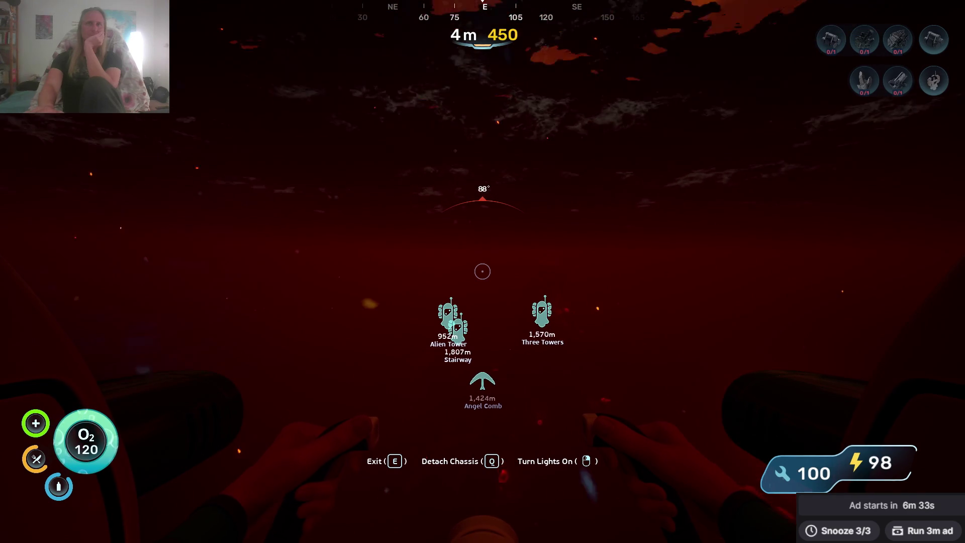
{"action": "key", "text": "w"}
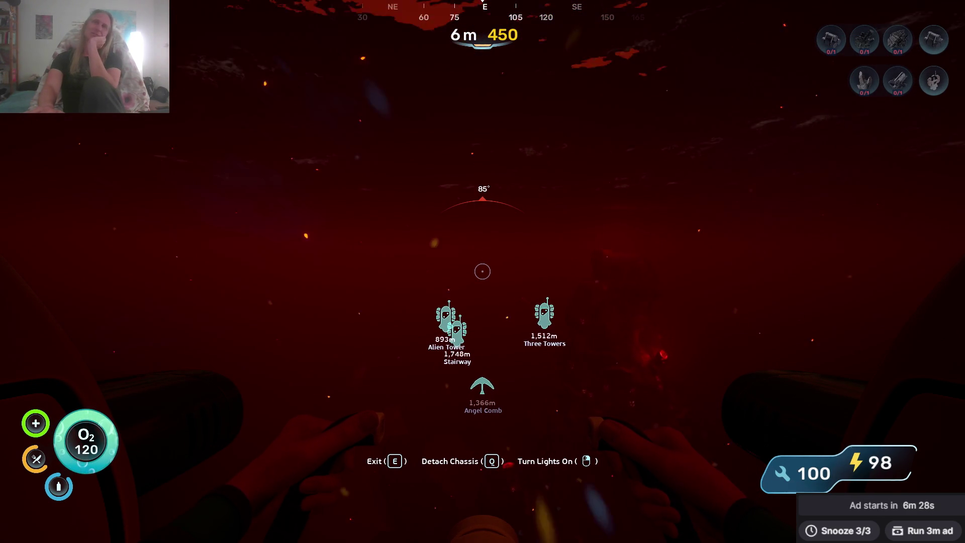
{"action": "key", "text": "w"}
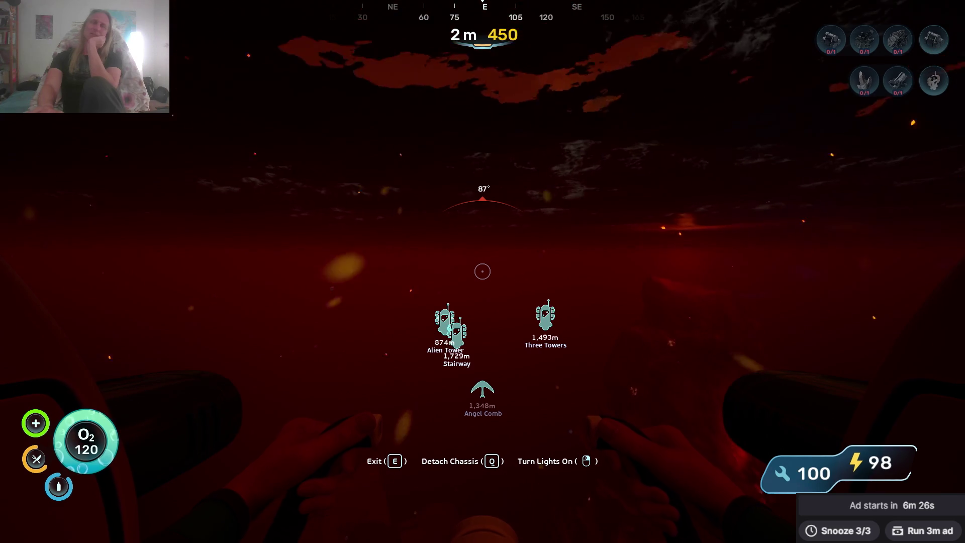
{"action": "key", "text": "w"}
{"action": "key", "text": "w"}
{"action": "key", "text": "w"}
{"action": "key", "text": "w"}
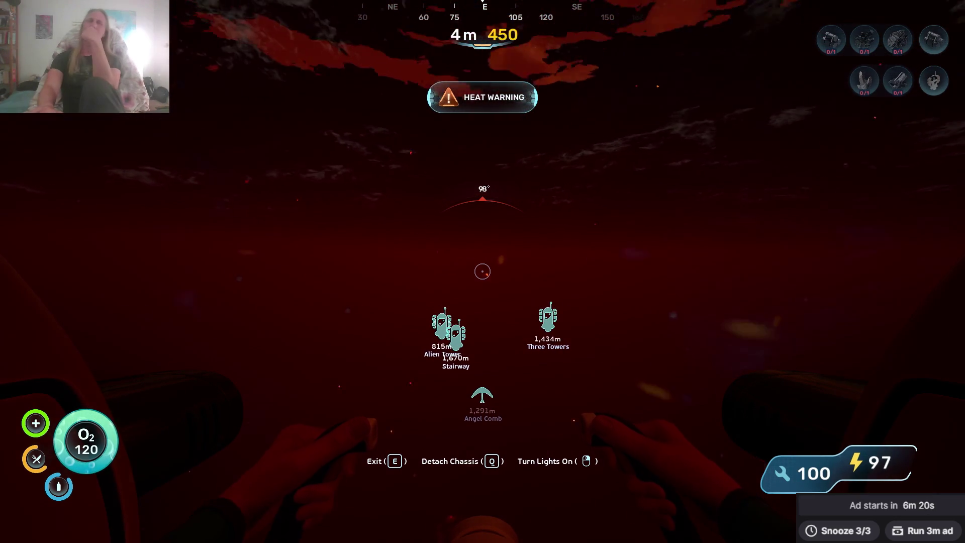
{"action": "key", "text": "w"}
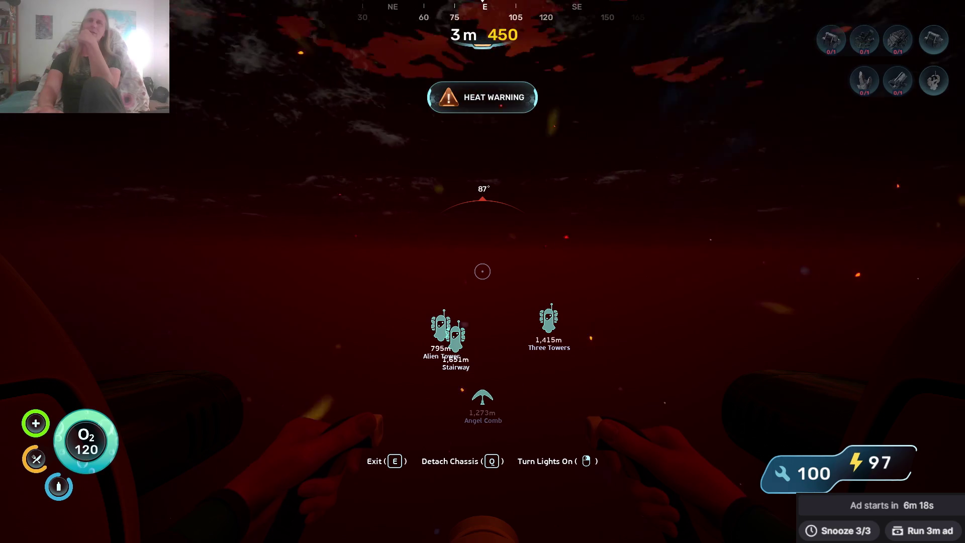
{"action": "key", "text": "w"}
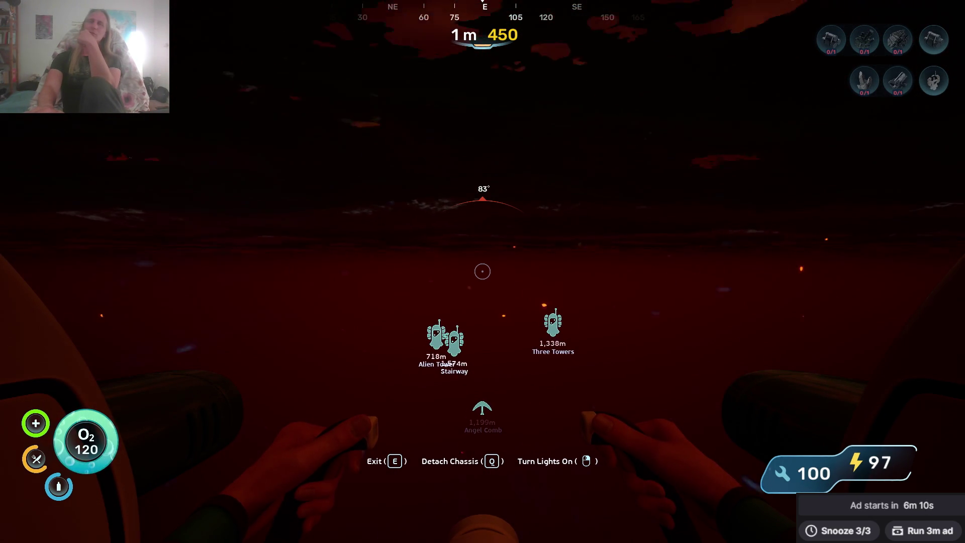
Cruise east along the surface at 4 m until Alien Tower is 468 m away.
{"action": "key", "text": "w"}
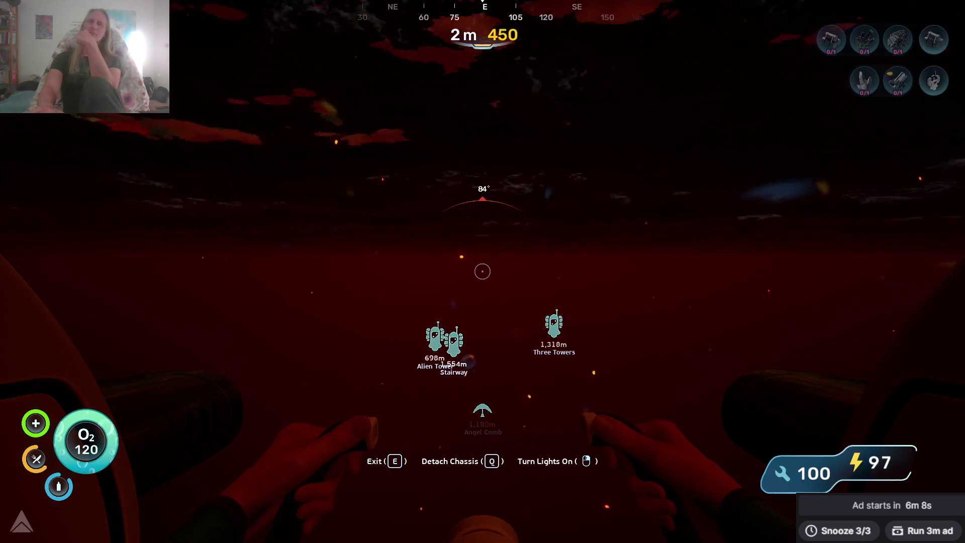
{"action": "key", "text": "w"}
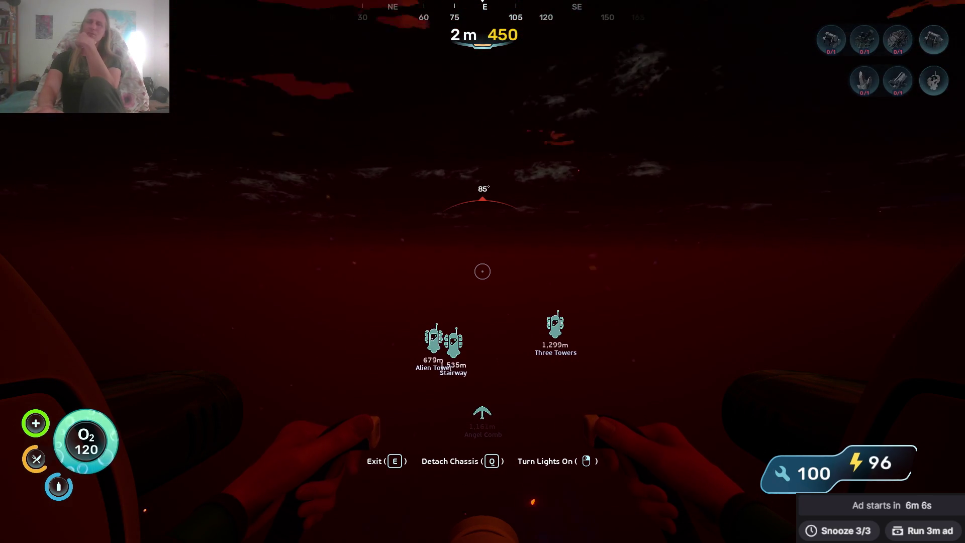
{"action": "key", "text": "w"}
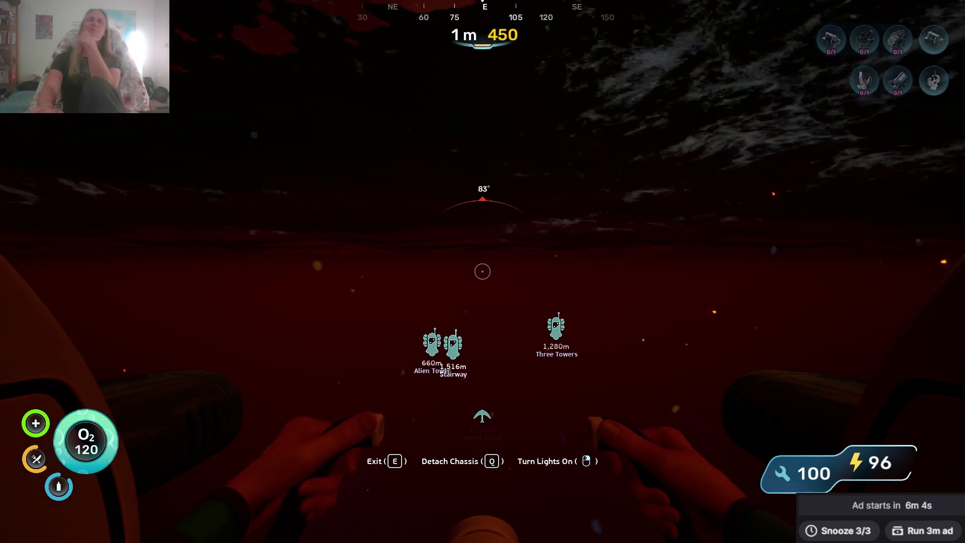
{"action": "key", "text": "w"}
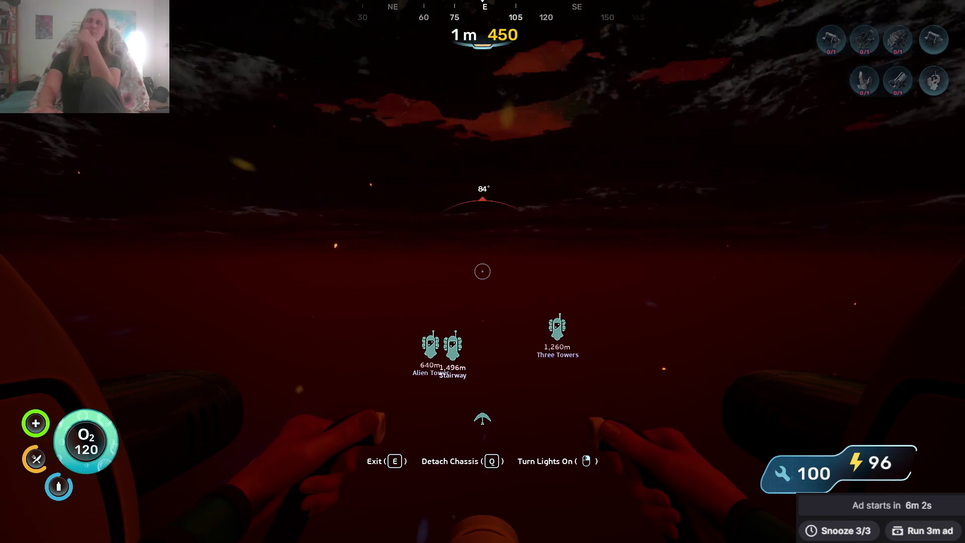
{"action": "key", "text": "w"}
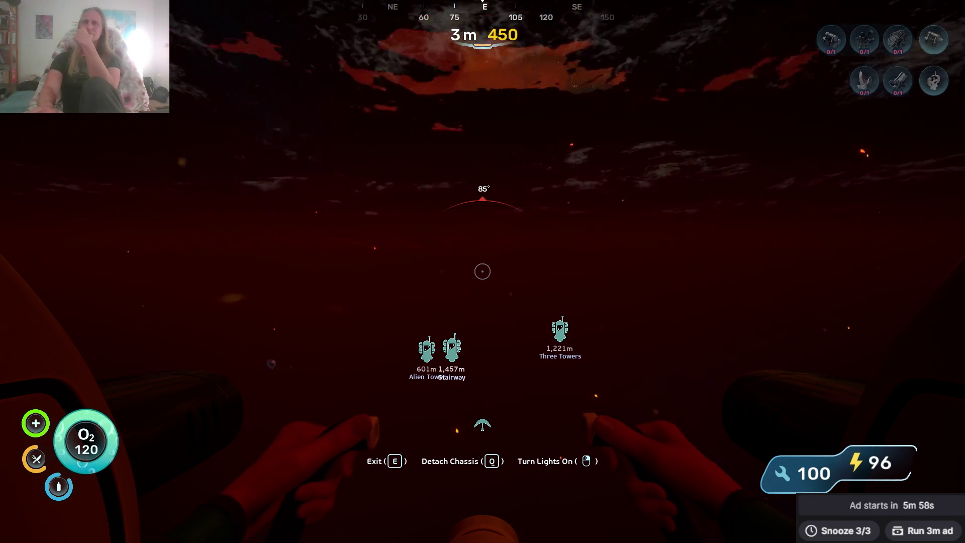
{"action": "key", "text": "w"}
{"action": "key", "text": "w"}
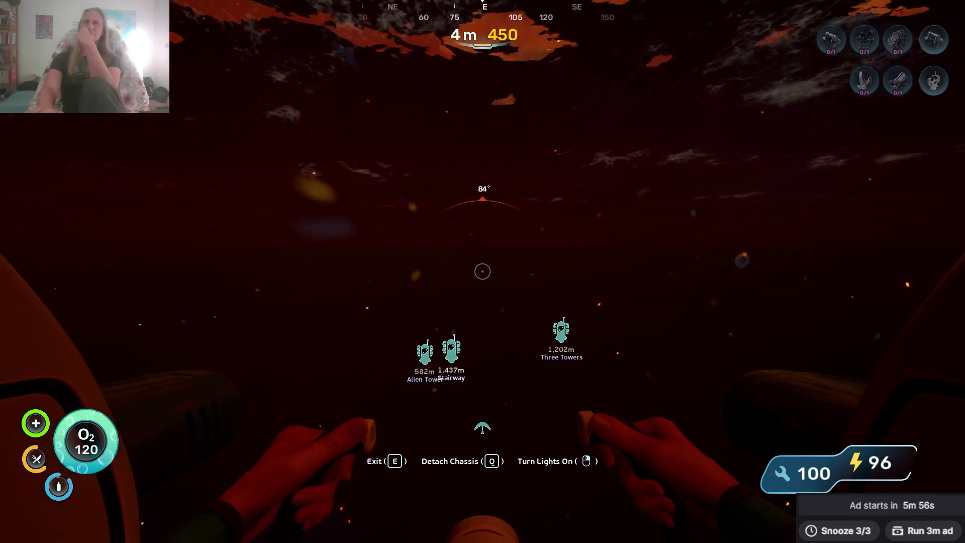
{"action": "key", "text": "w"}
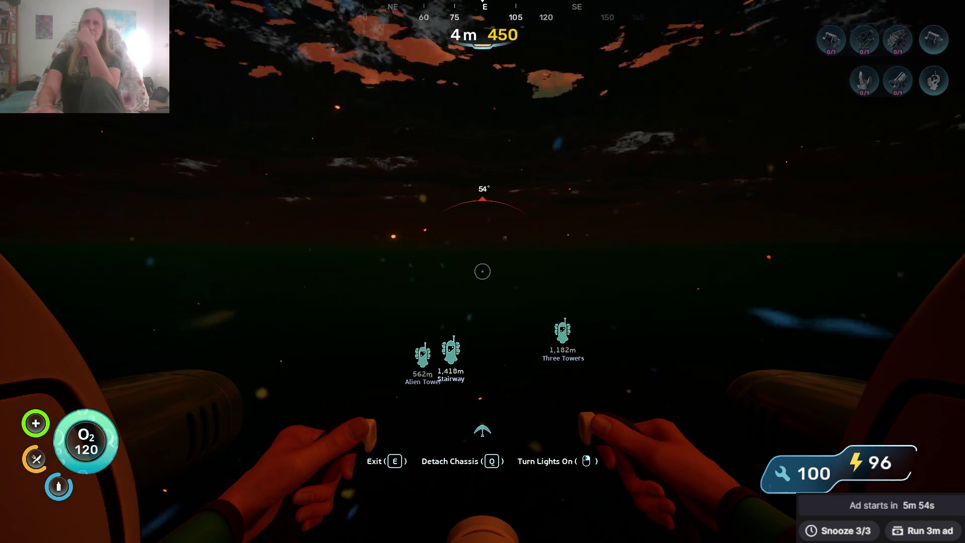
{"action": "key", "text": "w"}
{"action": "key", "text": "w"}
{"action": "key", "text": "w"}
{"action": "key", "text": "w"}
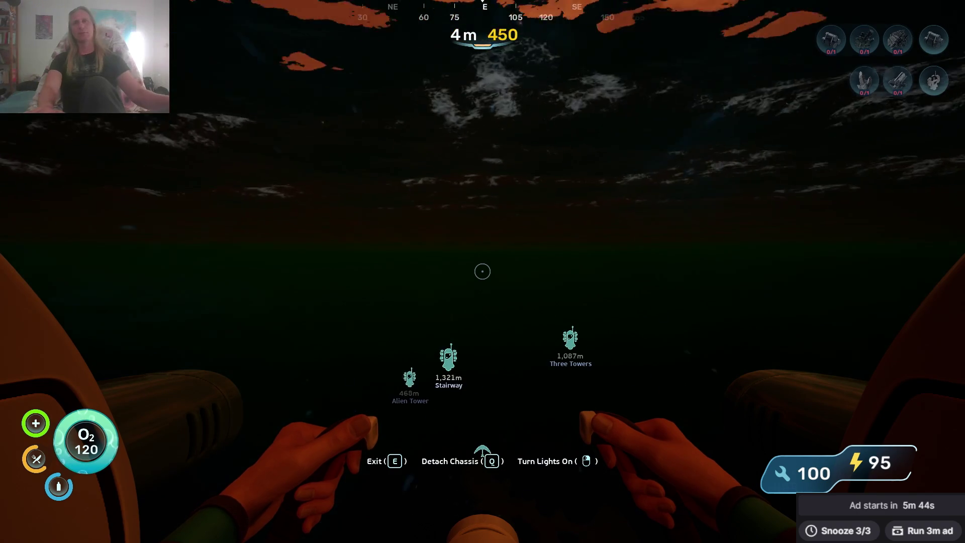
Dive the Seatruck past 100 m toward the red seafloor near Angel Comb.
{"action": "key", "text": "w"}
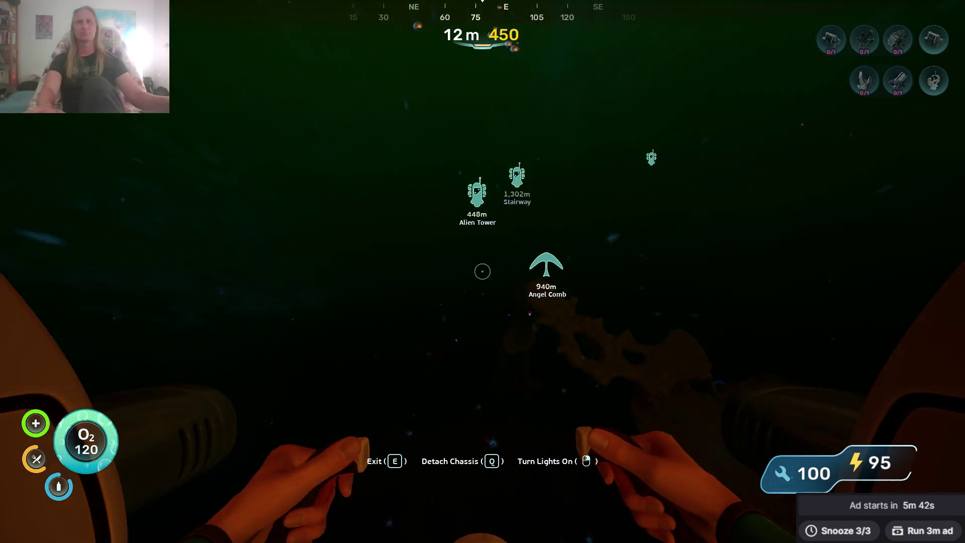
{"action": "key", "text": "w"}
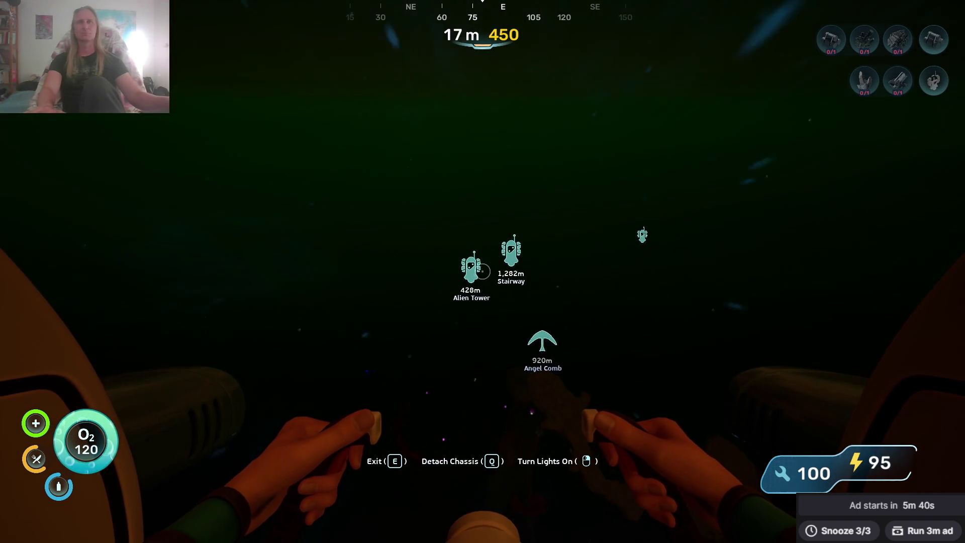
{"action": "key", "text": "w"}
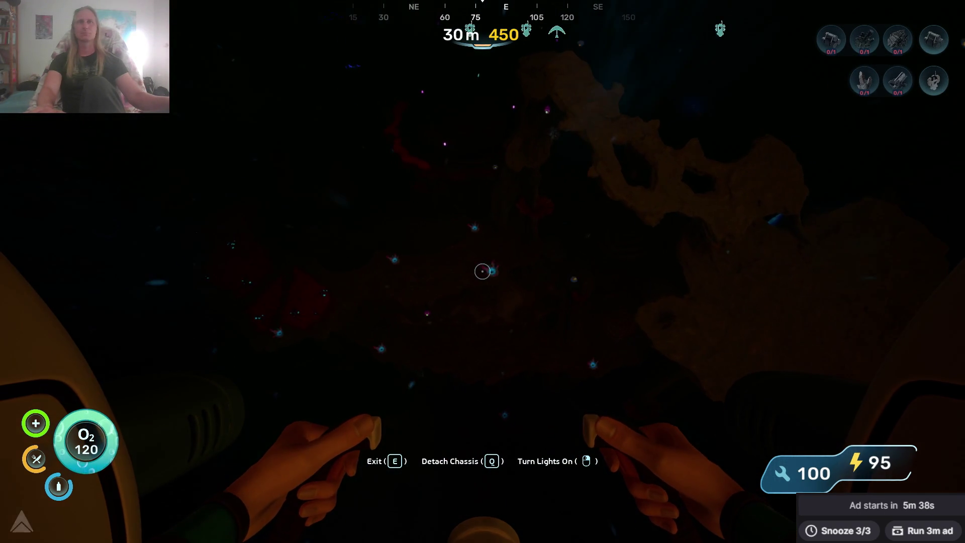
{"action": "key", "text": "w"}
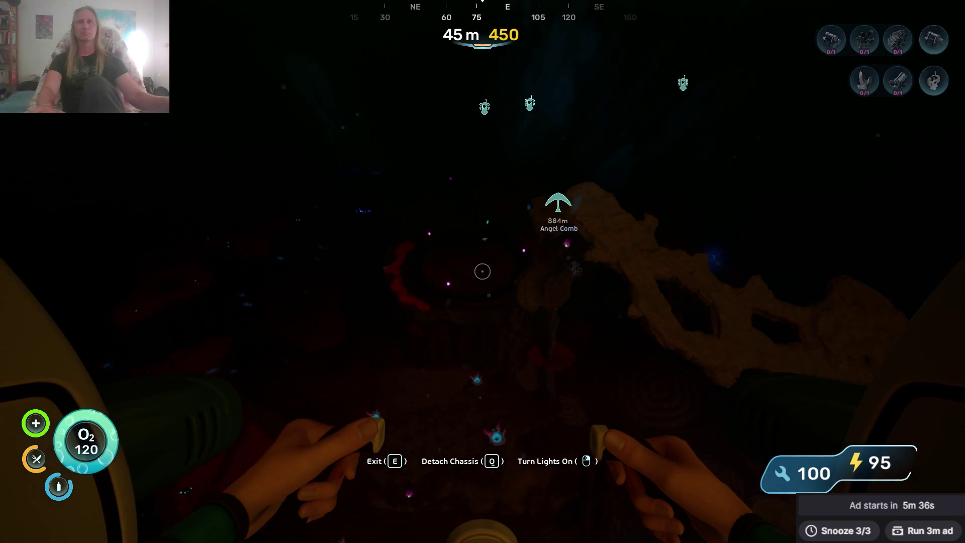
{"action": "key", "text": "w"}
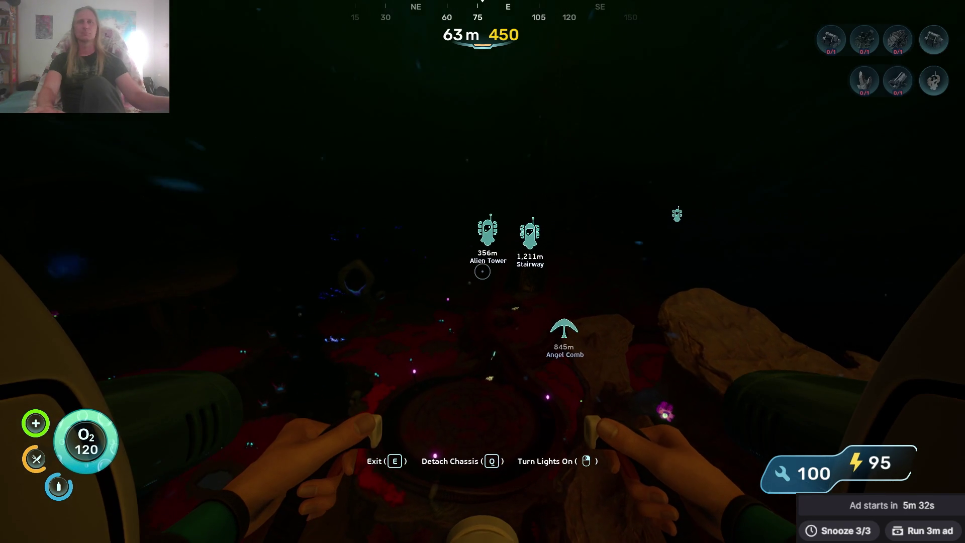
{"action": "key", "text": "w"}
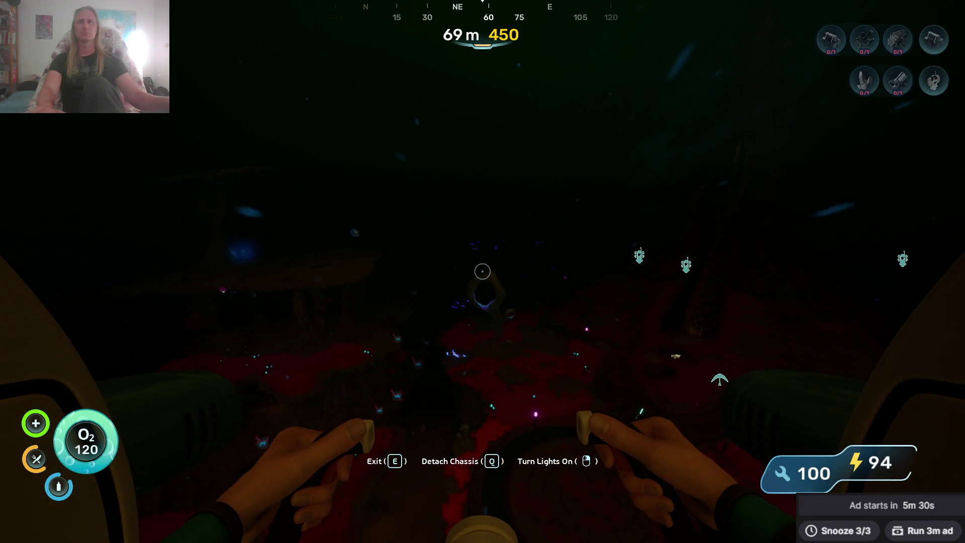
{"action": "key", "text": "w"}
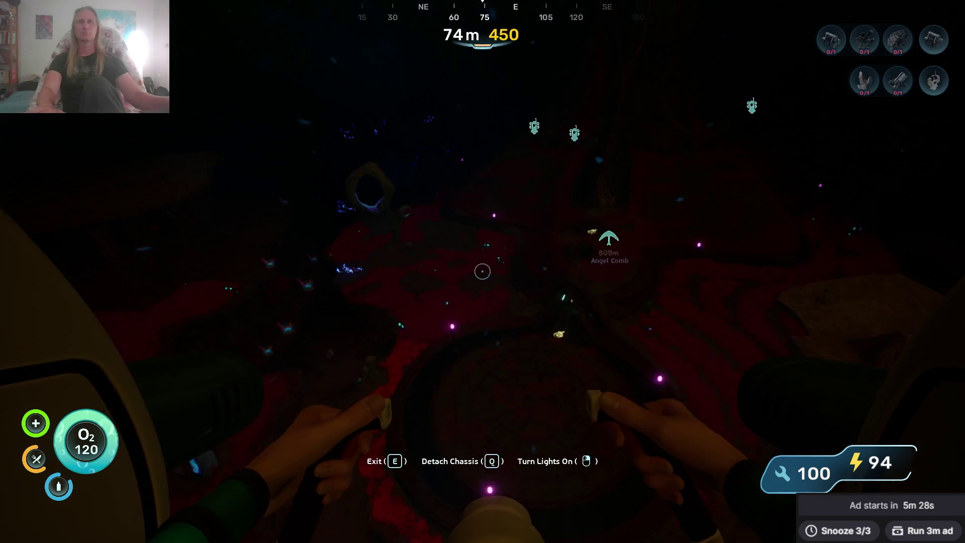
{"action": "key", "text": "w"}
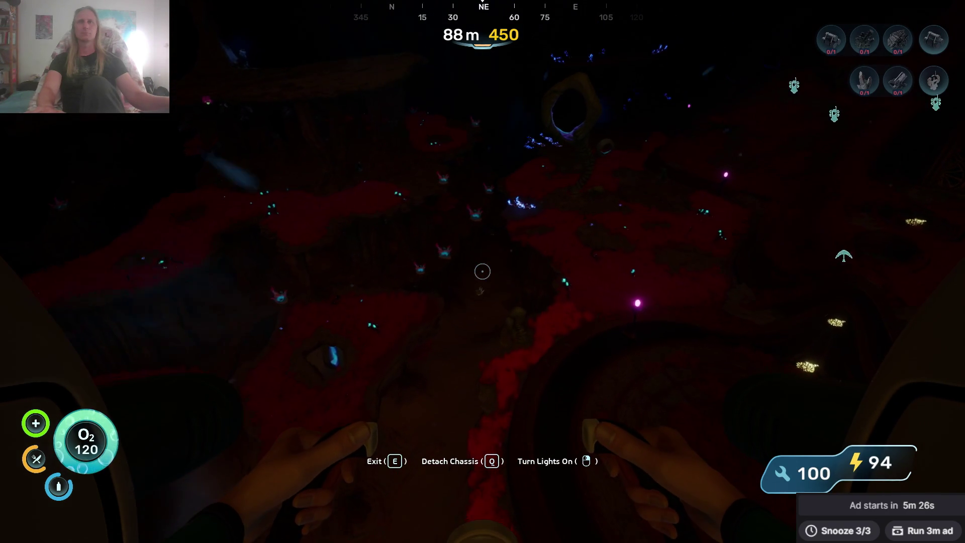
{"action": "key", "text": "w"}
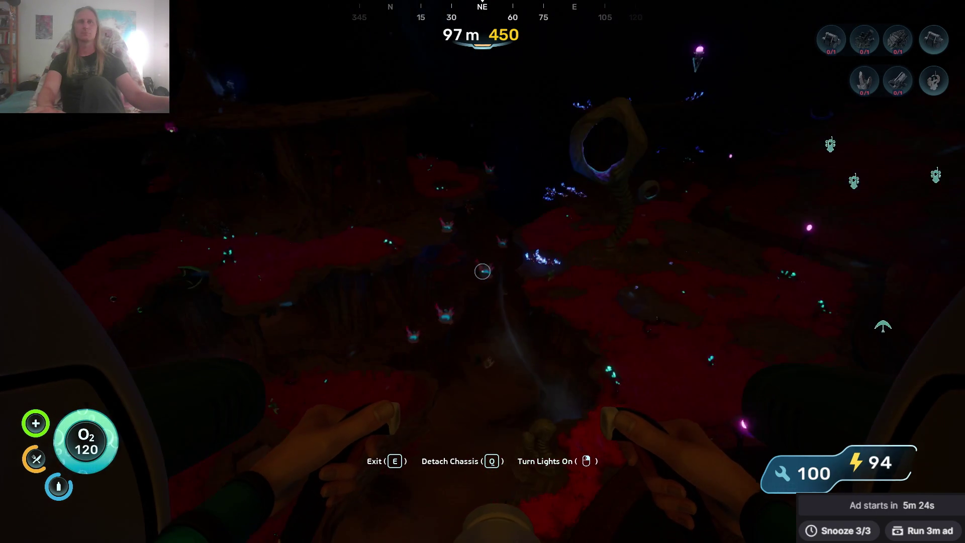
Pass through the tower's ring and the rock arches, then descend onto the base.
{"action": "key", "text": "w"}
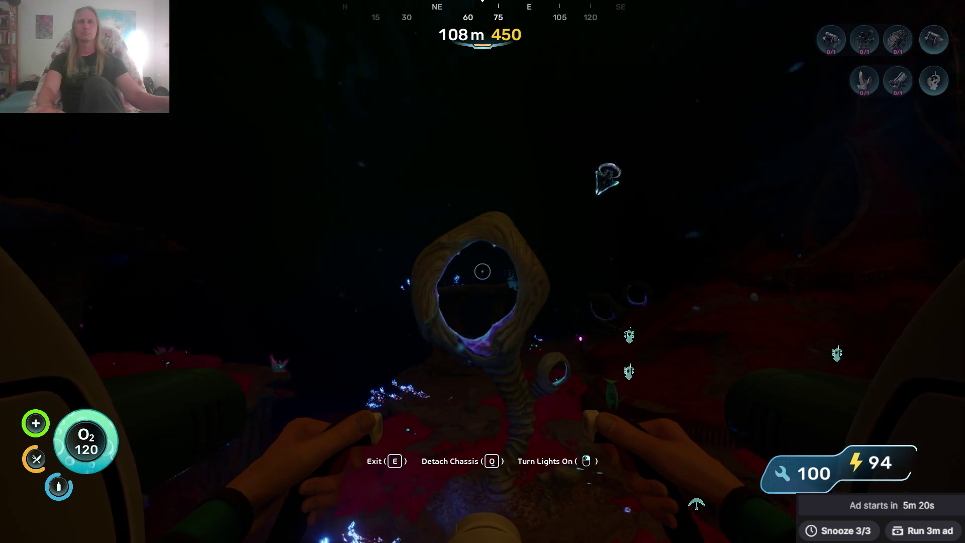
{"action": "key", "text": "w"}
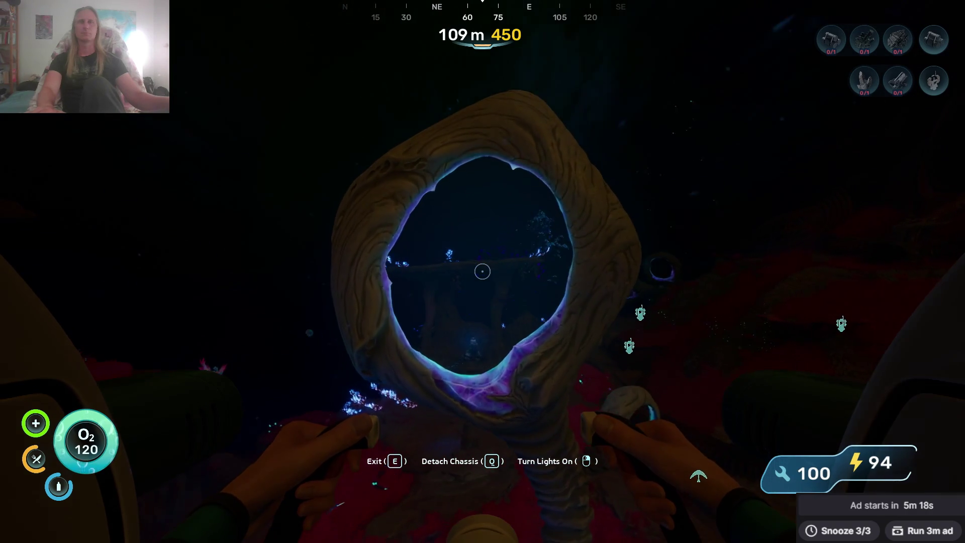
{"action": "key", "text": "w"}
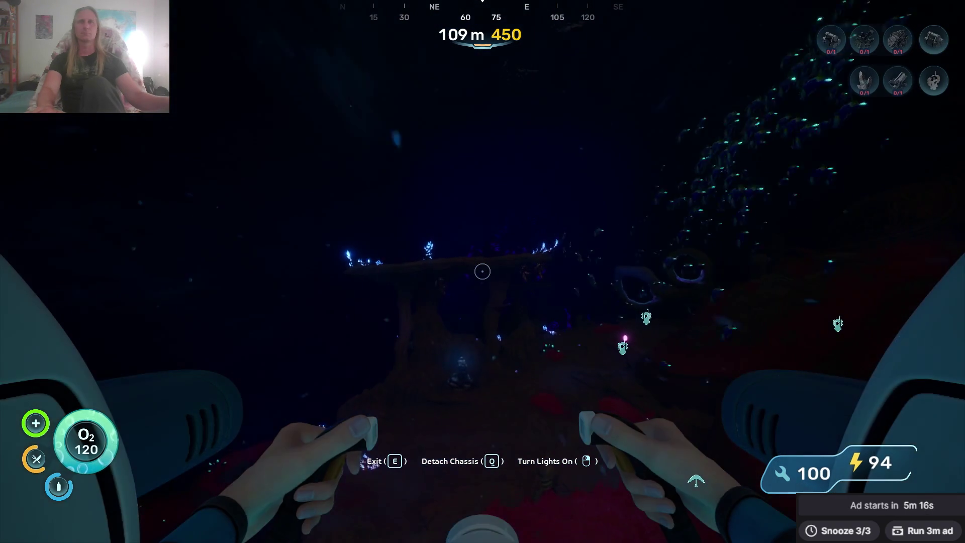
{"action": "key", "text": "w"}
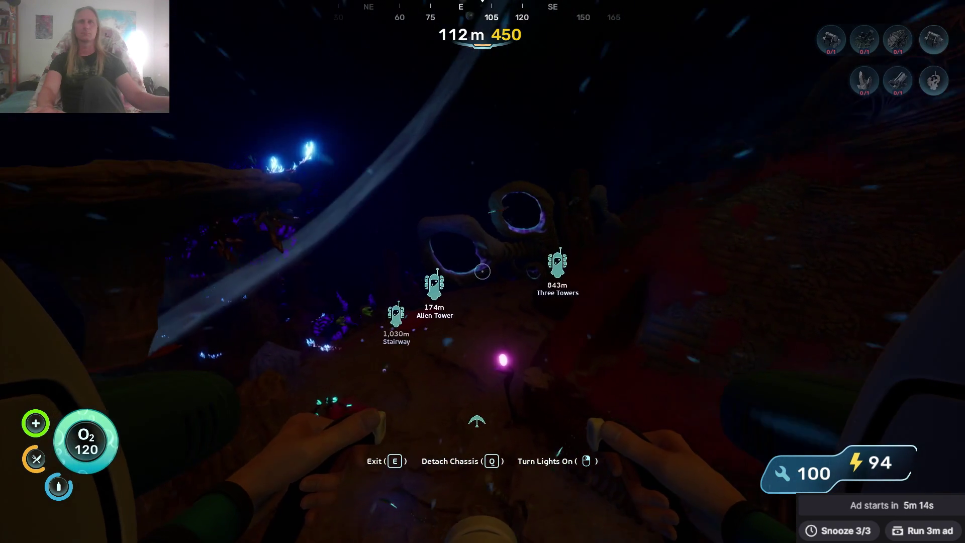
{"action": "key", "text": "w"}
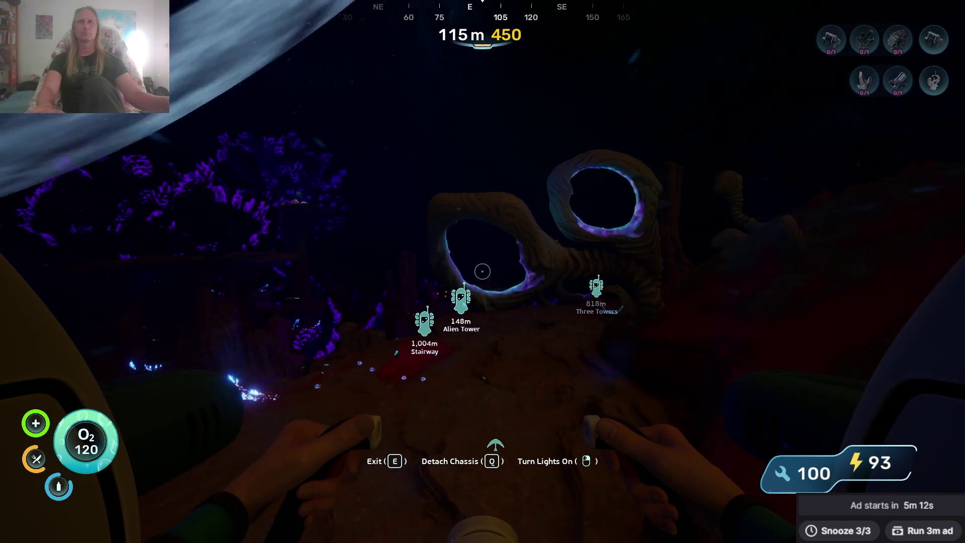
{"action": "key", "text": "w"}
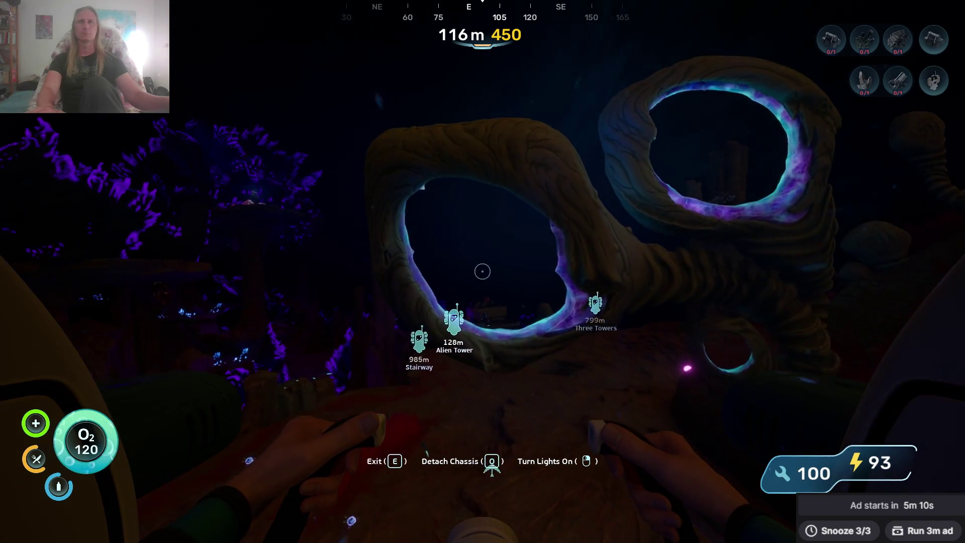
{"action": "key", "text": "w"}
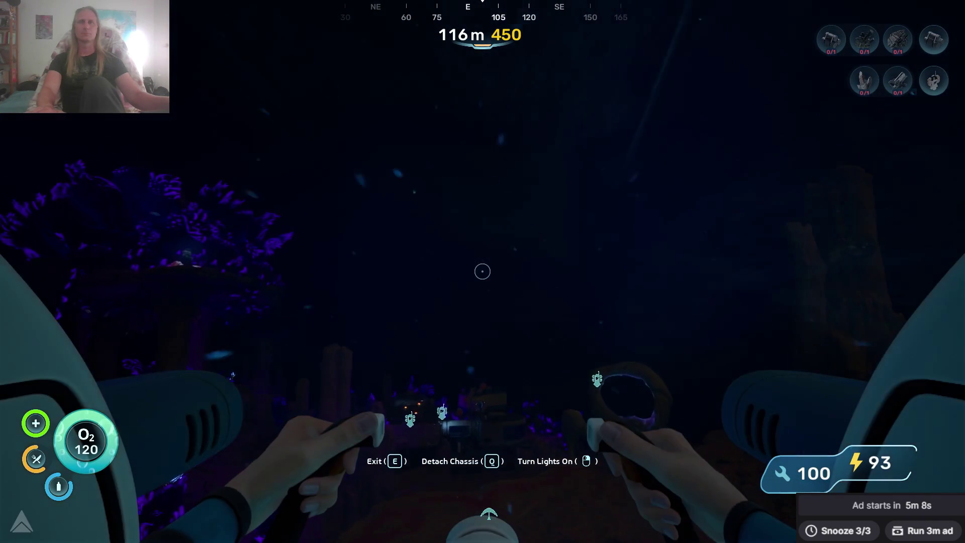
{"action": "key", "text": "w"}
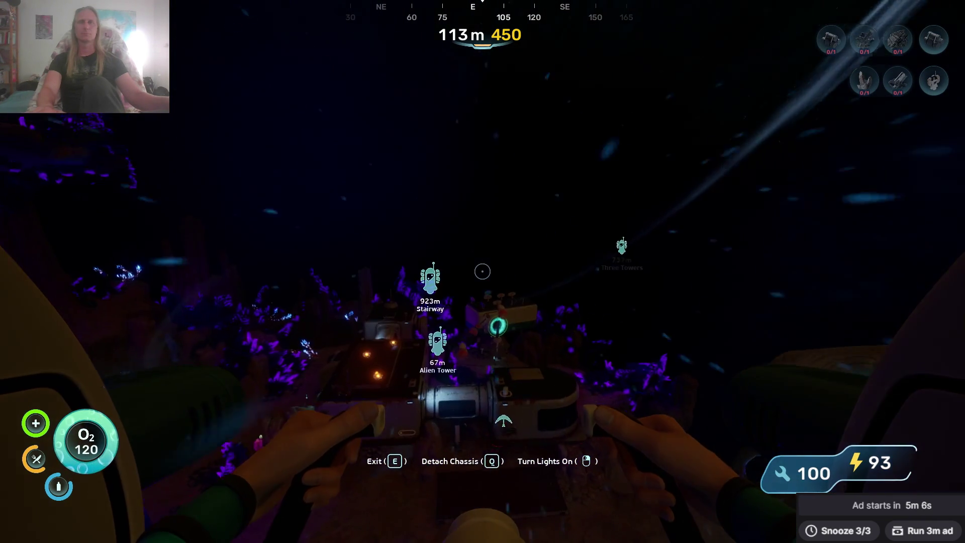
{"action": "key", "text": "w"}
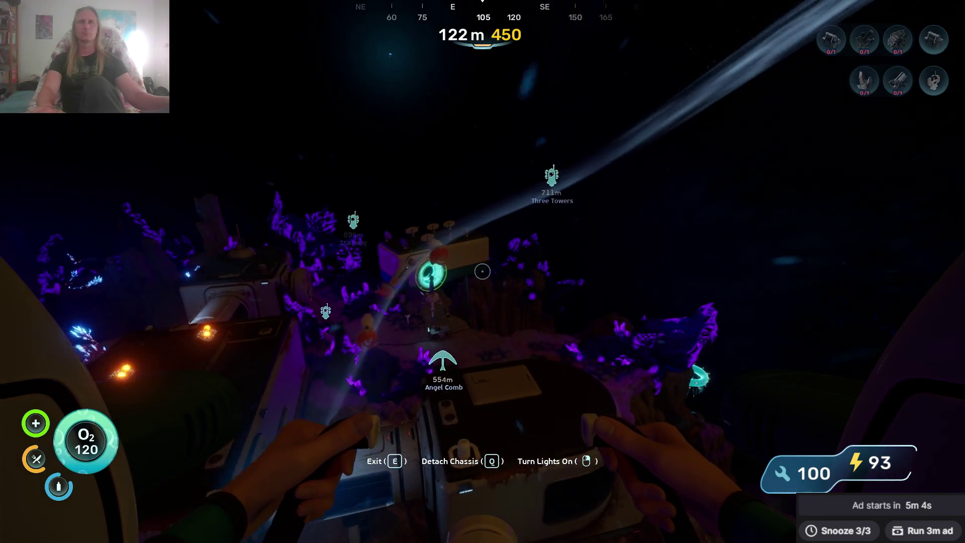
{"action": "key", "text": "w"}
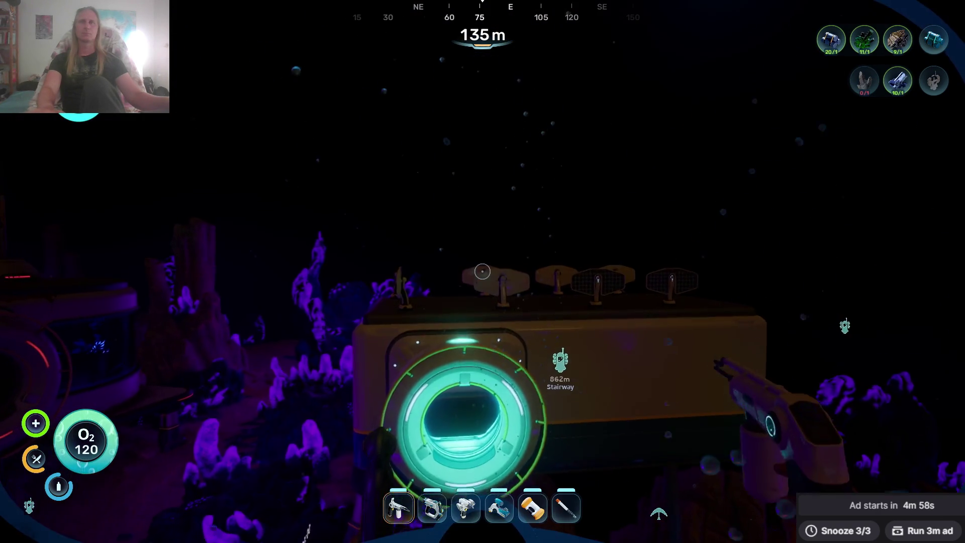
Leave the Seatruck beside the base and mine one more Troilite.
{"action": "key", "text": "Tab"}
{"action": "key", "text": "Tab"}
{"action": "key", "text": "Tab"}
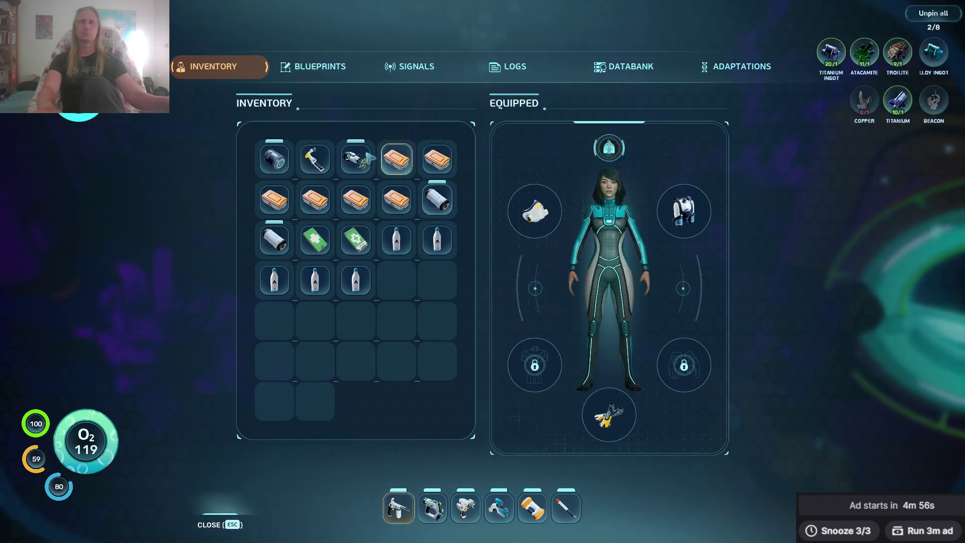
{"action": "key", "text": "Tab"}
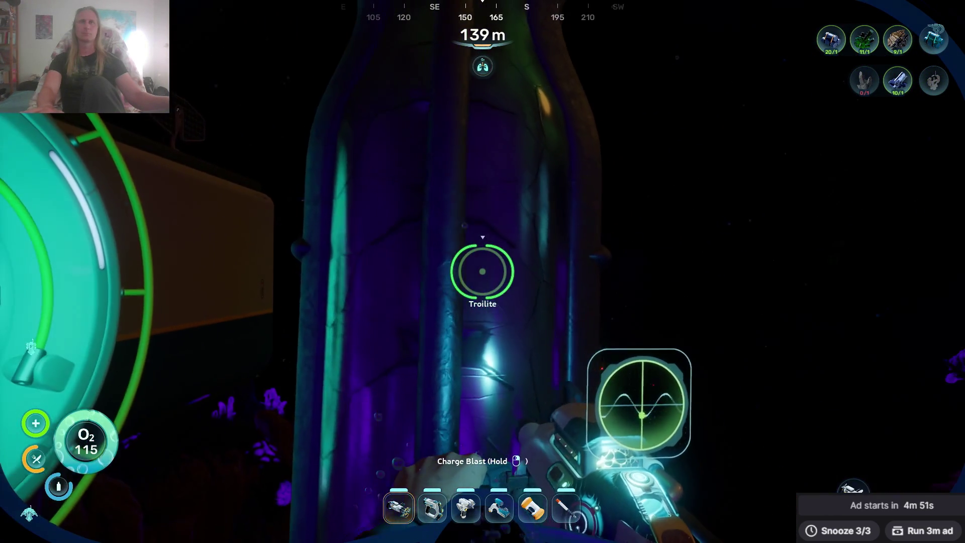
{"action": "left_click", "coordinate": [482, 271]}
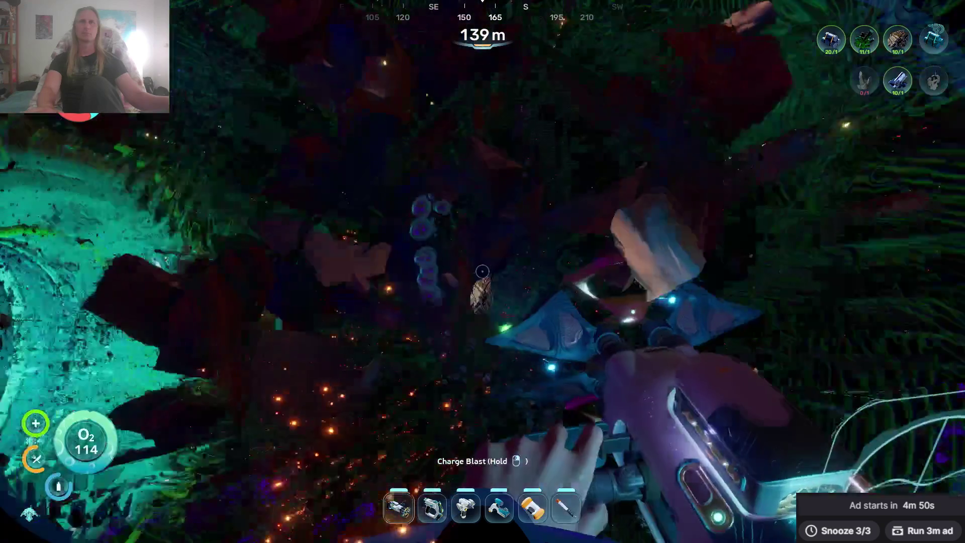
{"action": "key", "text": "Tab"}
{"action": "key", "text": "Tab"}
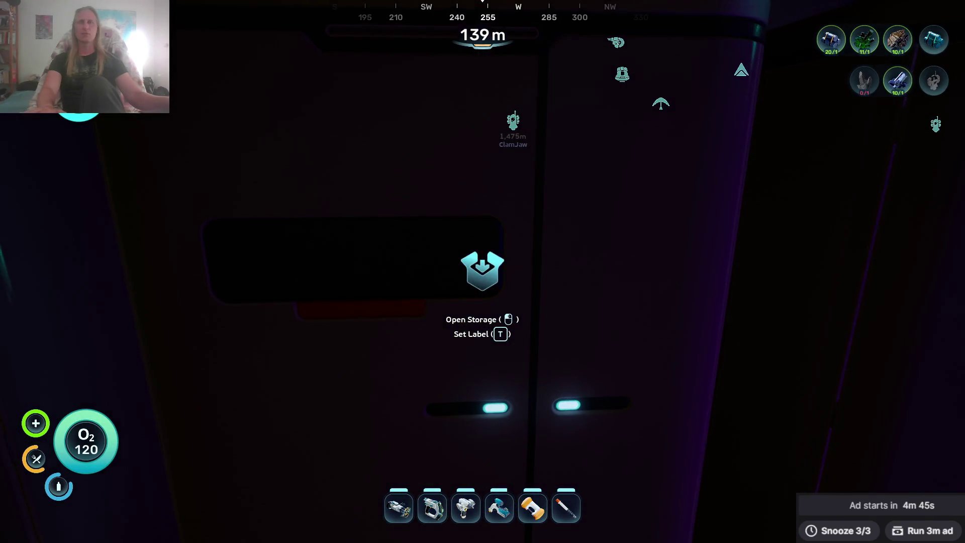
Look through the ingot, mineral and remaining storage lockers at 139 m.
{"action": "left_click", "coordinate": [482, 272]}
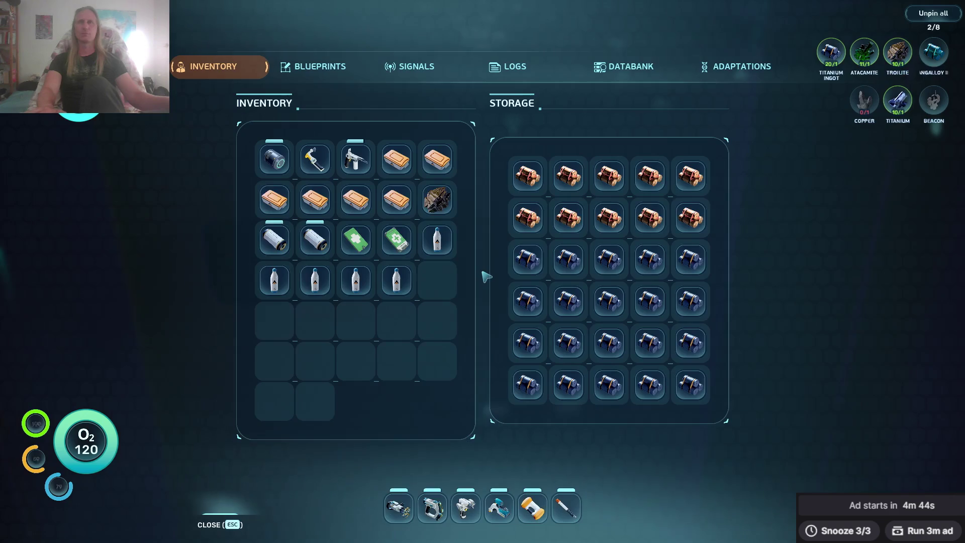
{"action": "left_click", "coordinate": [437, 199]}
{"action": "key", "text": "Escape"}
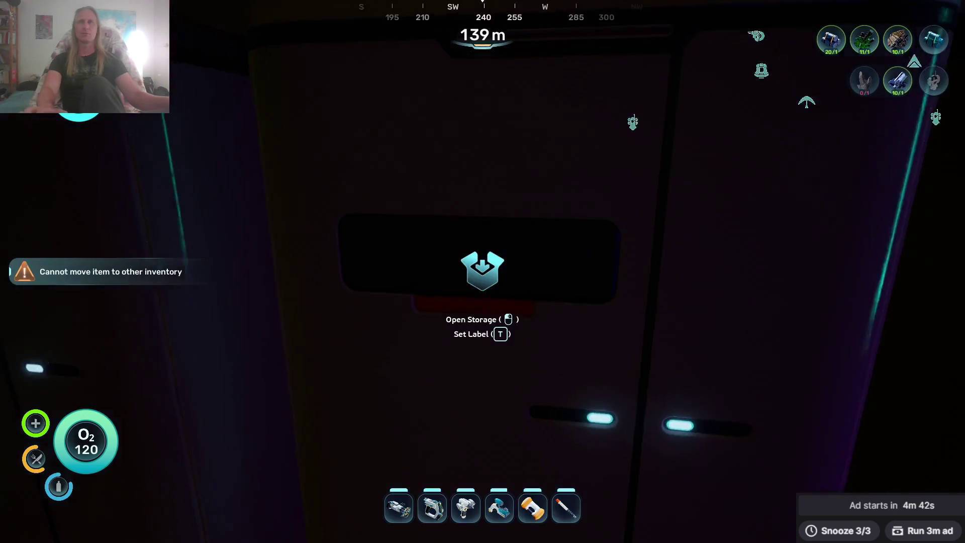
{"action": "left_click", "coordinate": [483, 271]}
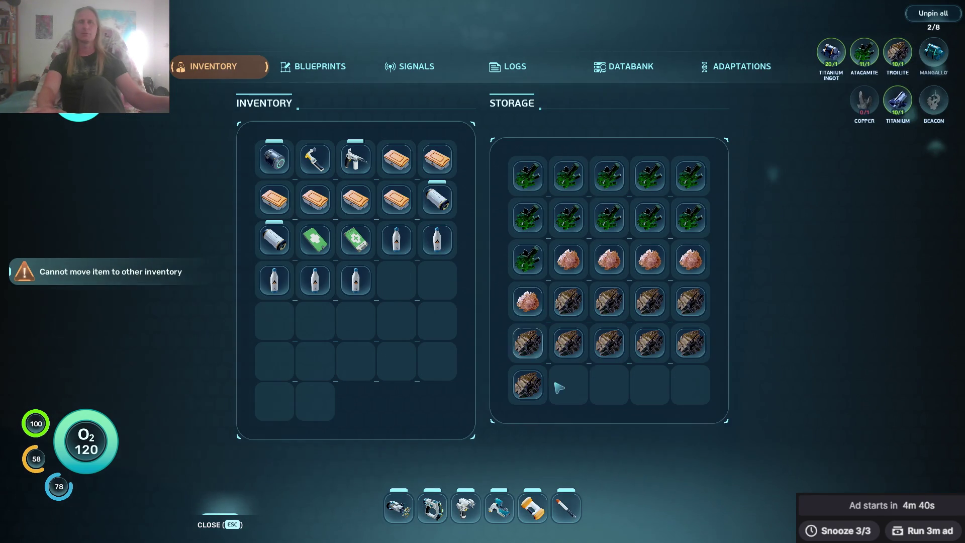
{"action": "key", "text": "Escape"}
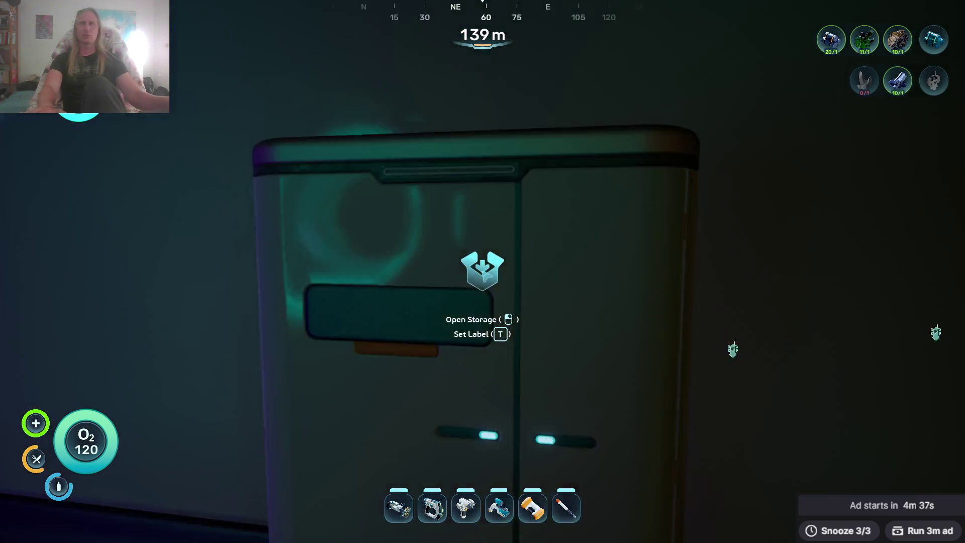
{"action": "left_click", "coordinate": [483, 271]}
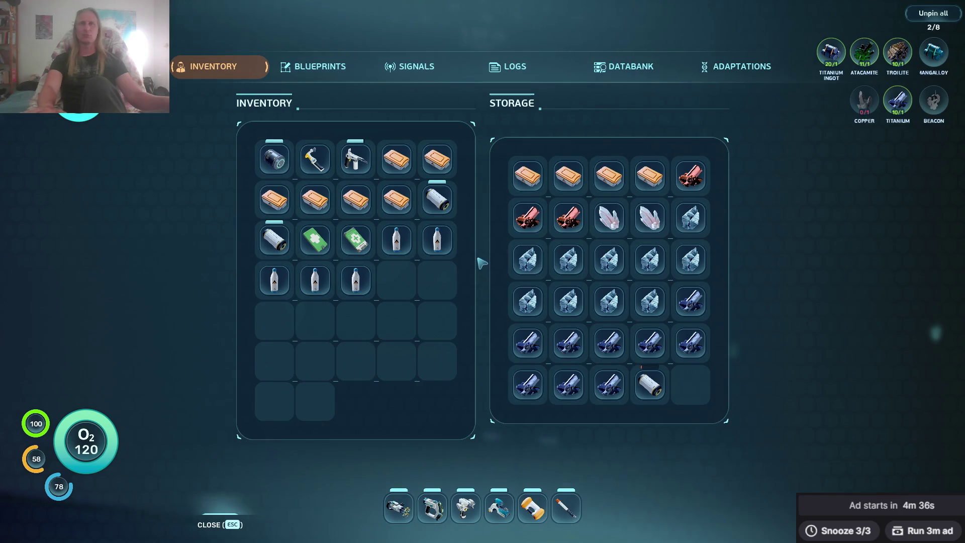
{"action": "key", "text": "Escape"}
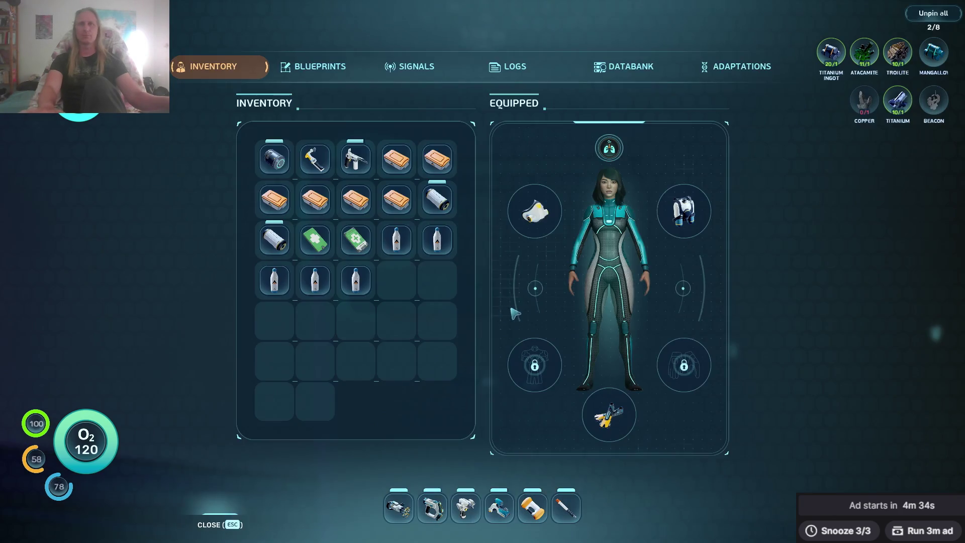
{"action": "key", "text": "g"}
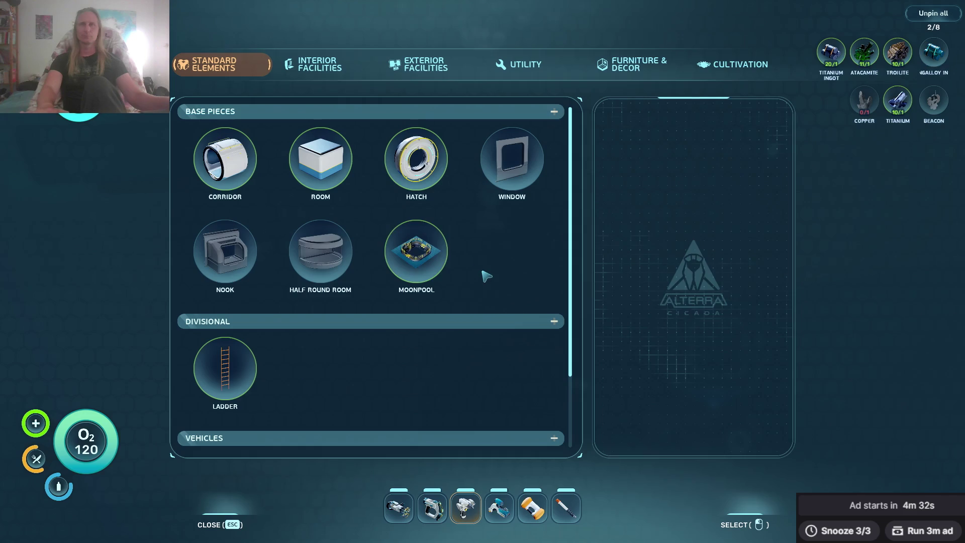
{"action": "key", "text": "Escape"}
{"action": "left_click", "coordinate": [484, 273]}
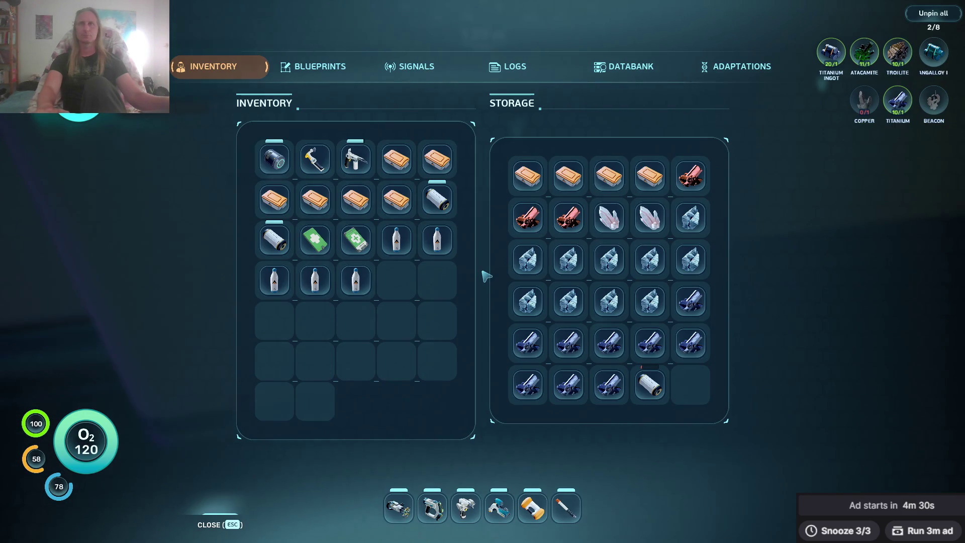
{"action": "key", "text": "Escape"}
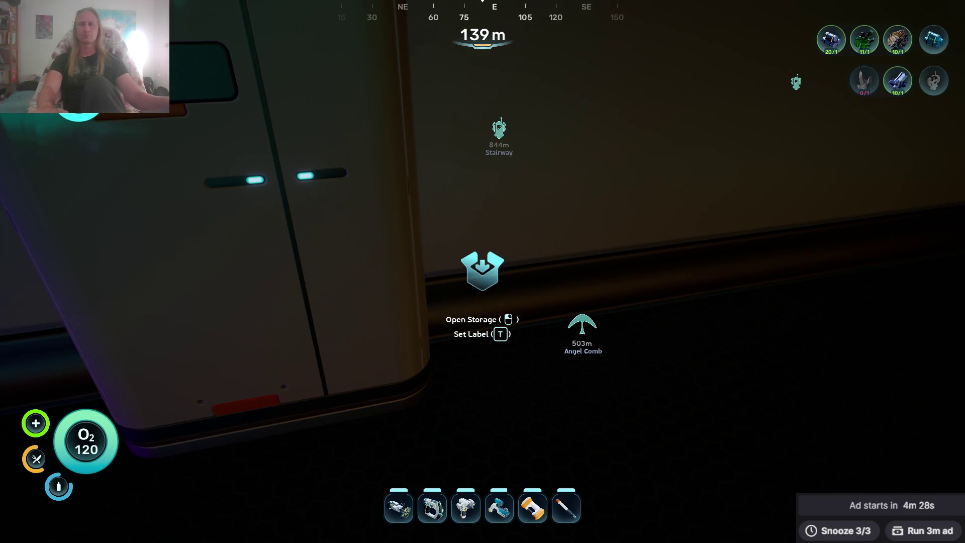
With the Builder, construct a Floor Locker from Interior Facilities beside the existing lockers and open its storage.
{"action": "key", "text": "3"}
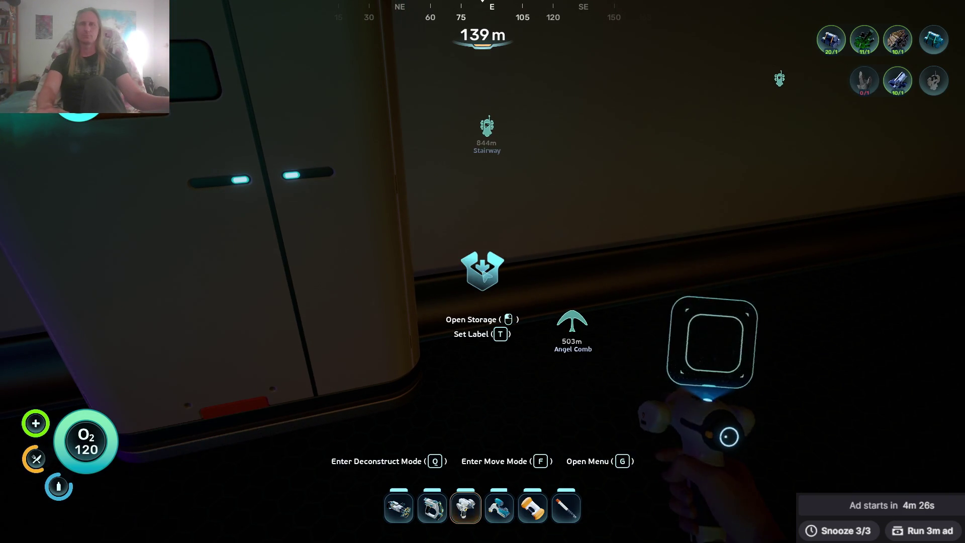
{"action": "right_click", "coordinate": [482, 271]}
{"action": "left_click", "coordinate": [332, 73]}
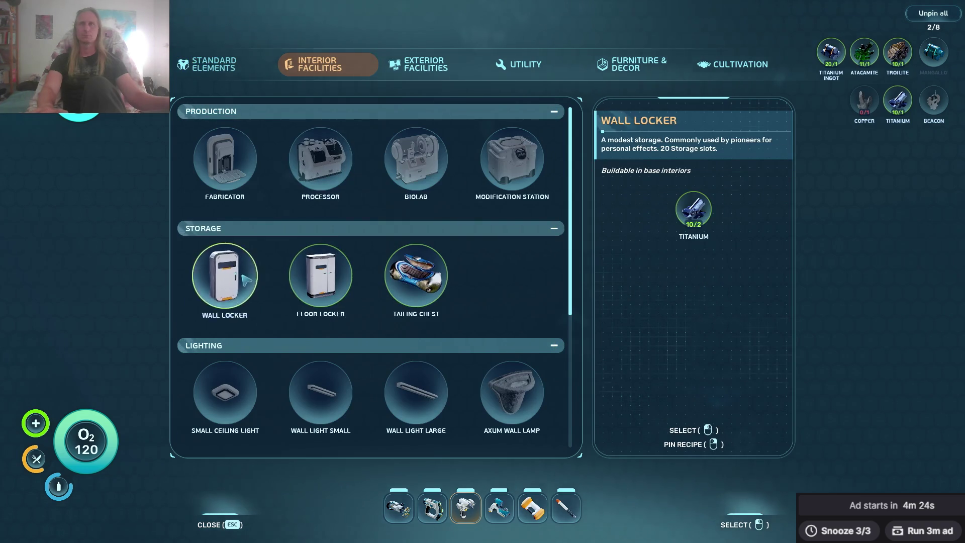
{"action": "left_click", "coordinate": [224, 276]}
{"action": "left_click", "coordinate": [483, 271]}
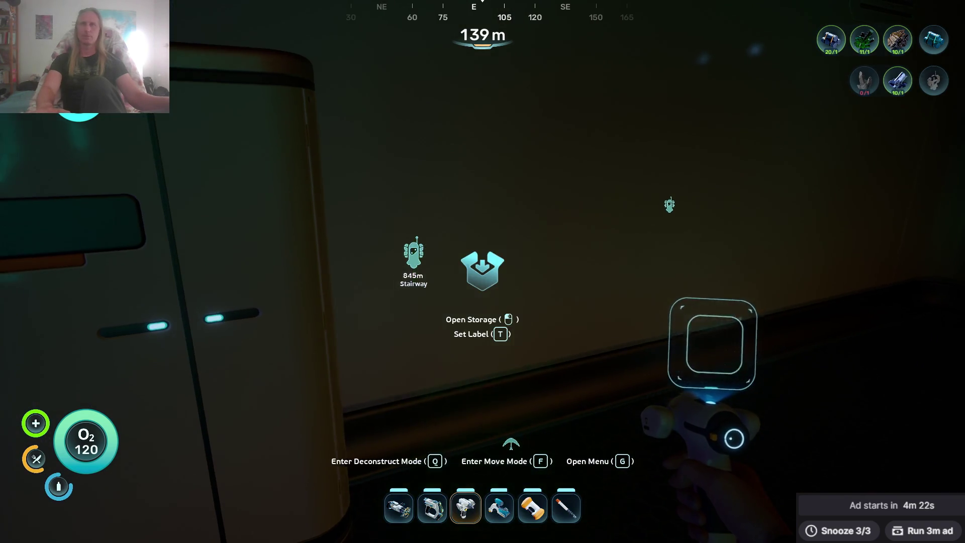
{"action": "right_click", "coordinate": [482, 271]}
{"action": "left_click", "coordinate": [321, 275]}
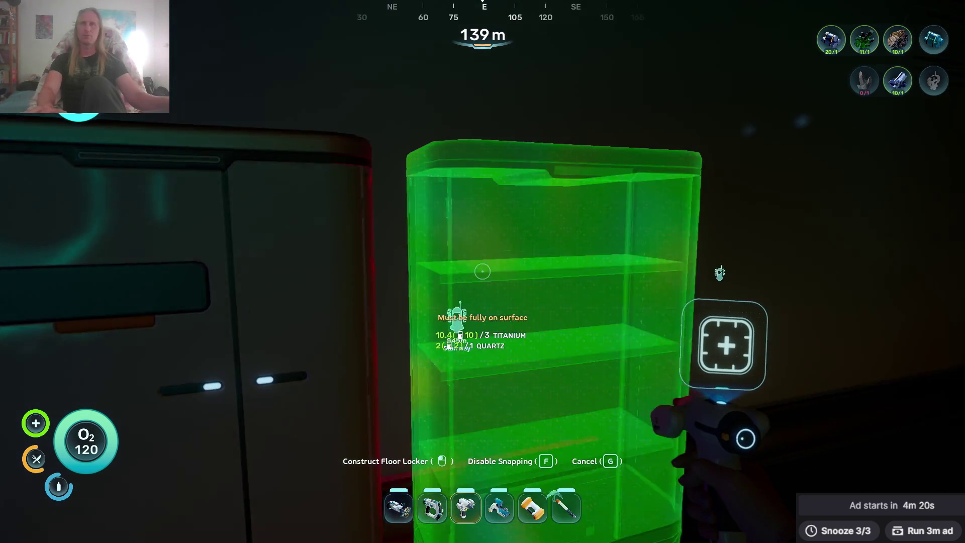
{"action": "left_click", "coordinate": [482, 272]}
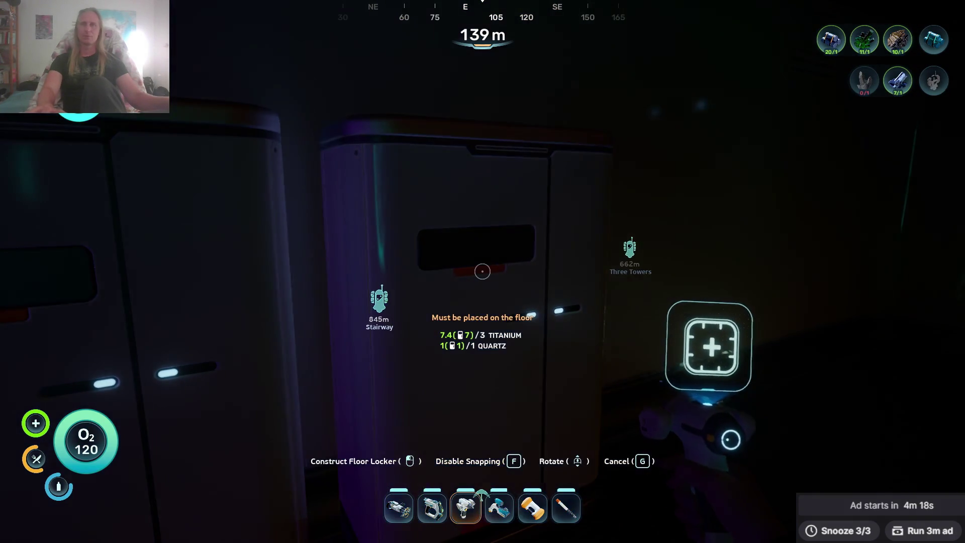
{"action": "key", "text": "g"}
{"action": "left_click", "coordinate": [482, 271]}
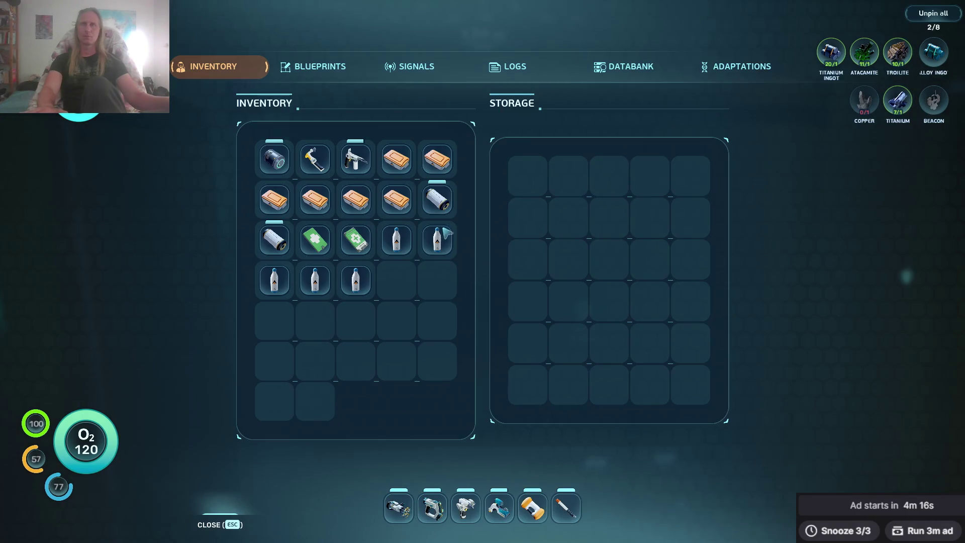
Move the food rations, power cells and water bottles into the new floor locker.
{"action": "left_click", "coordinate": [412, 166]}
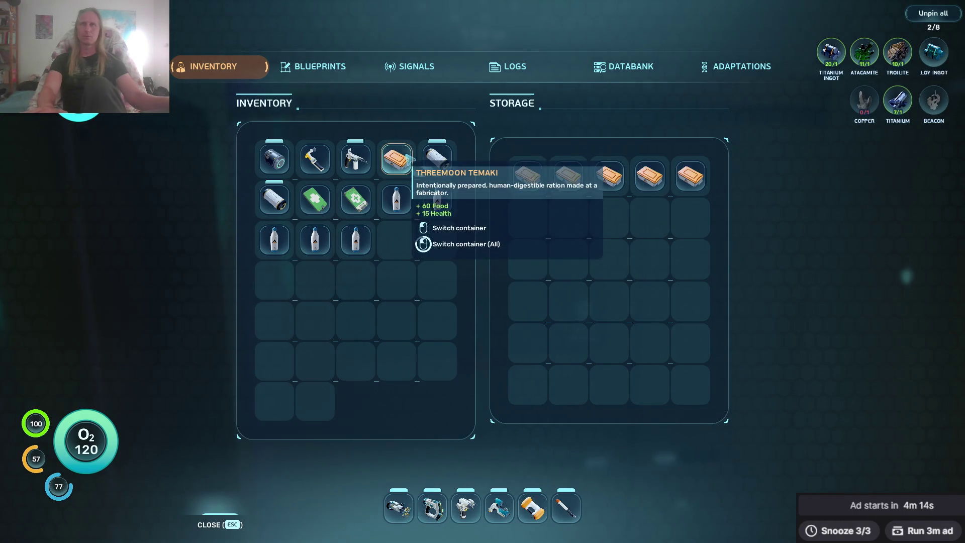
{"action": "left_click", "coordinate": [406, 166]}
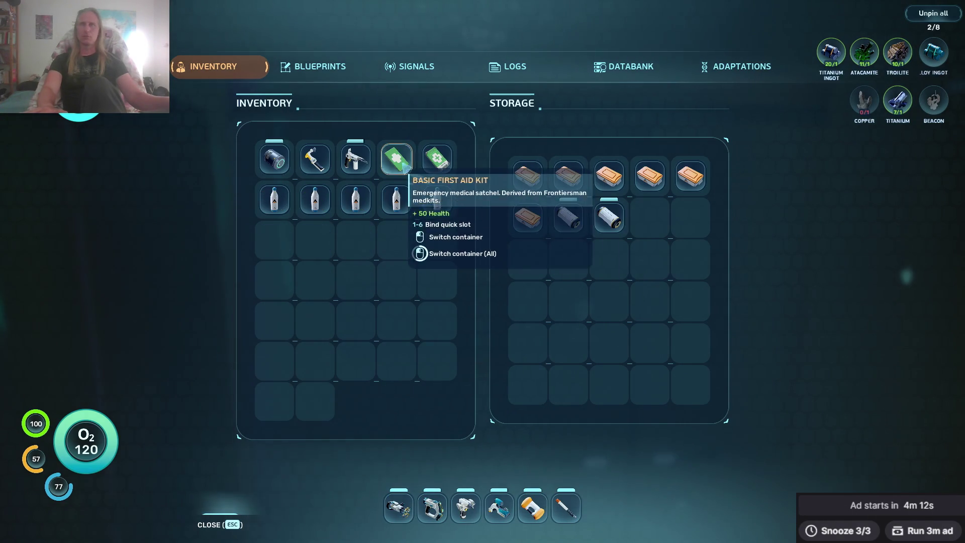
{"action": "left_click", "coordinate": [275, 199]}
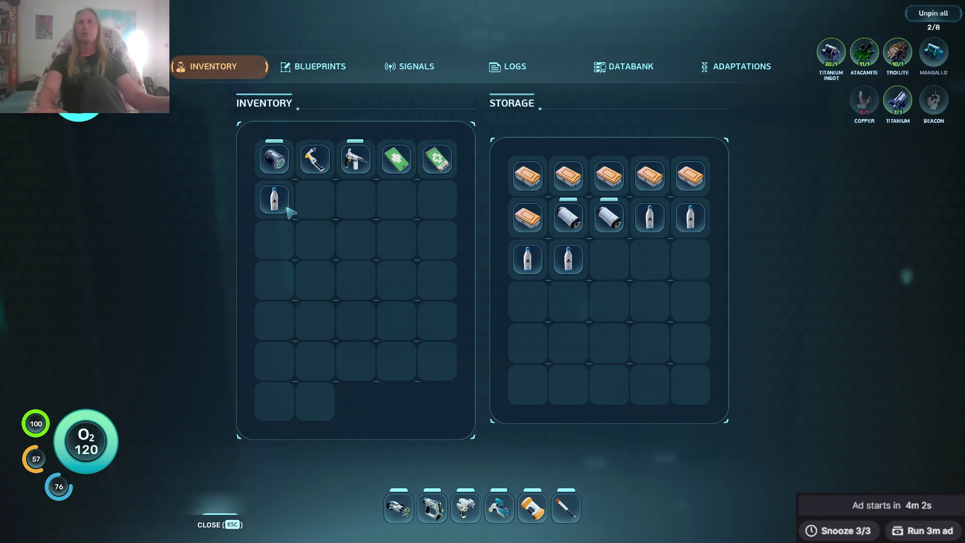
{"action": "key", "text": "Escape"}
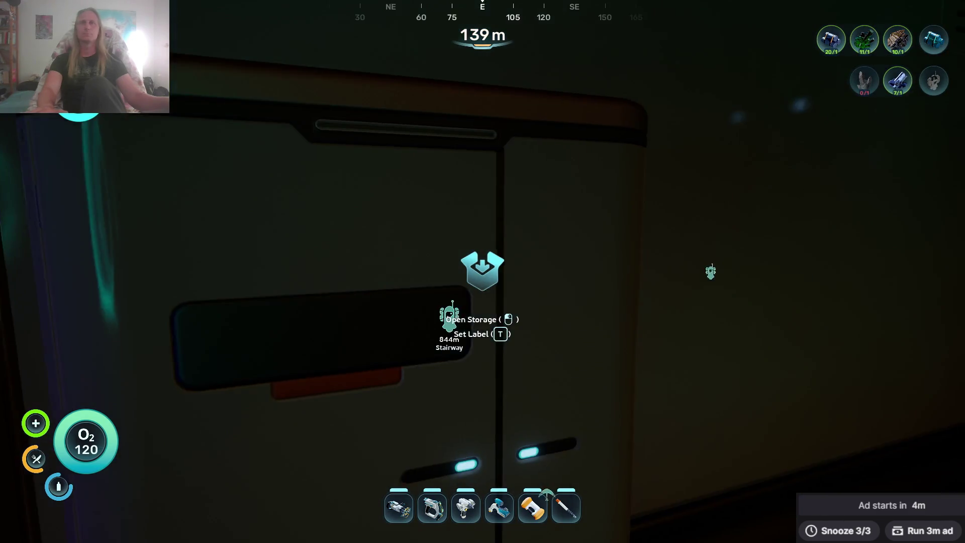
Store the battery, tools, medkits and last water bottle in the locker, then close it.
{"action": "left_click", "coordinate": [483, 272]}
{"action": "left_click", "coordinate": [274, 159]}
{"action": "left_click", "coordinate": [274, 158]}
{"action": "left_click", "coordinate": [274, 158]}
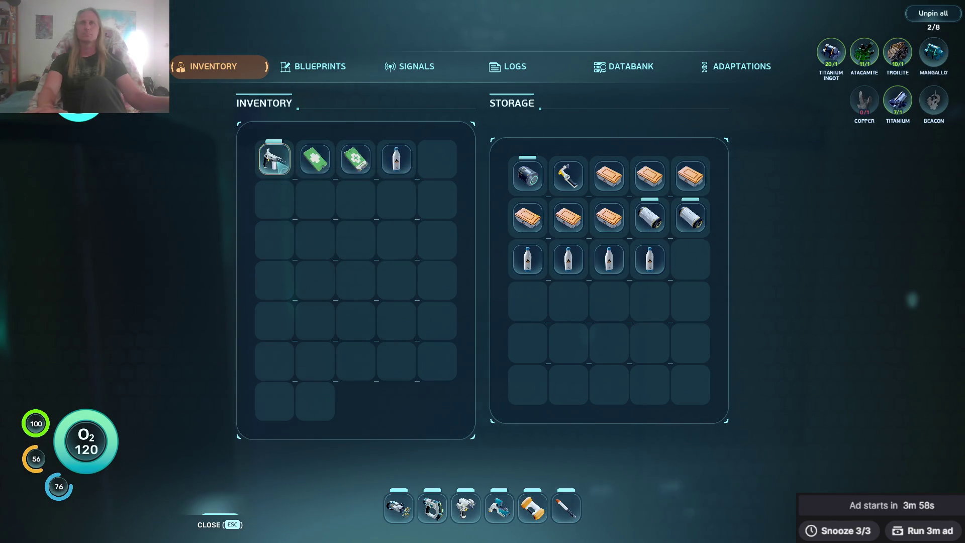
{"action": "left_click", "coordinate": [274, 158]}
{"action": "left_click", "coordinate": [274, 159]}
{"action": "left_click", "coordinate": [274, 159]}
{"action": "key", "text": "Escape"}
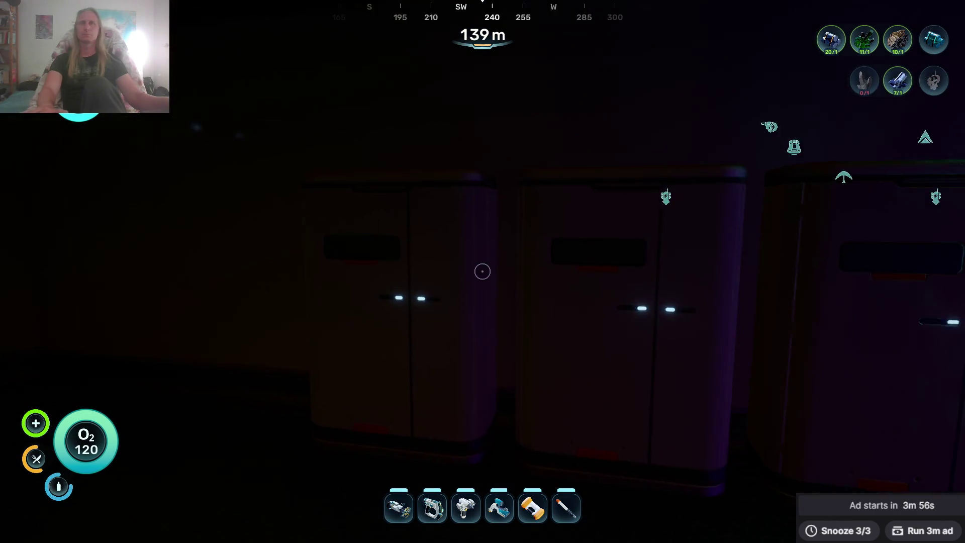
Take ten Atacamite and ten Troilite from the ore locker into the inventory.
{"action": "left_click", "coordinate": [483, 271]}
{"action": "left_click", "coordinate": [527, 175]}
{"action": "left_click", "coordinate": [527, 174]}
{"action": "left_click", "coordinate": [528, 174]}
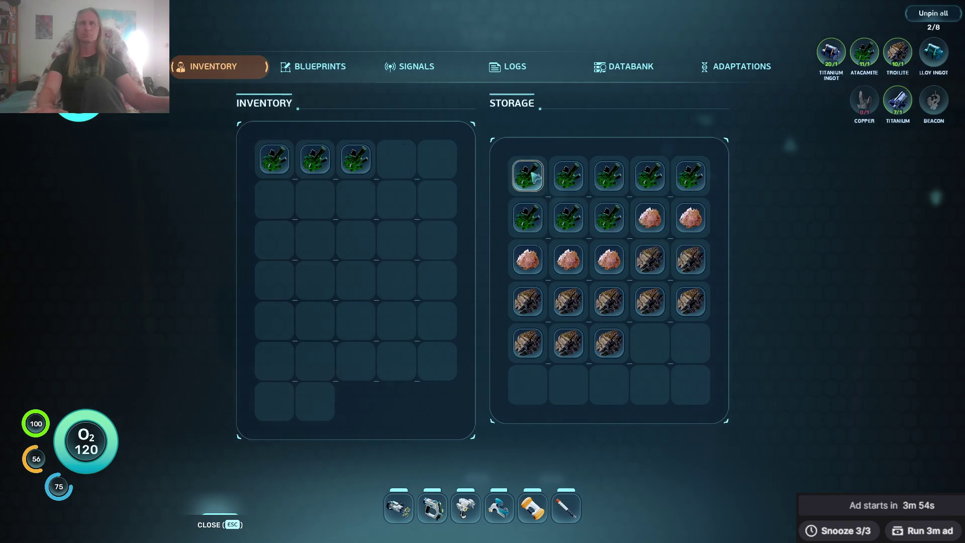
{"action": "left_click", "coordinate": [528, 174]}
{"action": "left_click", "coordinate": [527, 175]}
{"action": "left_click", "coordinate": [528, 174]}
{"action": "left_click", "coordinate": [534, 175]}
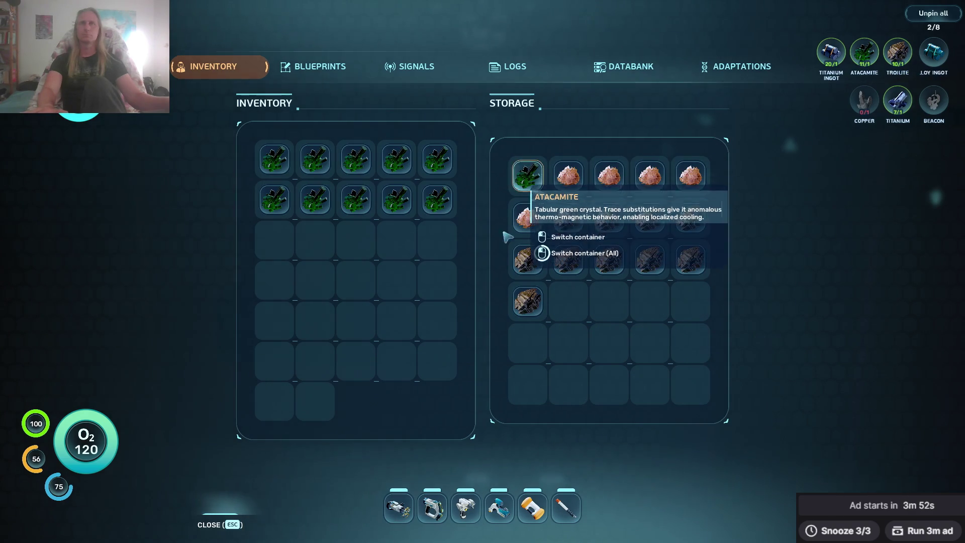
{"action": "left_click", "coordinate": [566, 227]}
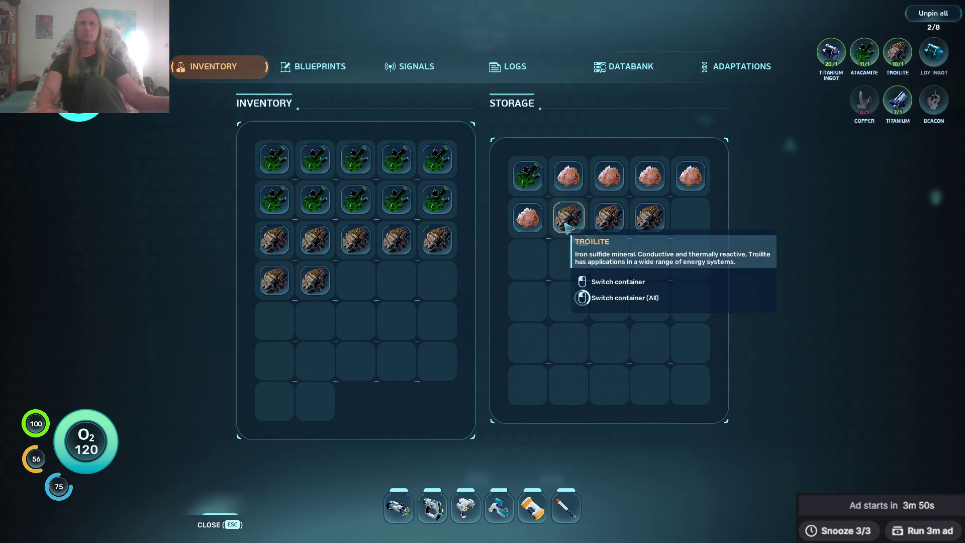
{"action": "left_click", "coordinate": [566, 227], "text": "shift"}
{"action": "key", "text": "Escape"}
Take seven titanium ingots from the ingot locker into the inventory.
{"action": "key", "text": "e"}
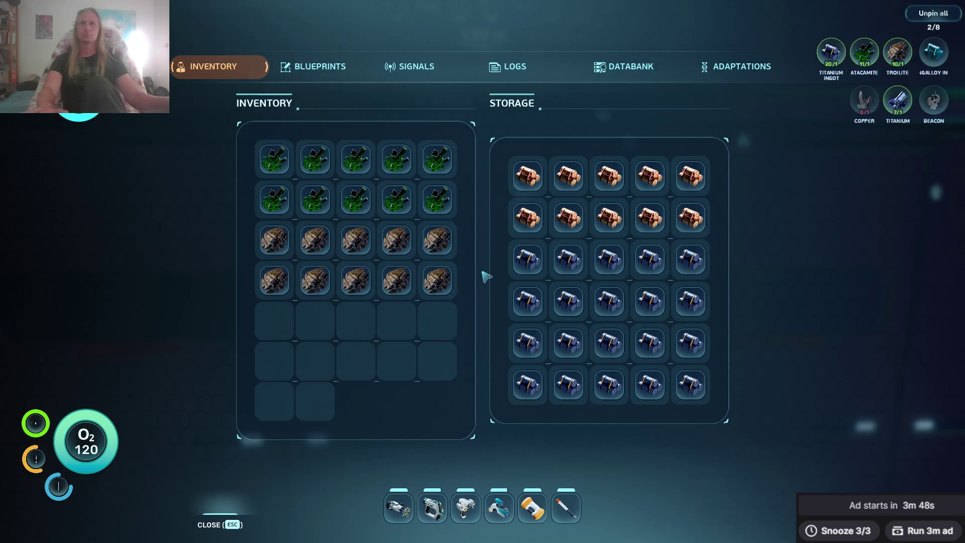
{"action": "left_click", "coordinate": [527, 261]}
{"action": "left_click", "coordinate": [527, 262]}
{"action": "left_click", "coordinate": [527, 263]}
{"action": "left_click", "coordinate": [528, 264]}
{"action": "left_click", "coordinate": [528, 264]}
{"action": "left_click", "coordinate": [529, 263]}
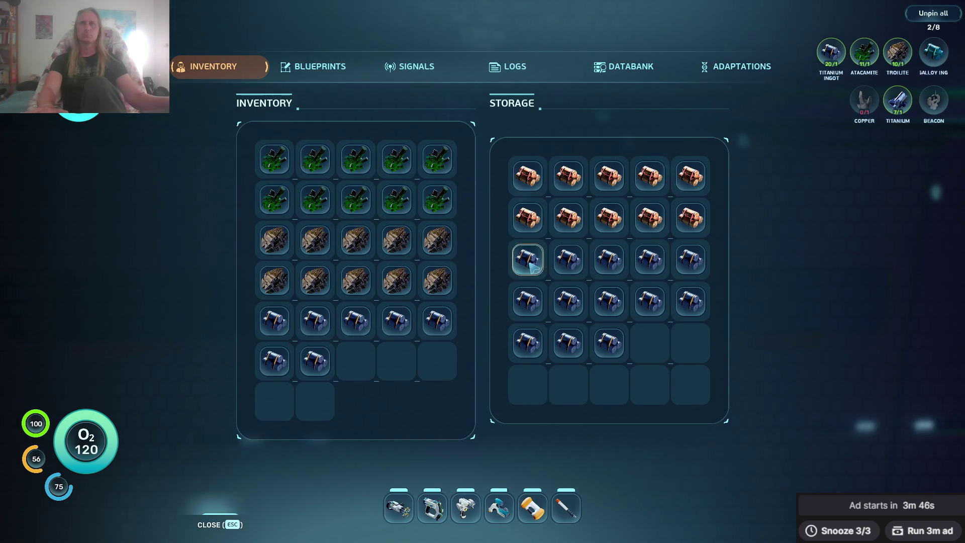
{"action": "left_click", "coordinate": [530, 264]}
{"action": "left_click", "coordinate": [530, 264]}
{"action": "key", "text": "Escape"}
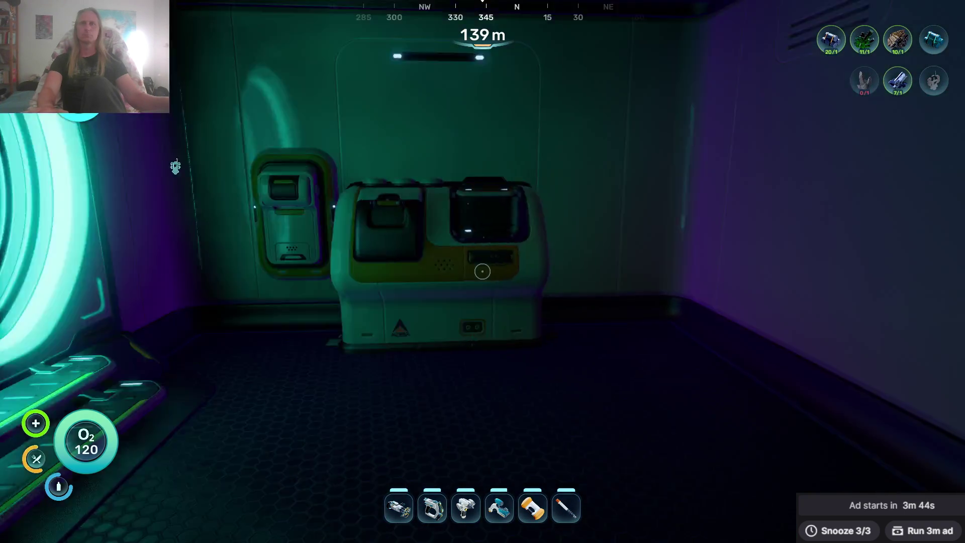
Set the processor to Mangalloy Ingot and load a batch of five.
{"action": "key", "text": "w"}
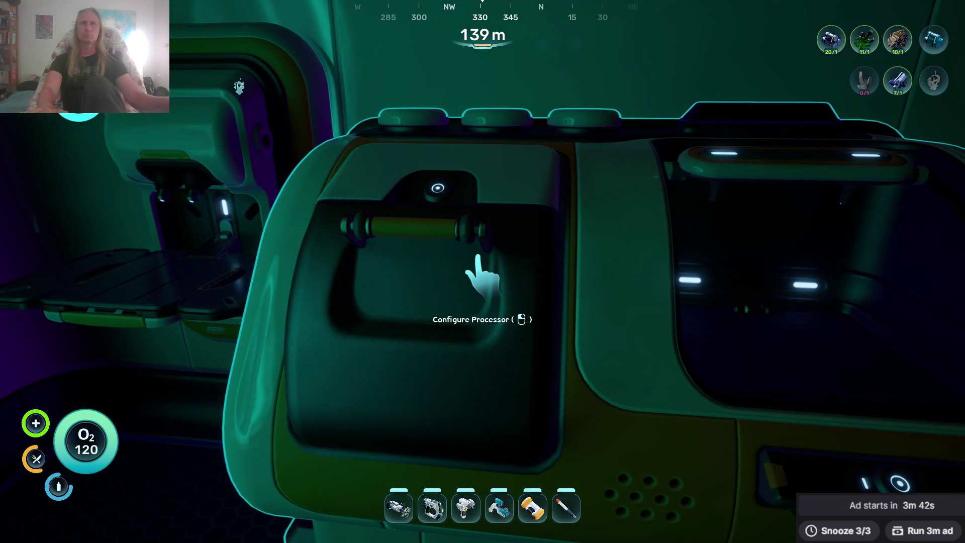
{"action": "left_click", "coordinate": [480, 274]}
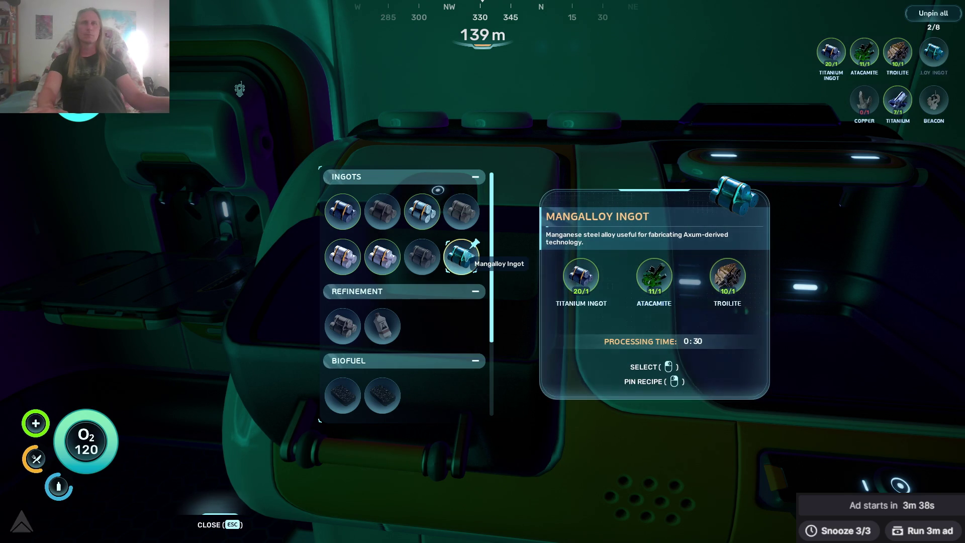
{"action": "left_click", "coordinate": [467, 255]}
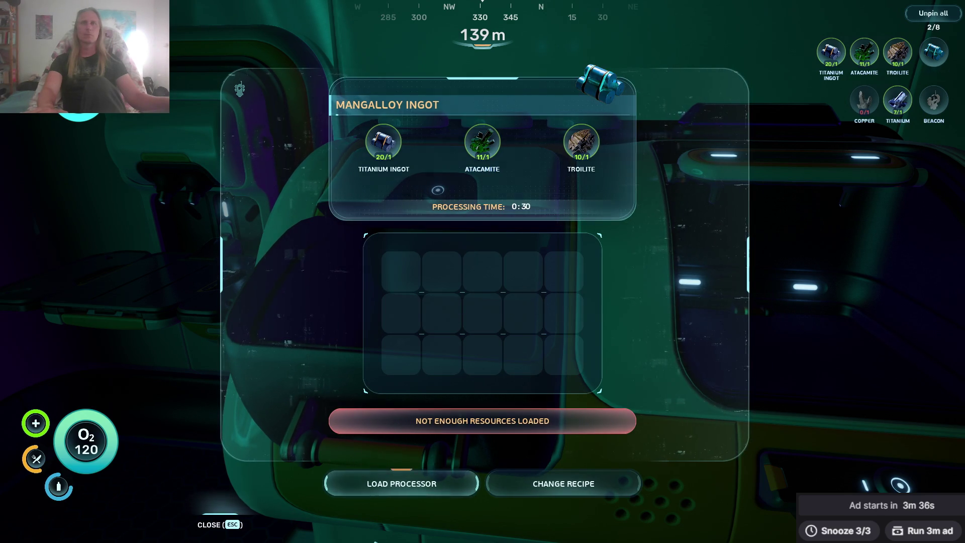
{"action": "left_click", "coordinate": [410, 496]}
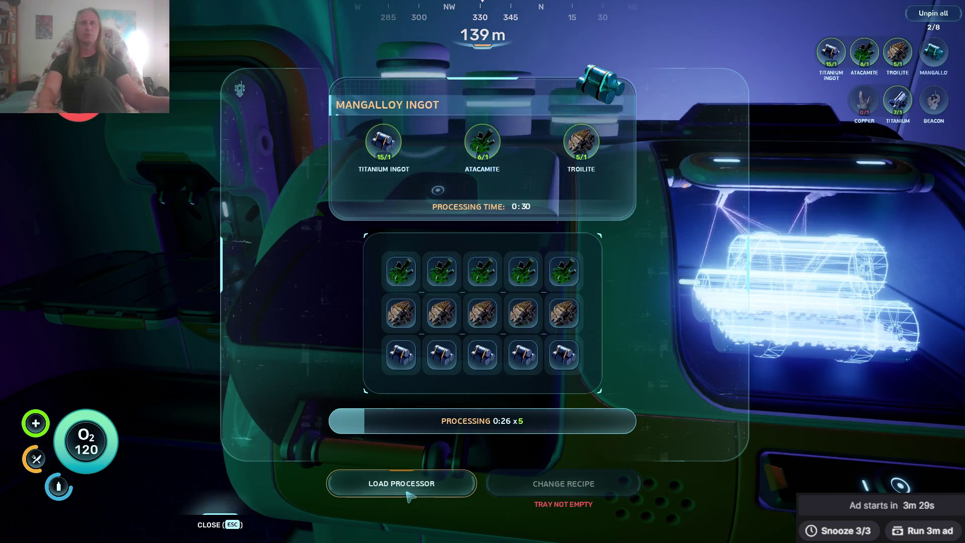
{"action": "key", "text": "Escape"}
Step back, then return and view the processor's still-empty output.
{"action": "key", "text": "s"}
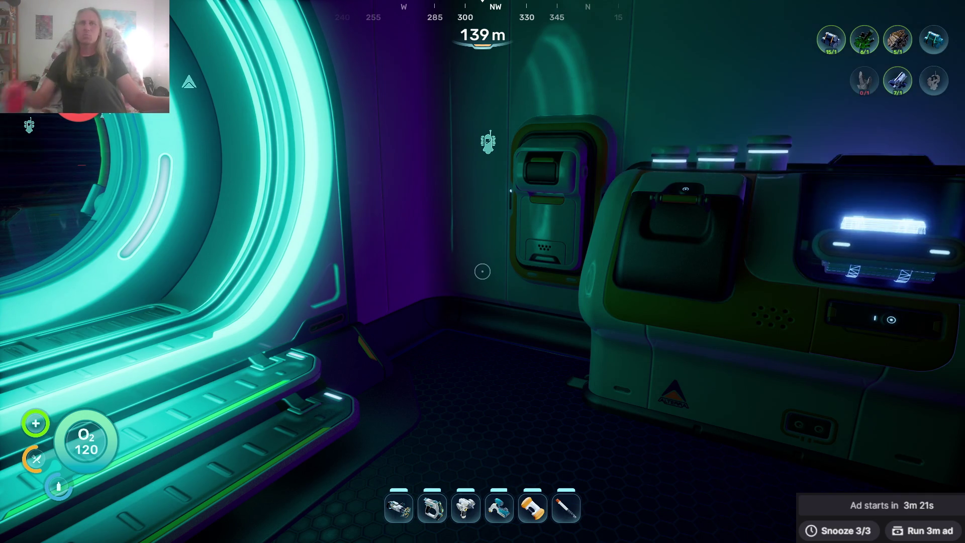
{"action": "key", "text": "w"}
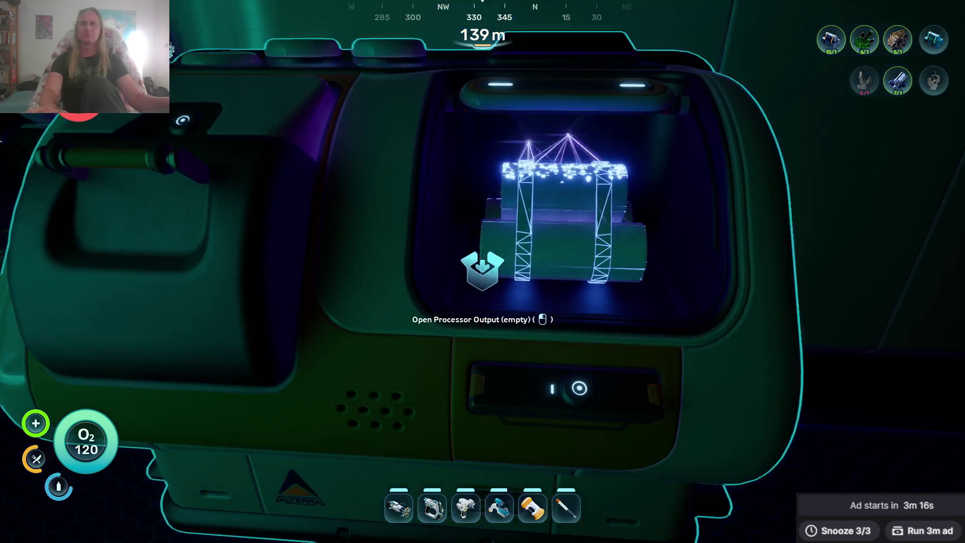
{"action": "left_click", "coordinate": [483, 272]}
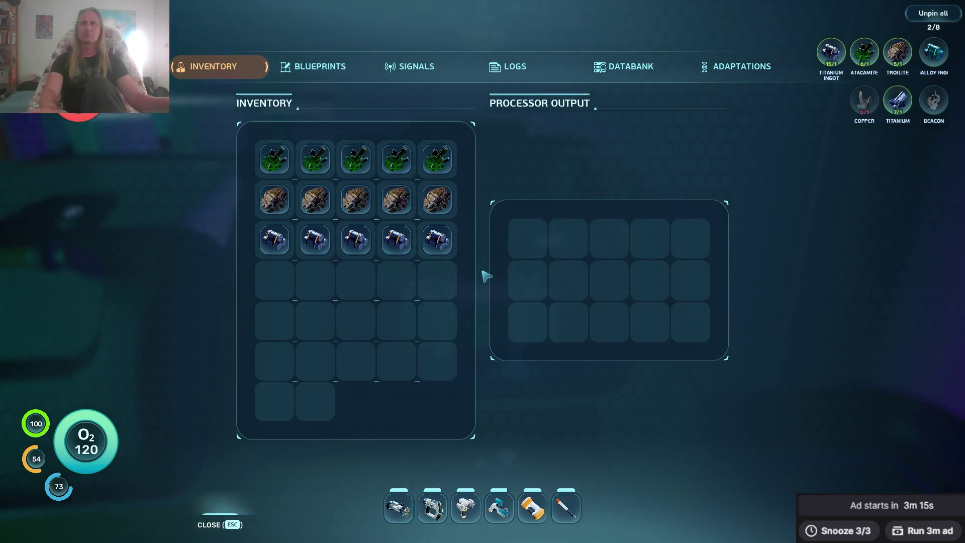
Close the empty output and back away while the five Mangalloy Ingots process.
{"action": "key", "text": "Escape"}
{"action": "key", "text": "s"}
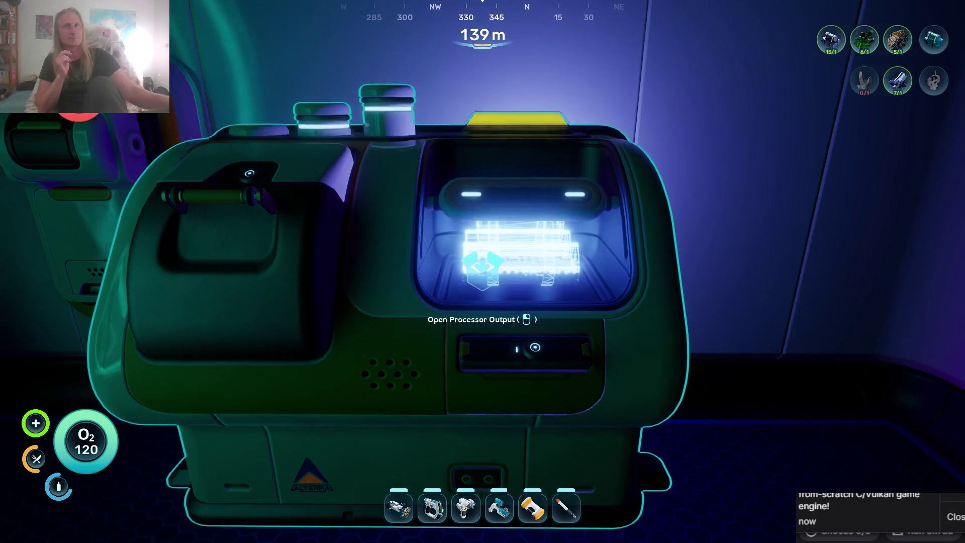
Check the processor output twice while the Mangalloy Ingots are still processing.
{"action": "left_click", "coordinate": [482, 271]}
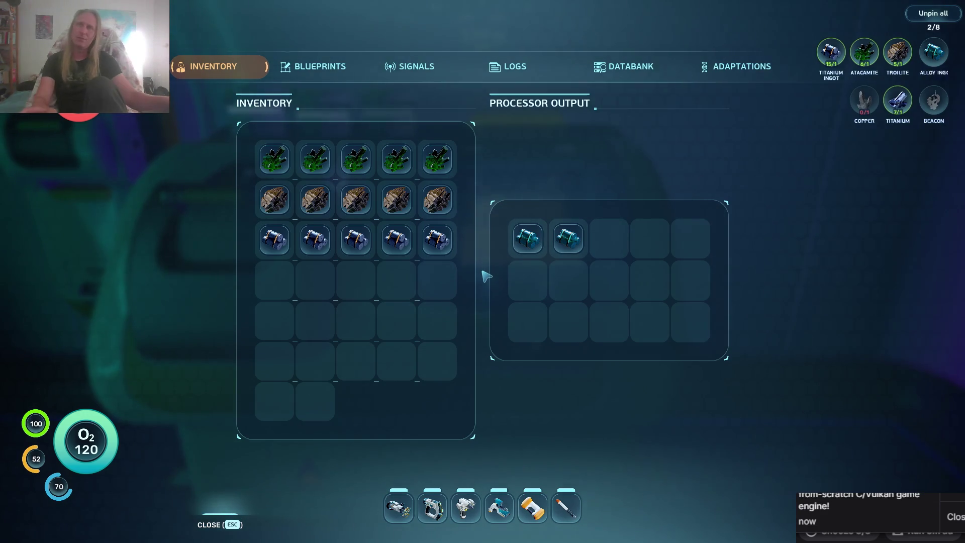
{"action": "key", "text": "Escape"}
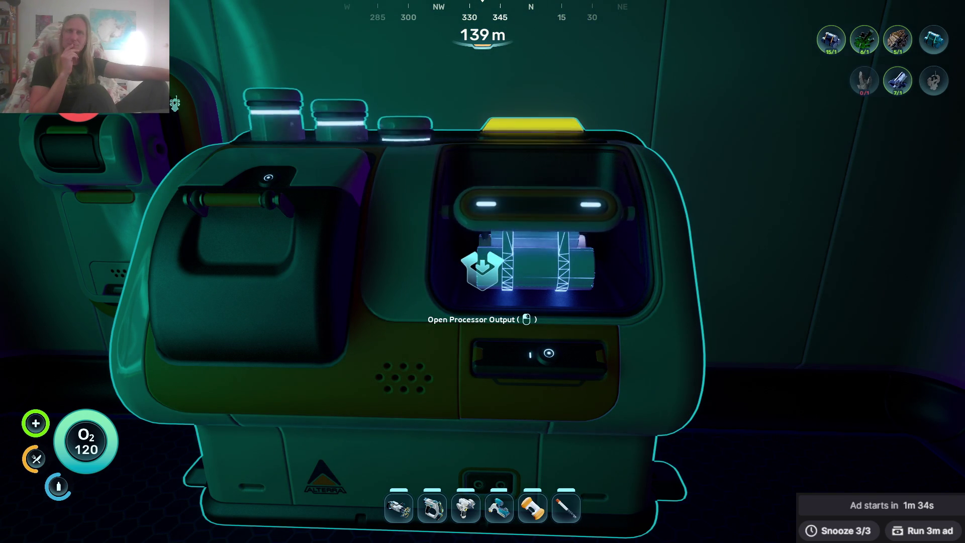
{"action": "left_click", "coordinate": [483, 271]}
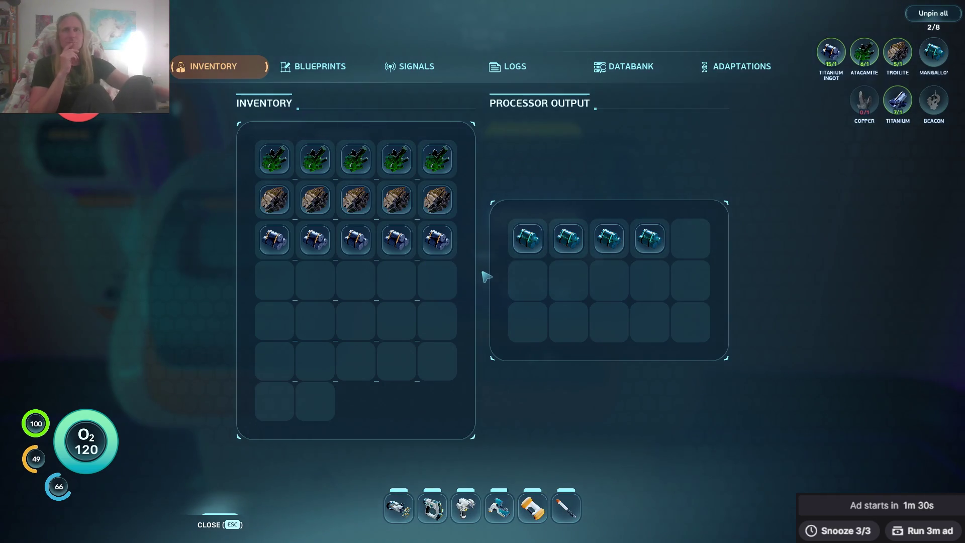
{"action": "key", "text": "Escape"}
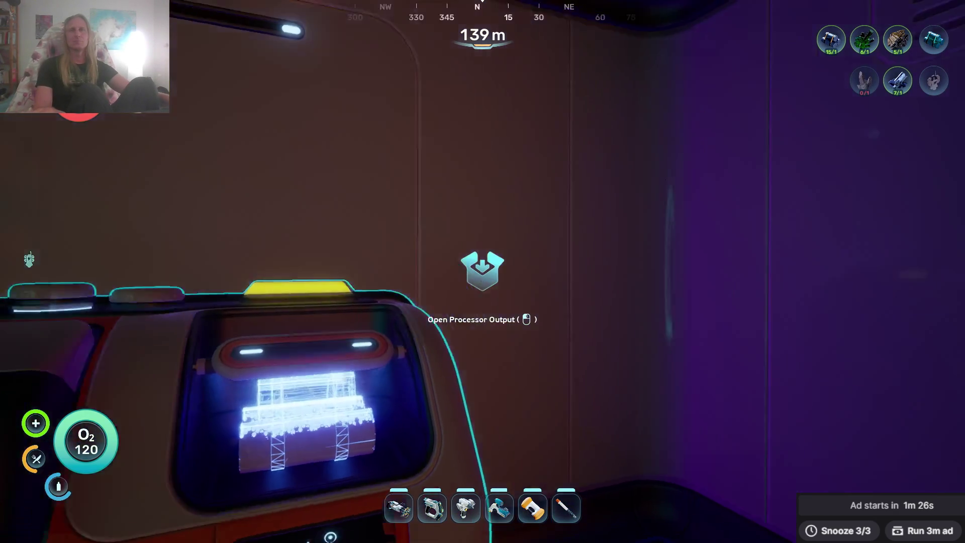
Collect the finished Mangalloy Ingots from the processor output into the inventory.
{"action": "left_click", "coordinate": [483, 272]}
{"action": "left_click", "coordinate": [527, 238]}
{"action": "left_click", "coordinate": [527, 239]}
{"action": "left_click", "coordinate": [528, 239]}
{"action": "left_click", "coordinate": [528, 239]}
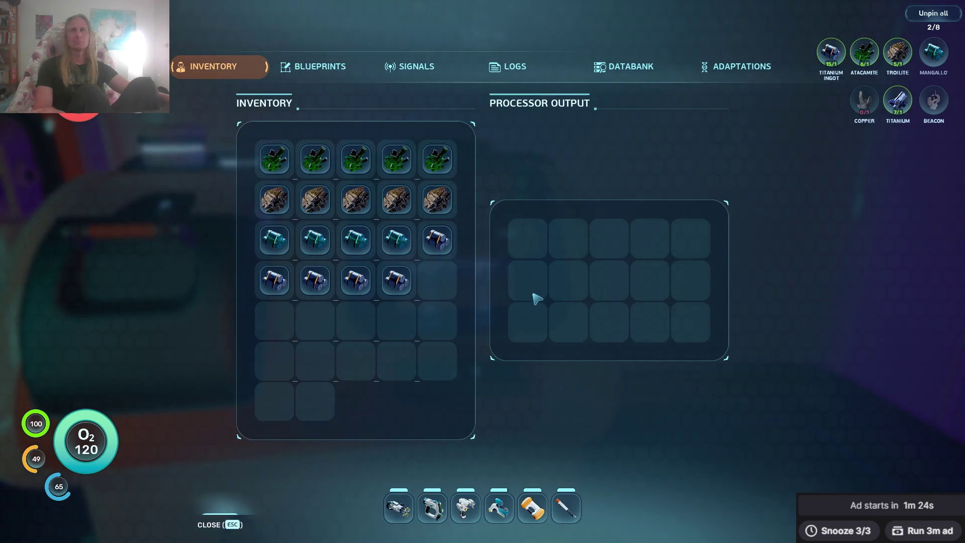
{"action": "key", "text": "Escape"}
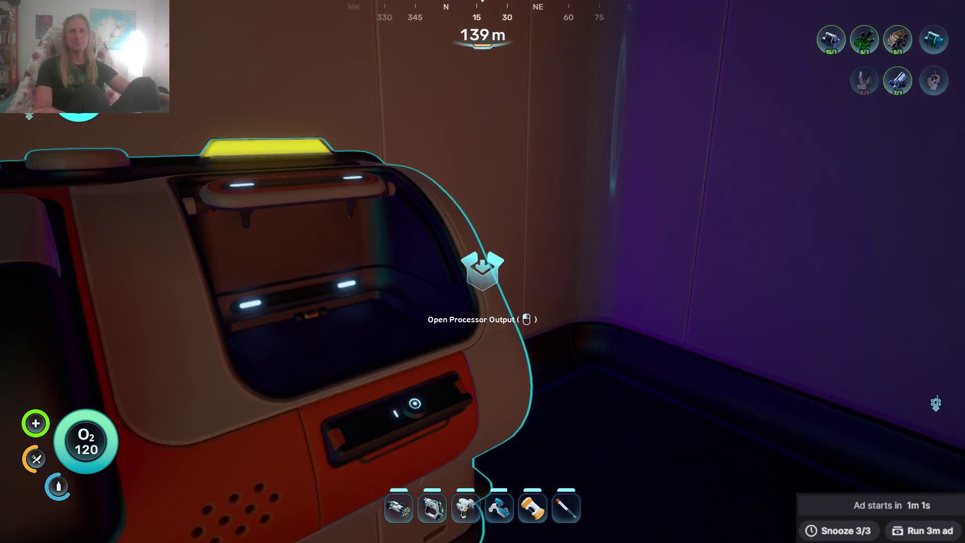
{"action": "left_click", "coordinate": [482, 272]}
{"action": "left_click", "coordinate": [525, 240]}
{"action": "key", "text": "Escape"}
Load the processor with another batch of three Mangalloy Ingots.
{"action": "left_click", "coordinate": [482, 271]}
{"action": "left_click", "coordinate": [347, 490]}
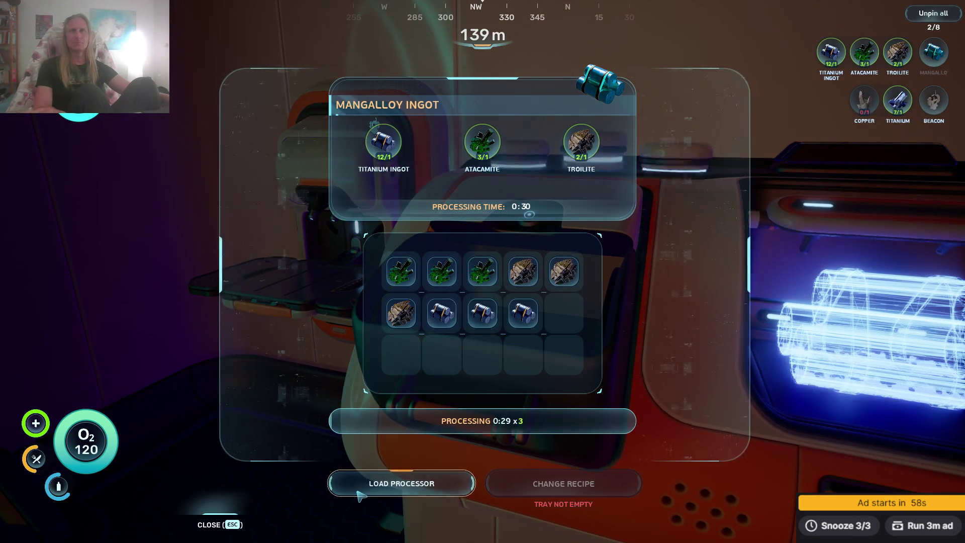
{"action": "key", "text": "Escape"}
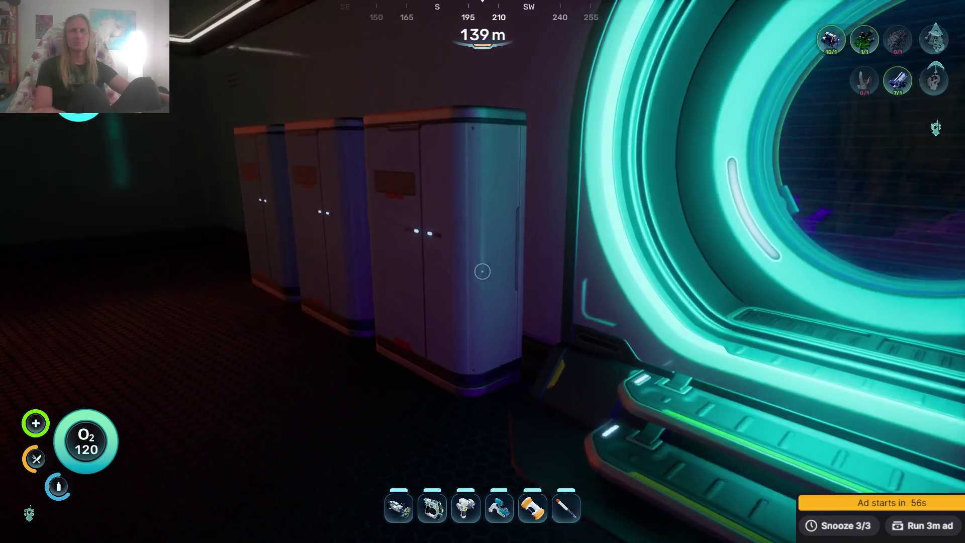
Deposit the five new ingots in the locker, bringing it to 25 ingots.
{"action": "key", "text": "w"}
{"action": "left_click", "coordinate": [482, 271]}
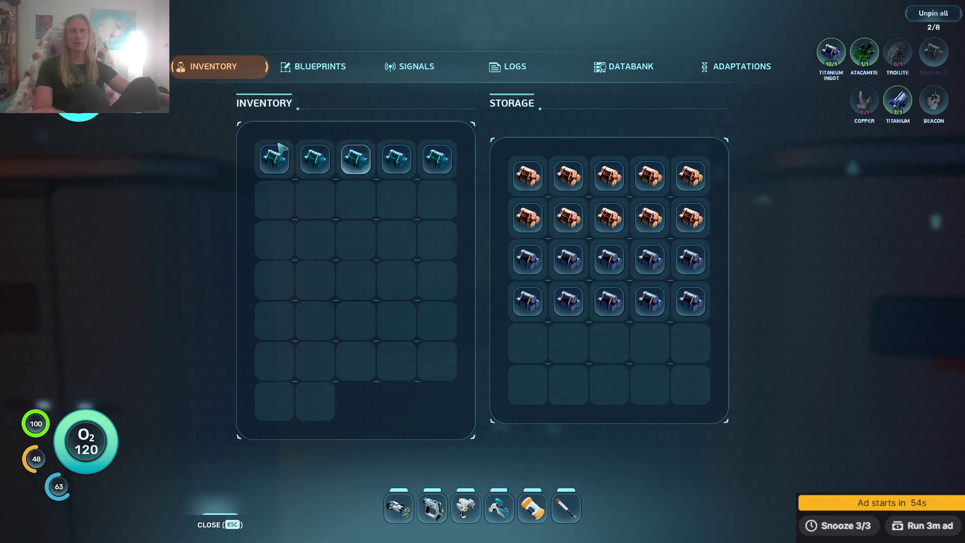
{"action": "left_click", "coordinate": [274, 158]}
{"action": "left_click", "coordinate": [274, 158]}
{"action": "left_click", "coordinate": [273, 158]}
{"action": "left_click", "coordinate": [274, 158]}
{"action": "left_click", "coordinate": [274, 158]}
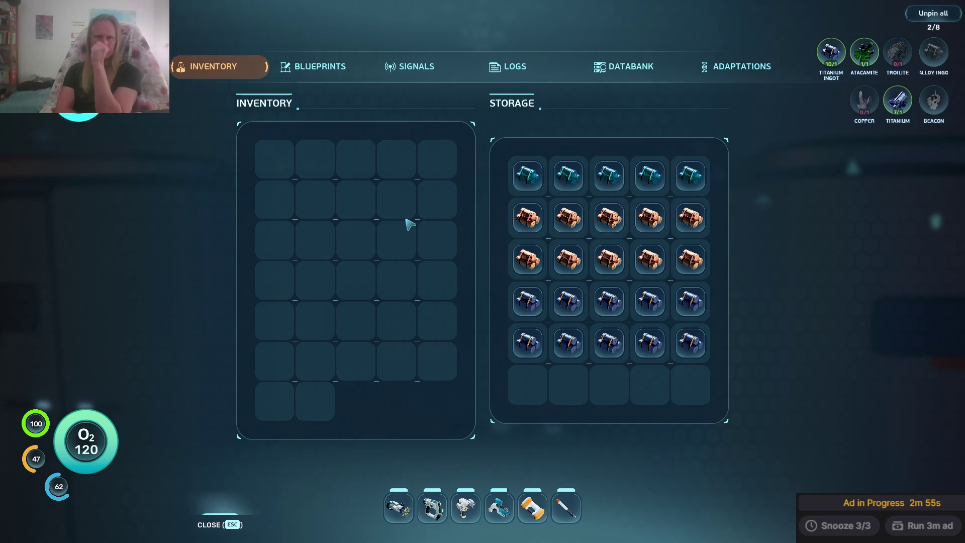
{"action": "key", "text": "Escape"}
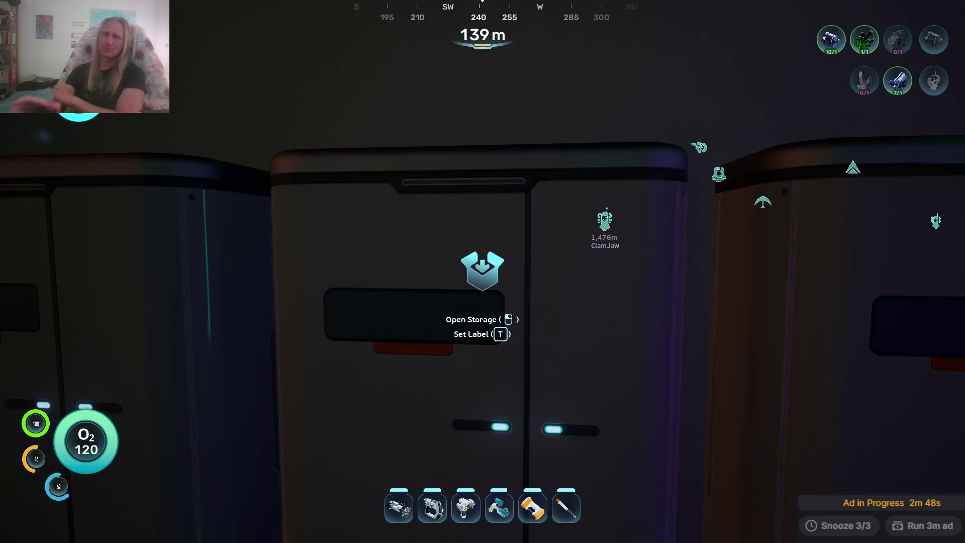
{"action": "key", "text": "w"}
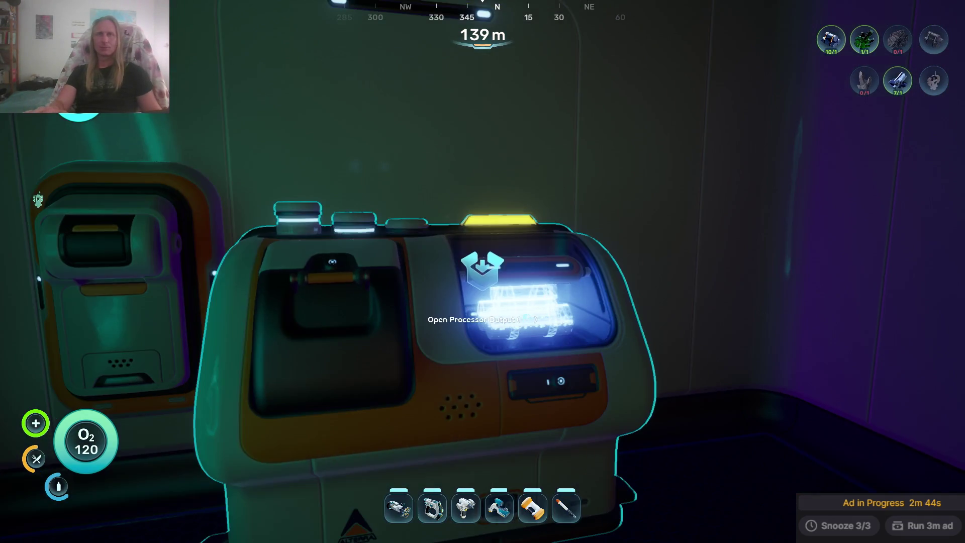
{"action": "left_click", "coordinate": [481, 269]}
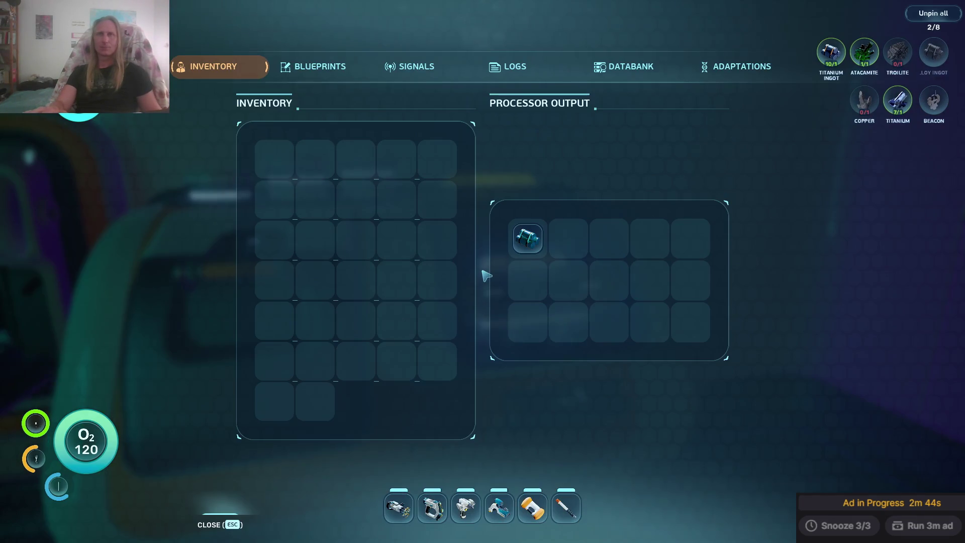
{"action": "key", "text": "Tab"}
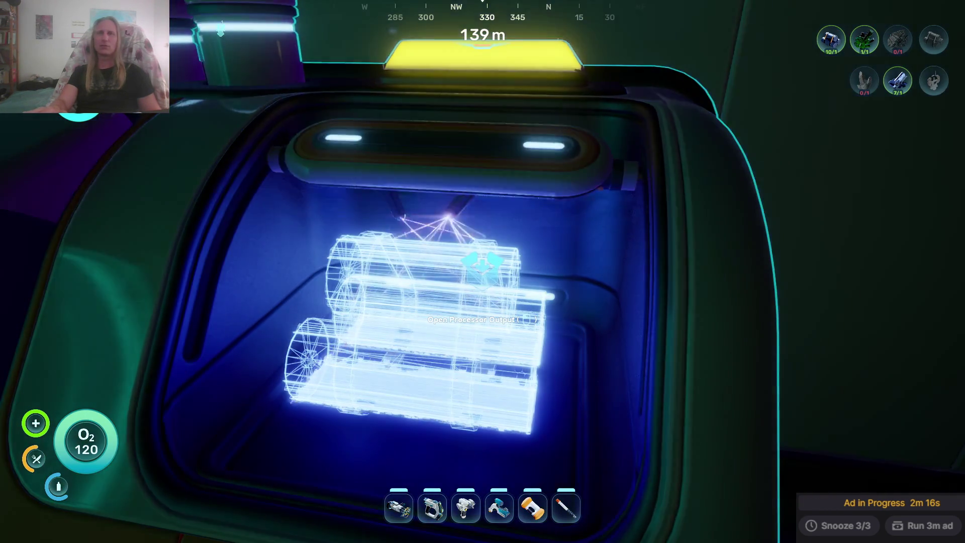
{"action": "left_click", "coordinate": [483, 271]}
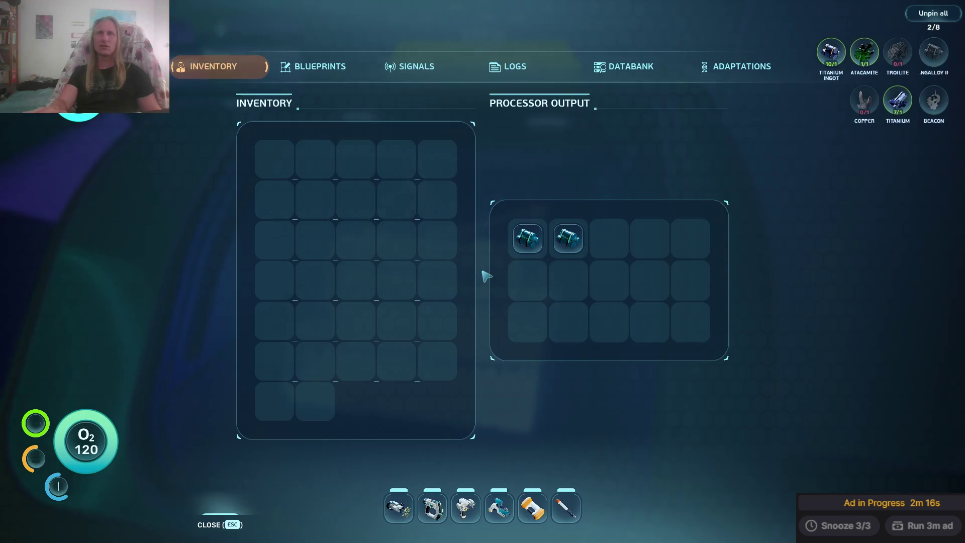
{"action": "key", "text": "Escape"}
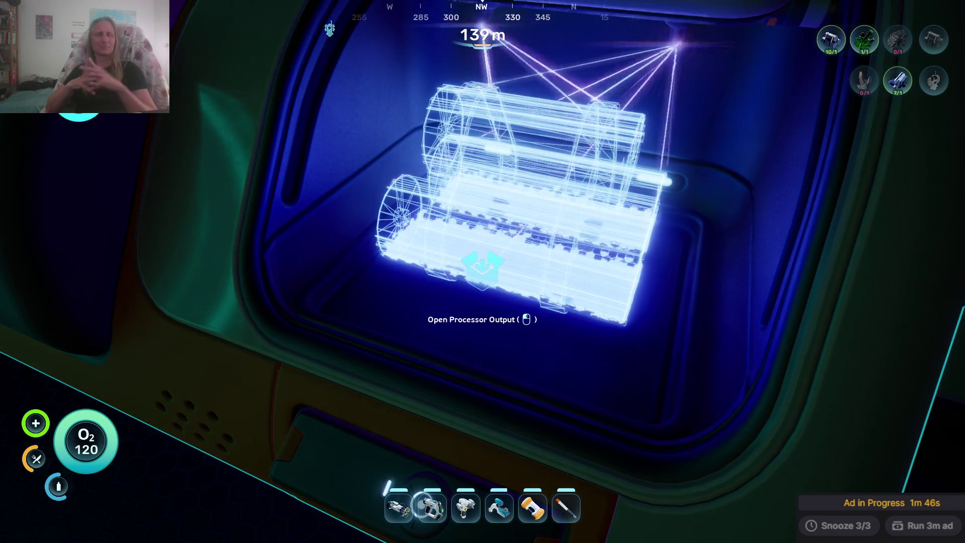
{"action": "left_click", "coordinate": [482, 271]}
{"action": "key", "text": "Escape"}
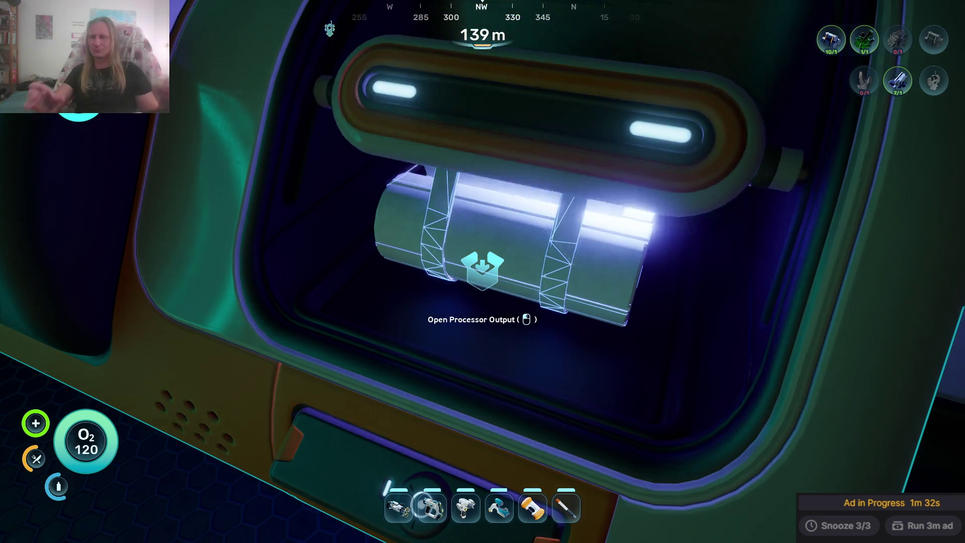
{"action": "key", "text": "Tab"}
{"action": "key", "text": "Tab"}
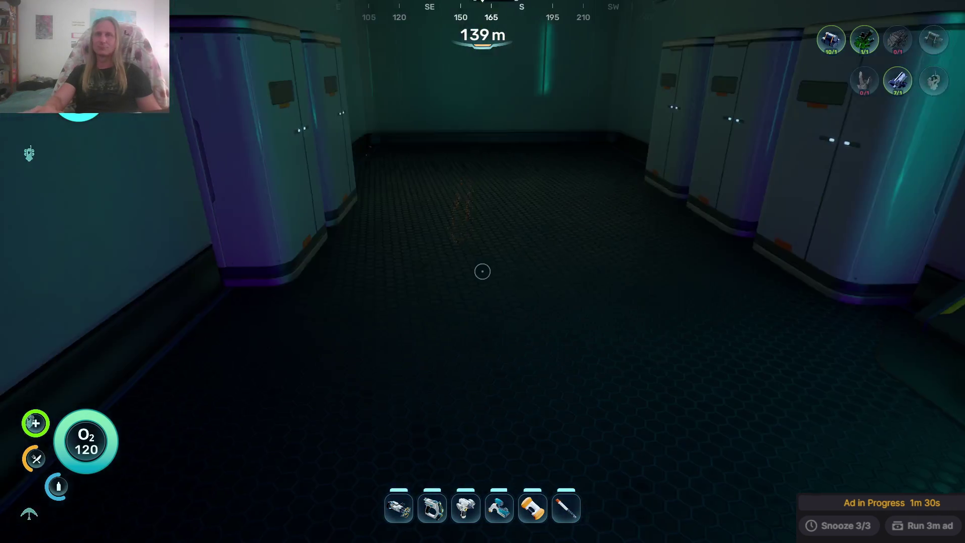
Check the lockers and move the Repair Tool from the second one into the inventory.
{"action": "key", "text": "Tab"}
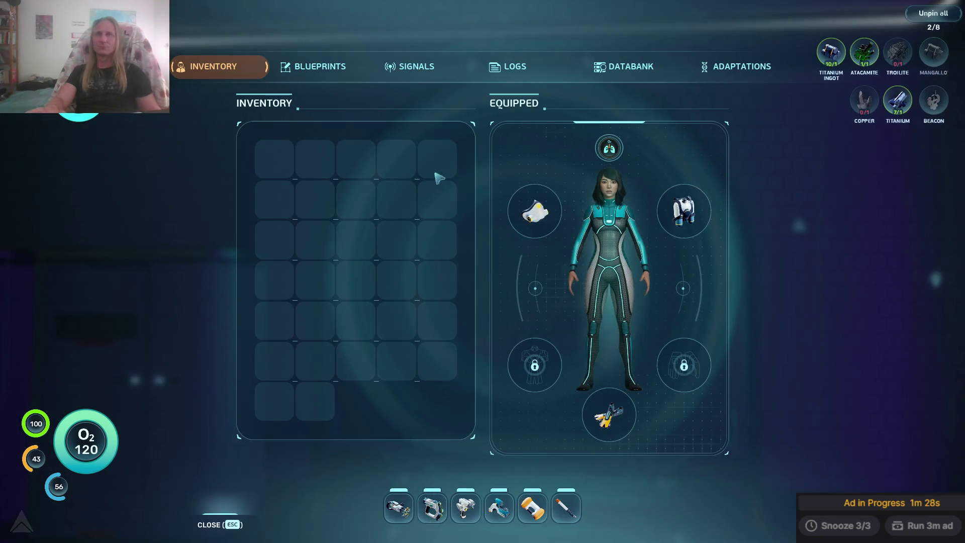
{"action": "key", "text": "Tab"}
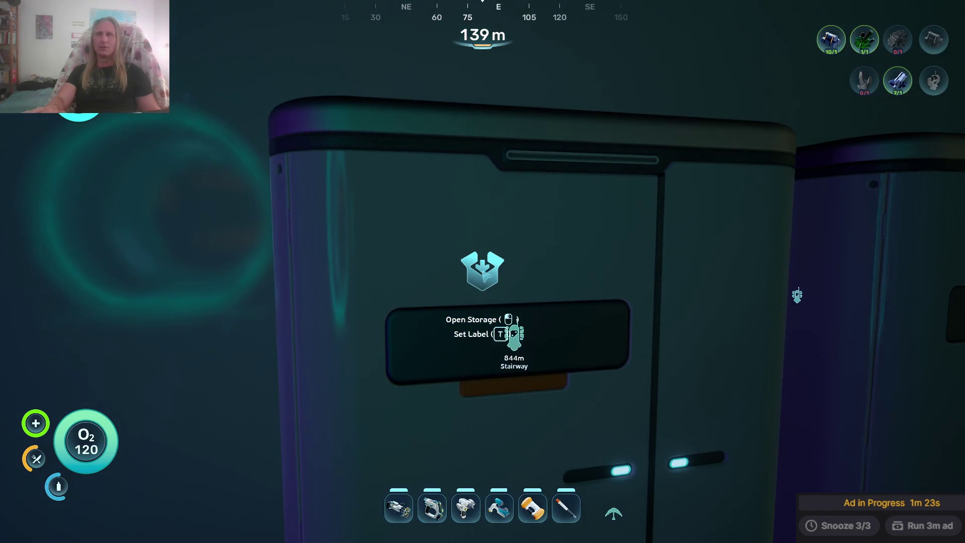
{"action": "left_click", "coordinate": [483, 272]}
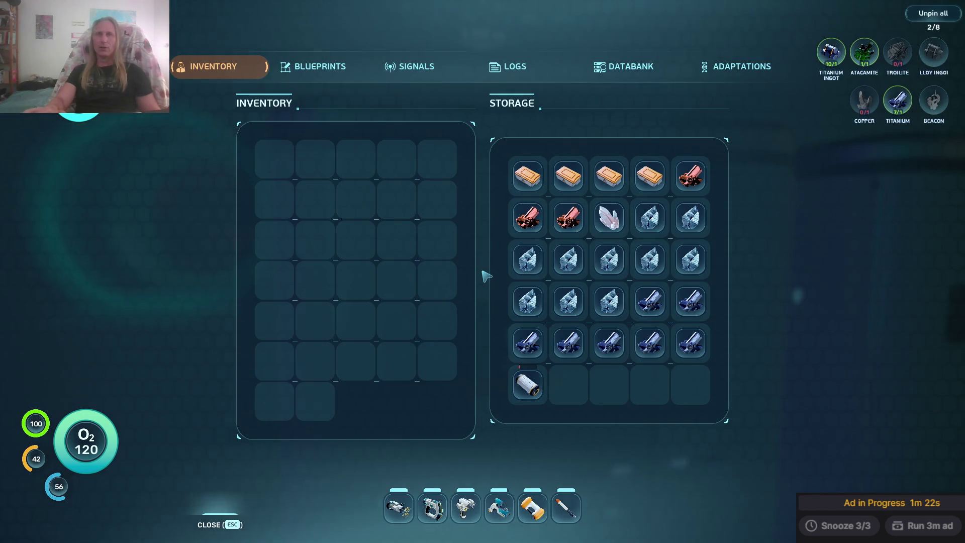
{"action": "key", "text": "Escape"}
{"action": "left_click", "coordinate": [482, 271]}
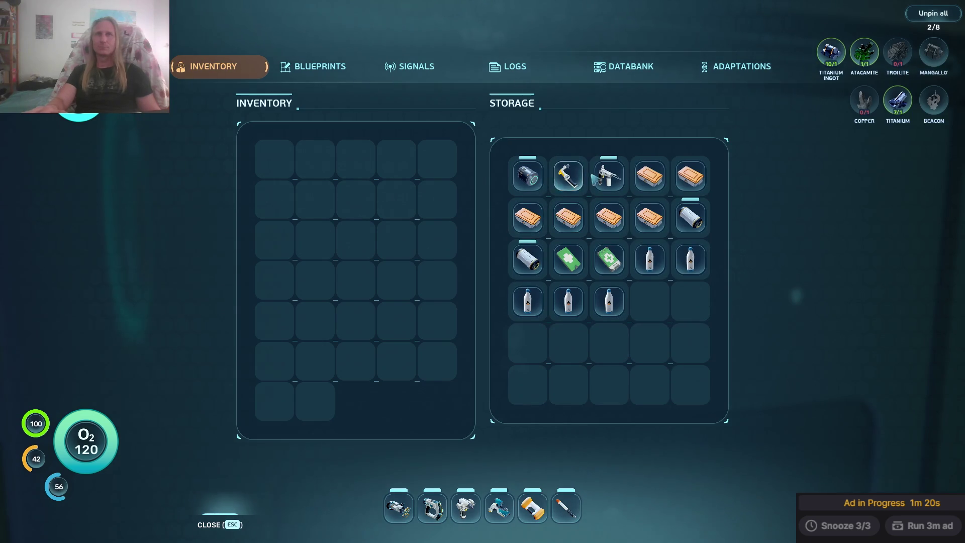
{"action": "left_click", "coordinate": [605, 186]}
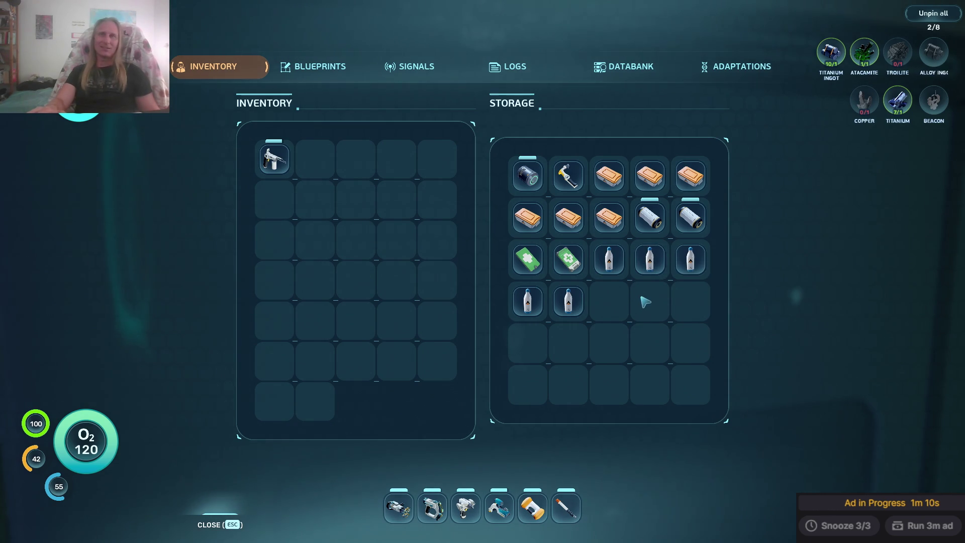
{"action": "key", "text": "Escape"}
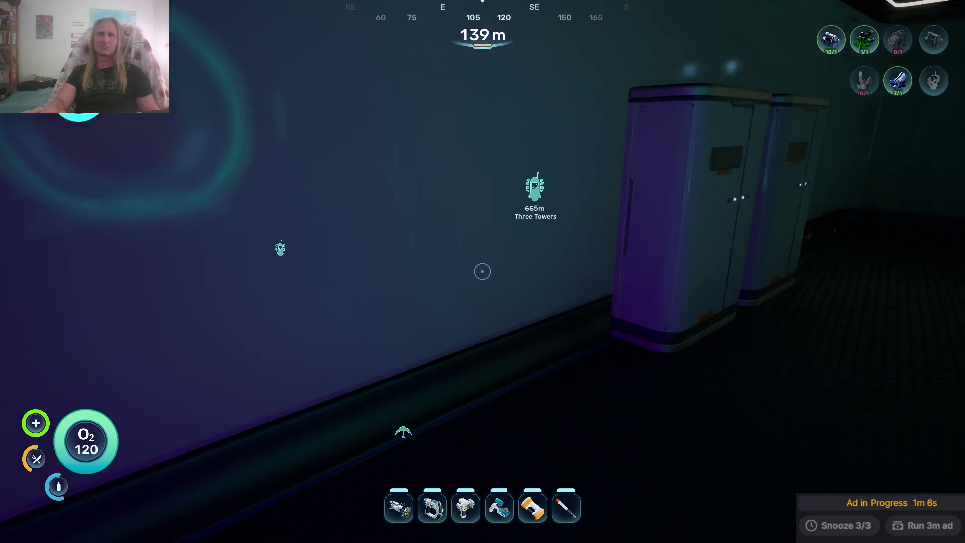
Move the Distraction Flare from its quick slot into the inventory at the locker.
{"action": "key", "text": "w"}
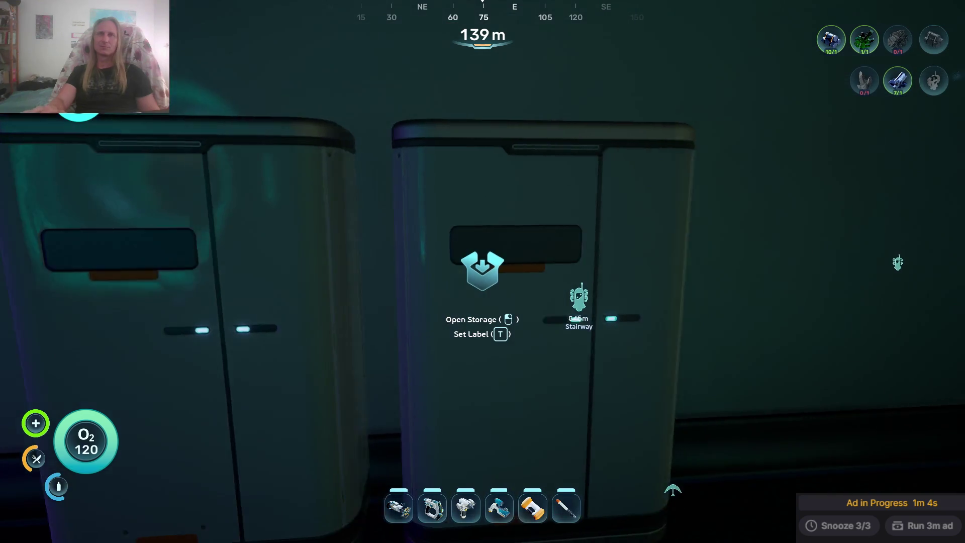
{"action": "left_click", "coordinate": [482, 271]}
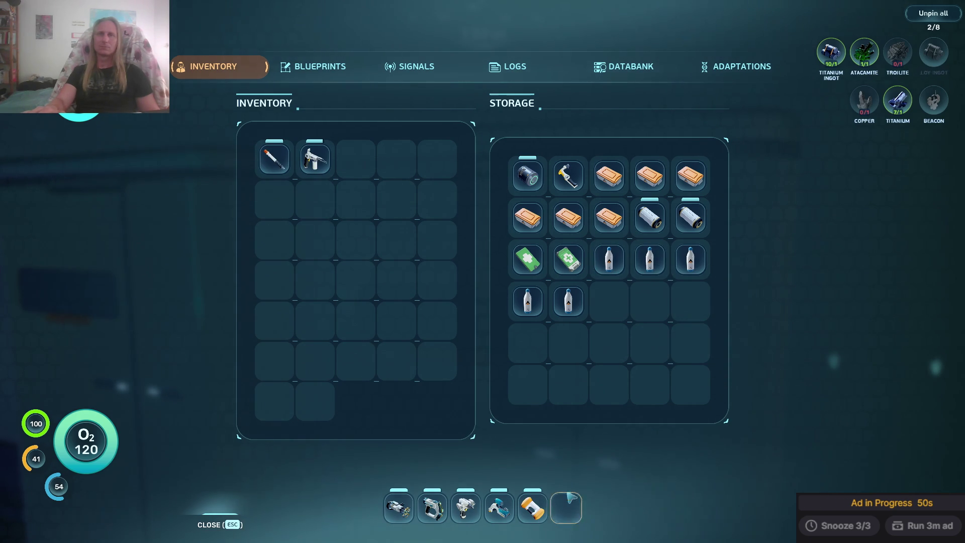
{"action": "left_click", "coordinate": [533, 507]}
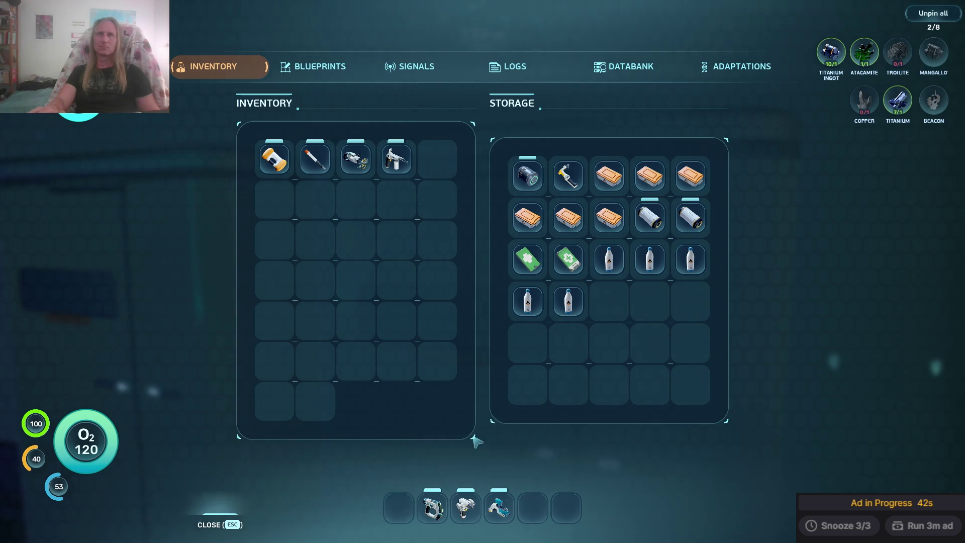
{"action": "key", "text": "Escape"}
{"action": "key", "text": "e"}
Stash spare tools and the orange capsule, then quick-slot the repair tool, Wakemaker (4) and medkit (5).
{"action": "left_click", "coordinate": [355, 158]}
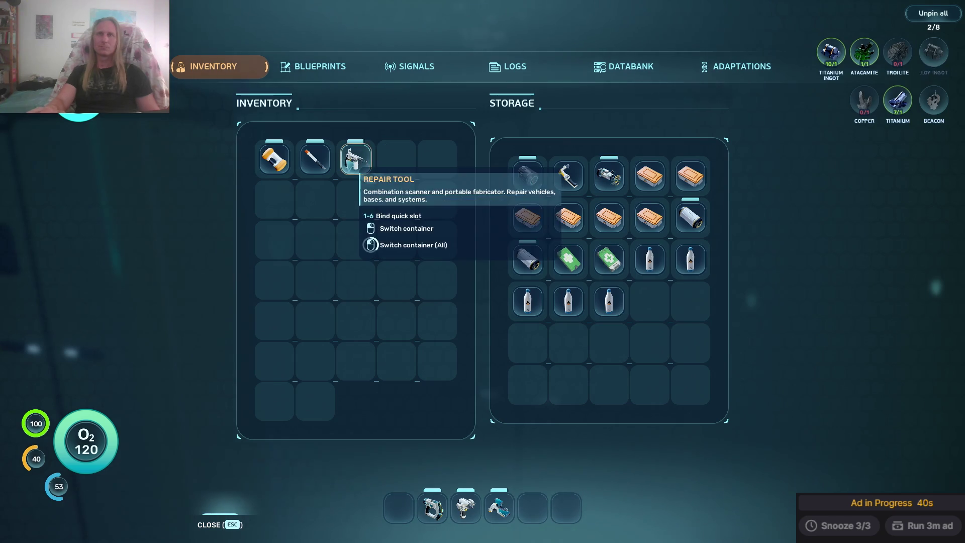
{"action": "left_click", "coordinate": [314, 159]}
{"action": "left_click", "coordinate": [274, 159]}
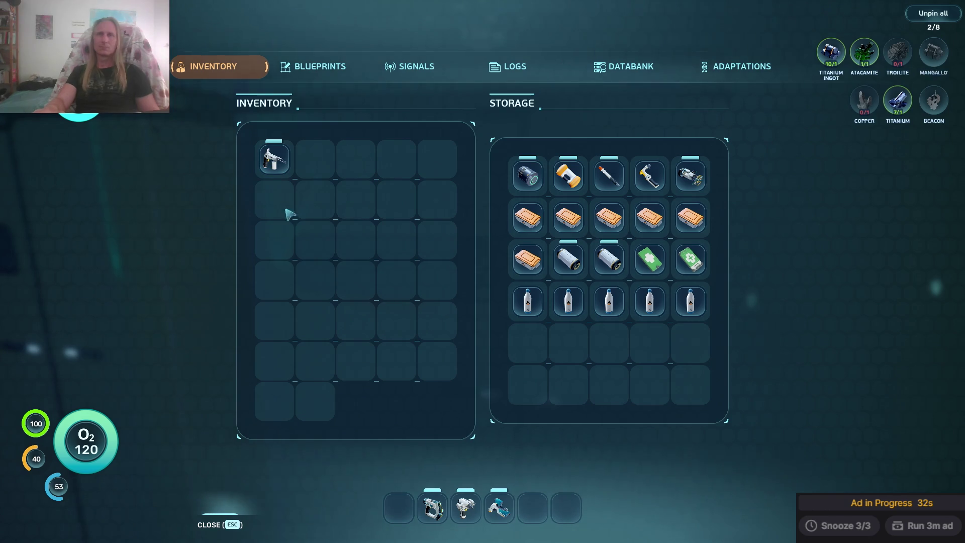
{"action": "left_click", "coordinate": [273, 158]}
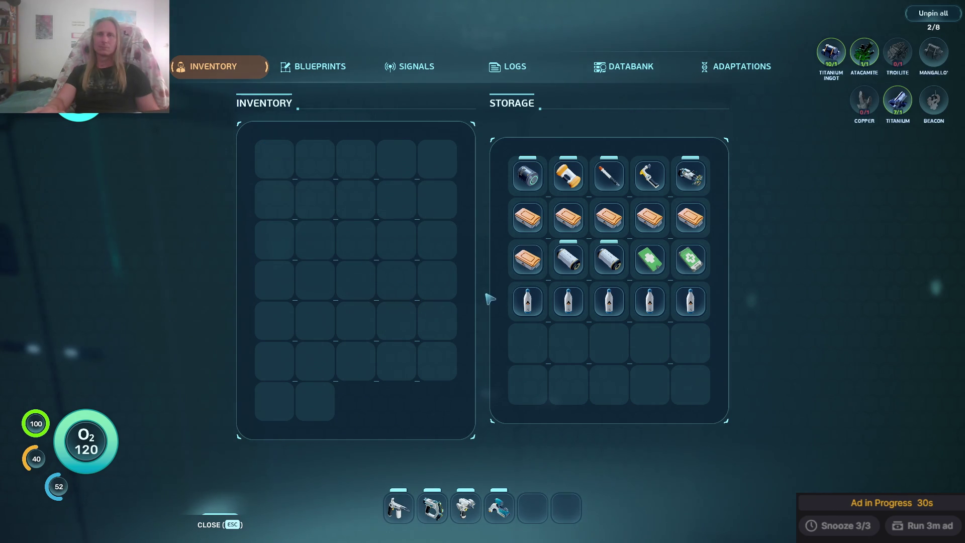
{"action": "left_click", "coordinate": [610, 175]}
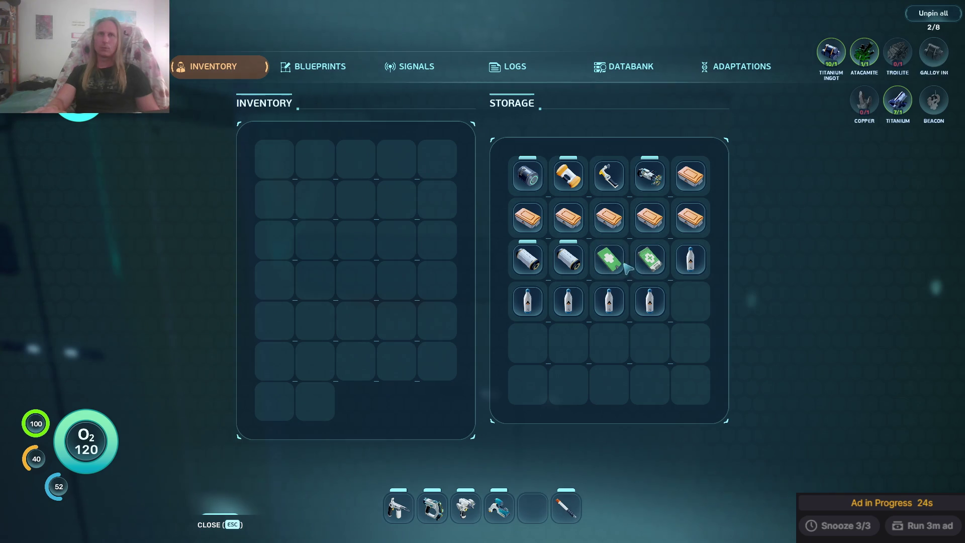
{"action": "key", "text": "4"}
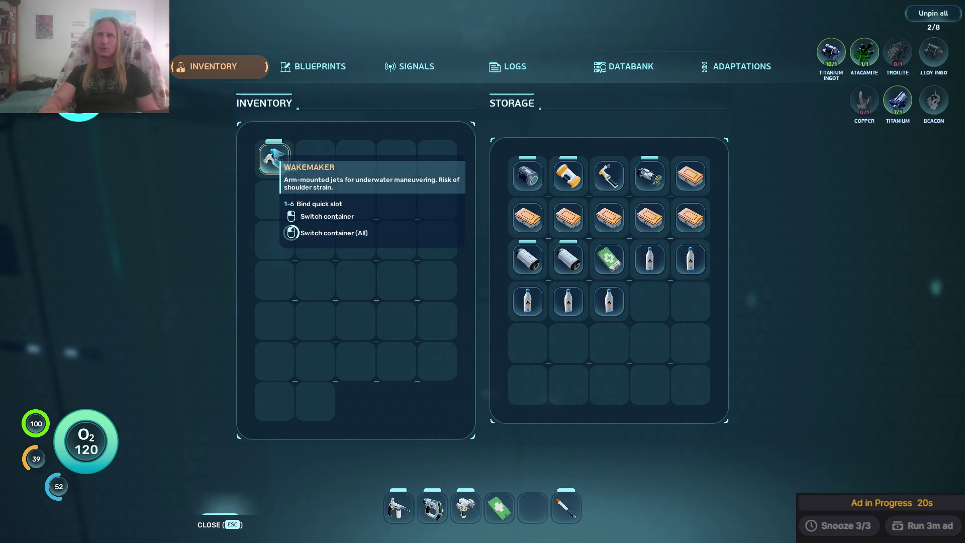
{"action": "key", "text": "4"}
{"action": "key", "text": "5"}
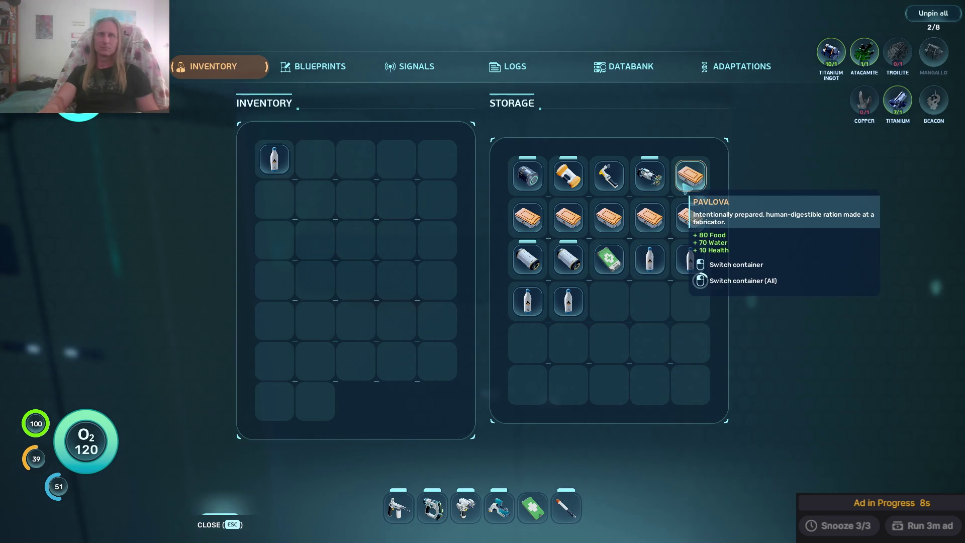
Take two food rations from the locker, then drink a water bottle and eat a Threemoon Temaki.
{"action": "left_click", "coordinate": [684, 221]}
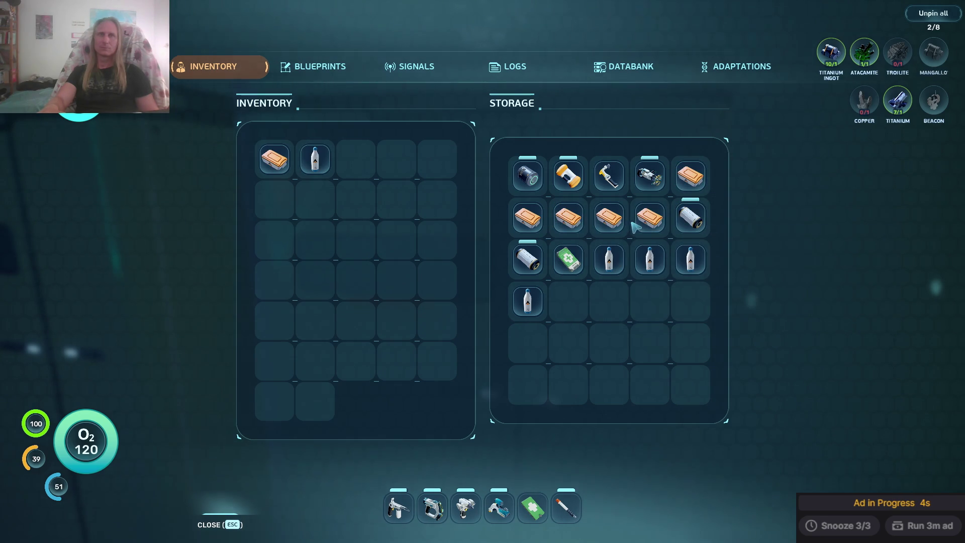
{"action": "left_click", "coordinate": [649, 217]}
{"action": "key", "text": "Escape"}
{"action": "key", "text": "Tab"}
{"action": "left_click", "coordinate": [356, 159]}
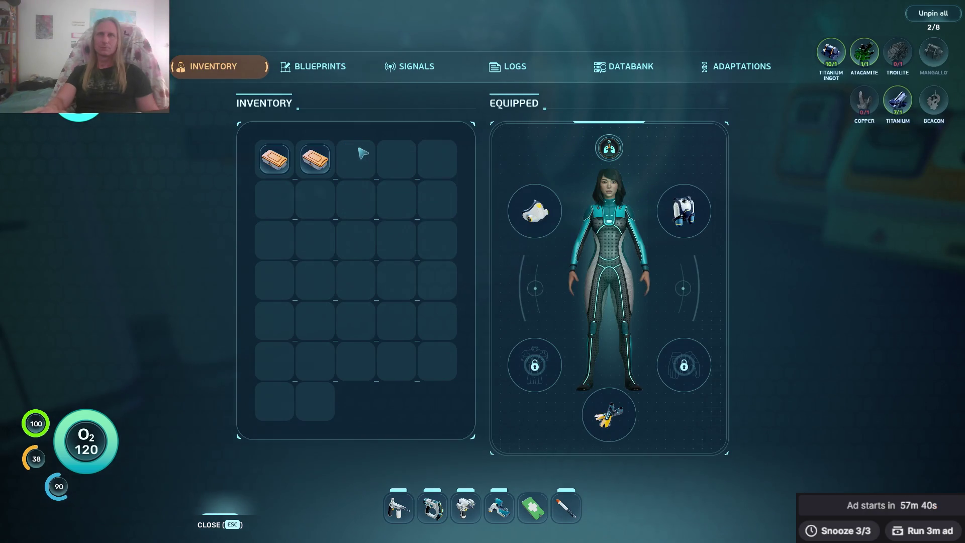
{"action": "left_click", "coordinate": [312, 166]}
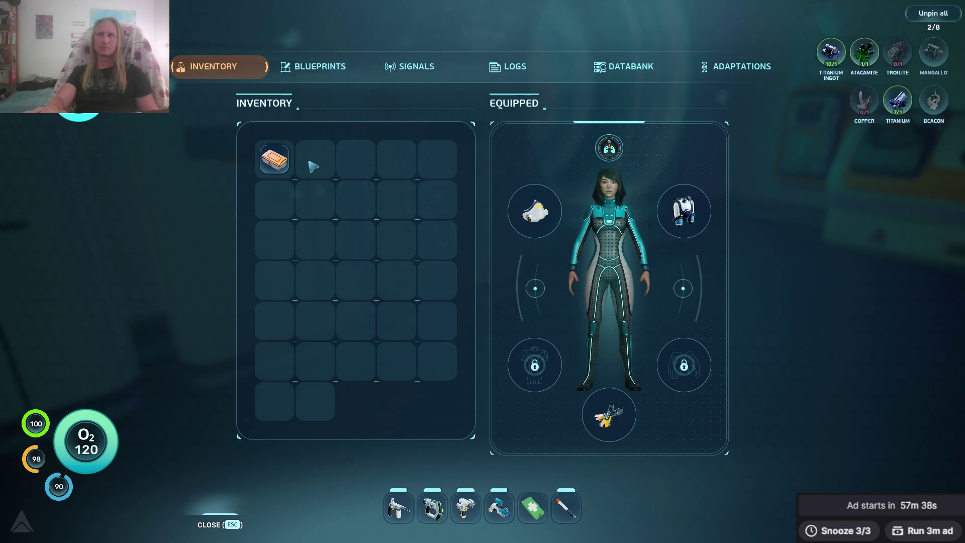
Take the water bottles from the locker into the inventory.
{"action": "key", "text": "Escape"}
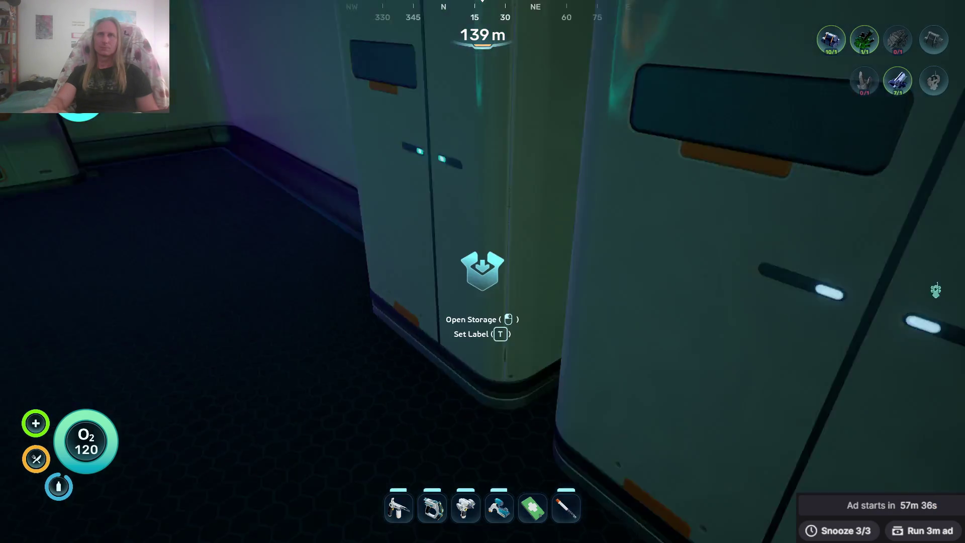
{"action": "key", "text": "e"}
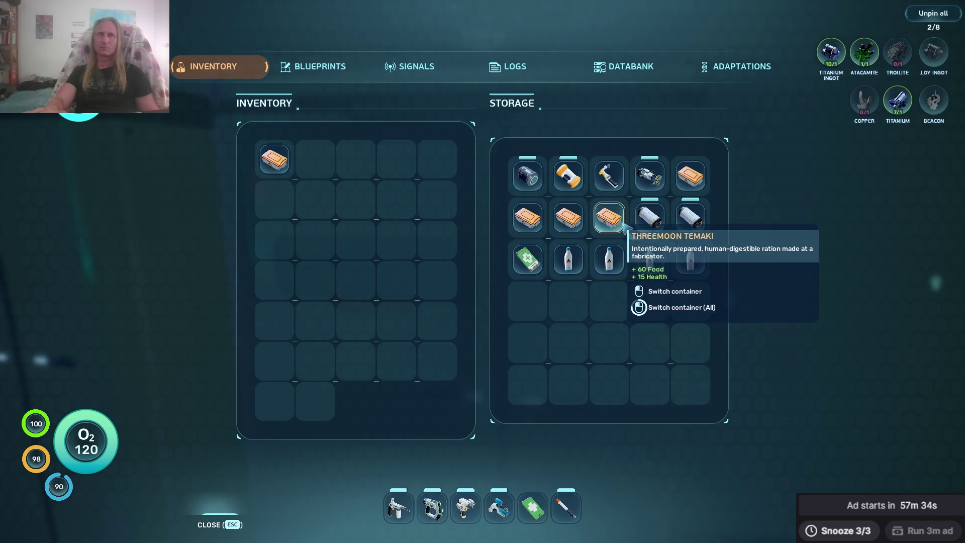
{"action": "left_click", "coordinate": [568, 259]}
{"action": "left_click", "coordinate": [568, 259]}
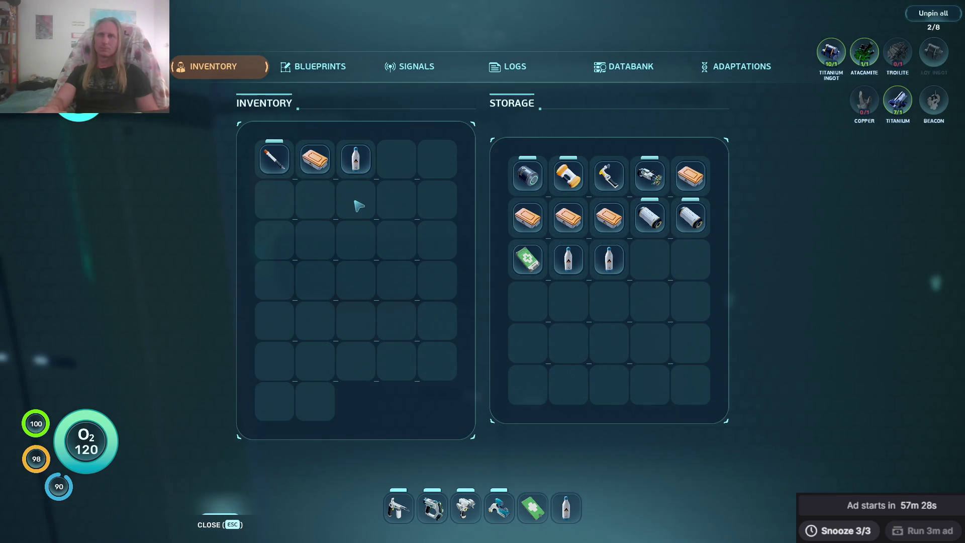
{"action": "key", "text": "Escape"}
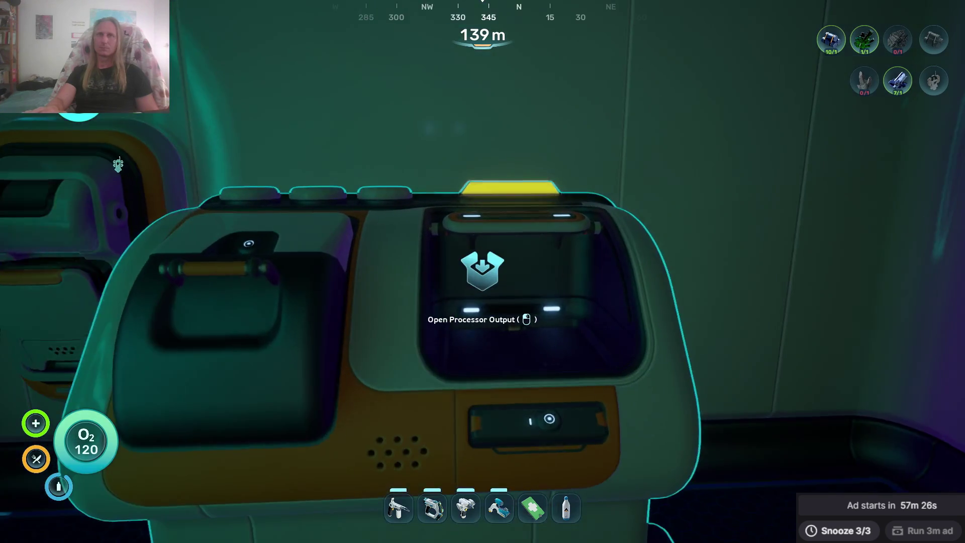
Collect all five ingots from the processor output into the inventory.
{"action": "left_click", "coordinate": [482, 271]}
{"action": "left_click", "coordinate": [527, 238]}
{"action": "left_click", "coordinate": [529, 239]}
{"action": "left_click", "coordinate": [529, 240]}
{"action": "left_click", "coordinate": [530, 241]}
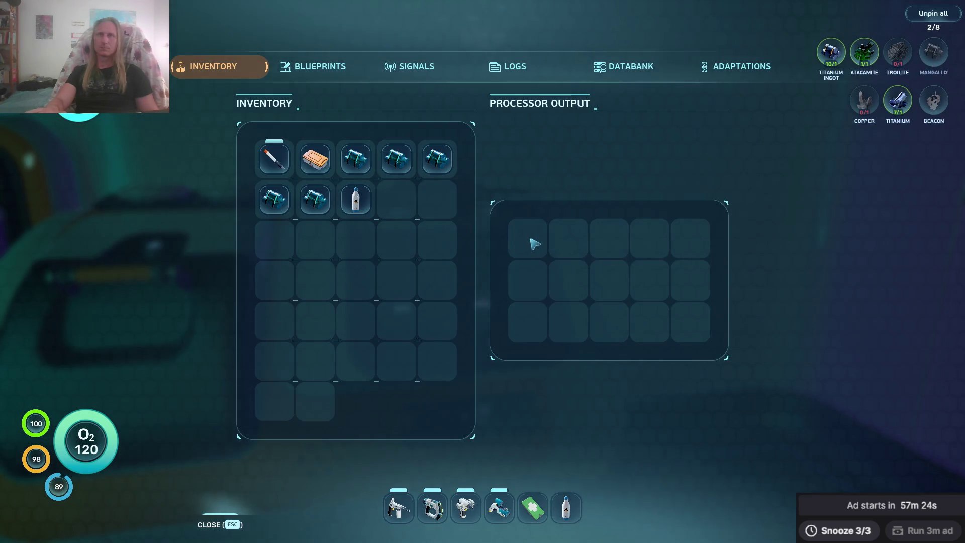
{"action": "key", "text": "Escape"}
{"action": "key", "text": "Tab"}
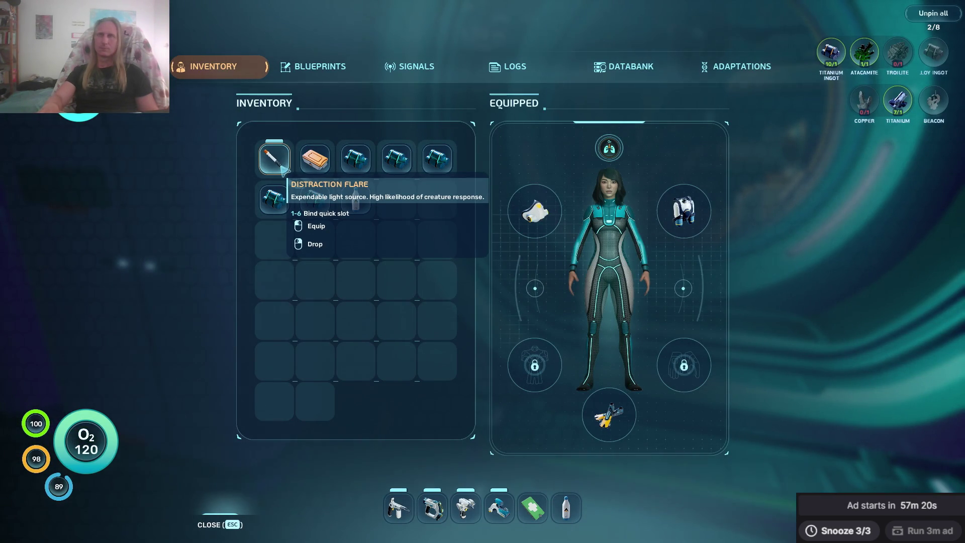
{"action": "key", "text": "Tab"}
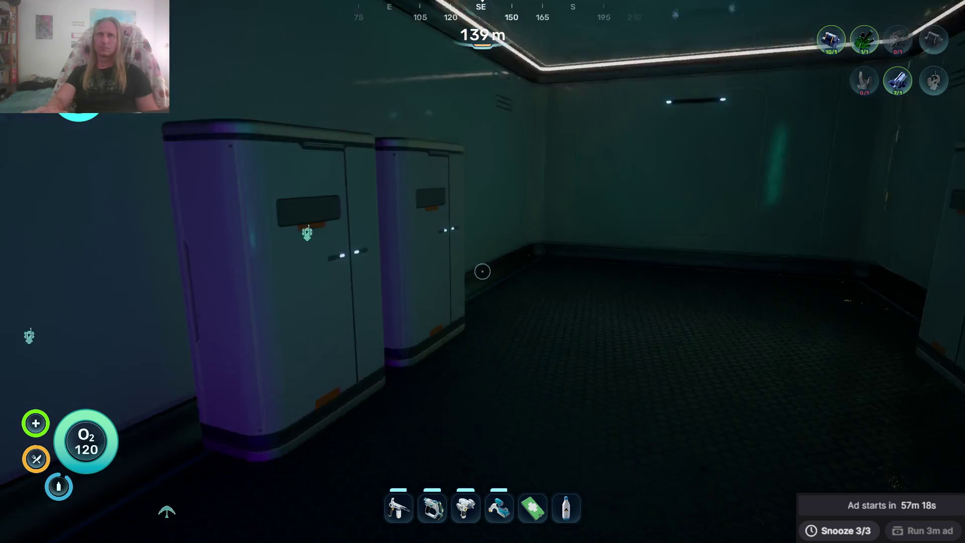
Store the Distraction Flare and the water bottle in the first locker.
{"action": "key", "text": "e"}
{"action": "left_click", "coordinate": [257, 159]}
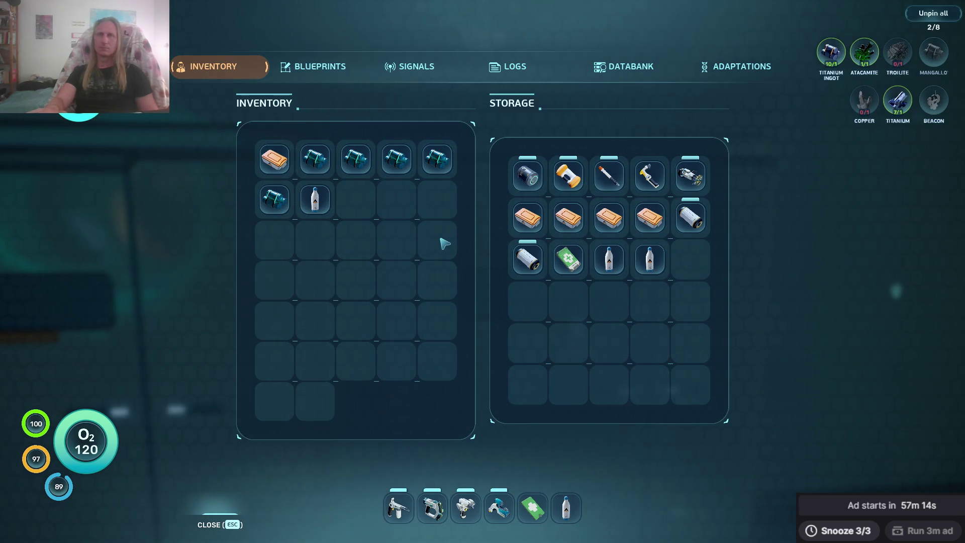
{"action": "key", "text": "Tab"}
{"action": "key", "text": "e"}
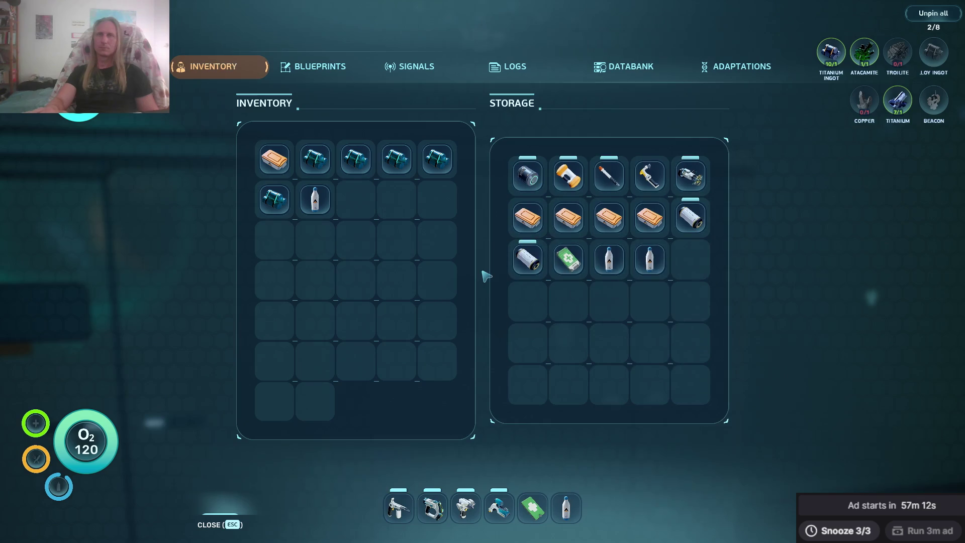
{"action": "left_click", "coordinate": [274, 199]}
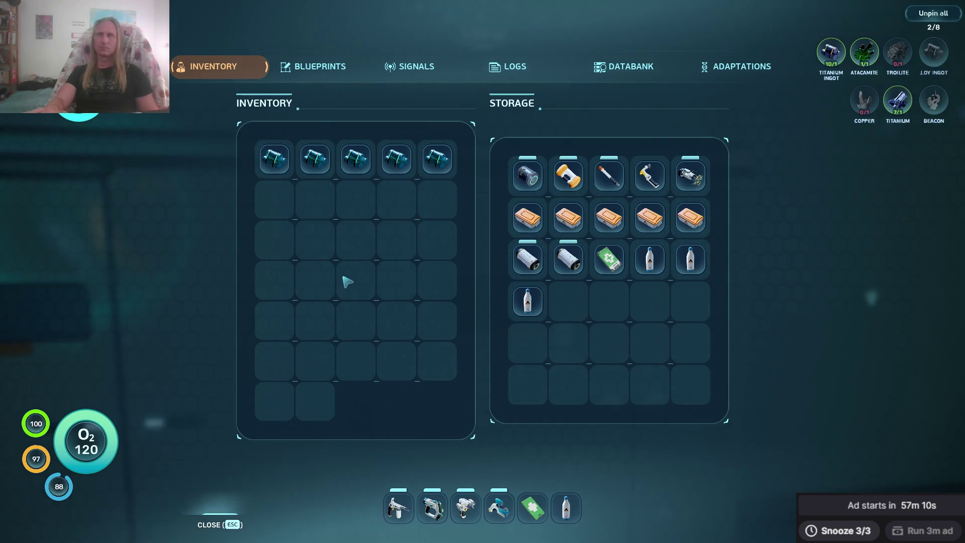
Move the Mangalloy, copper-coloured and blue ingots from the neighbouring locker into the inventory.
{"action": "key", "text": "Tab"}
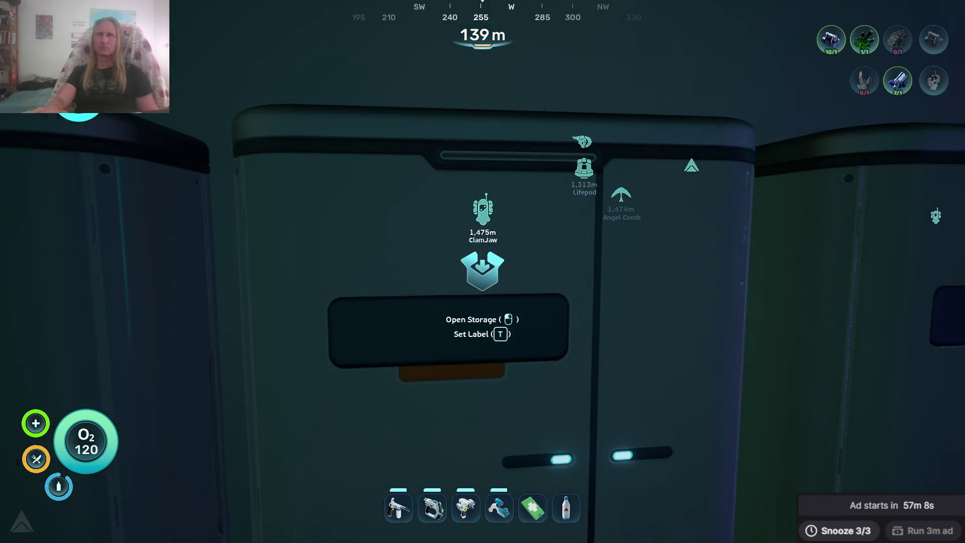
{"action": "key", "text": "e"}
{"action": "left_click", "coordinate": [525, 174]}
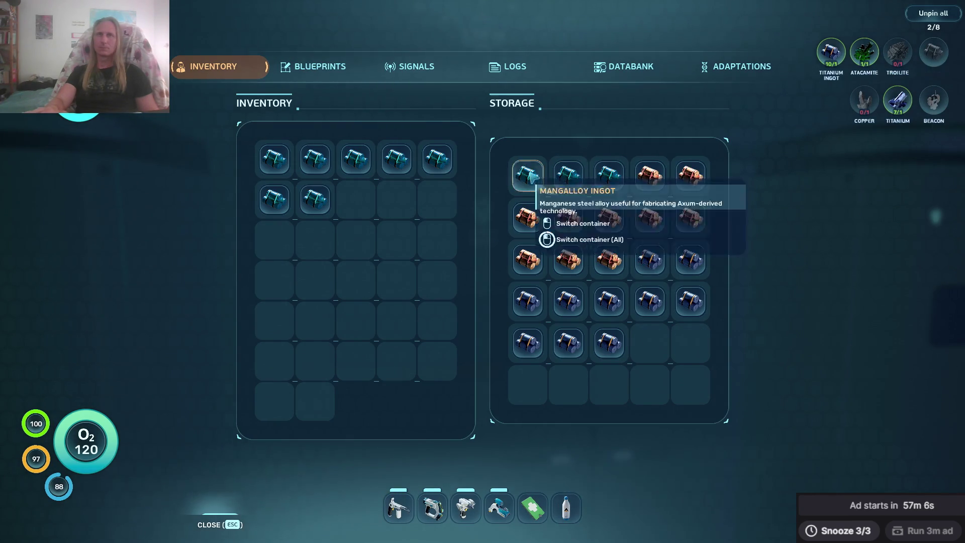
{"action": "left_click", "coordinate": [528, 175]}
{"action": "left_click", "coordinate": [528, 175]}
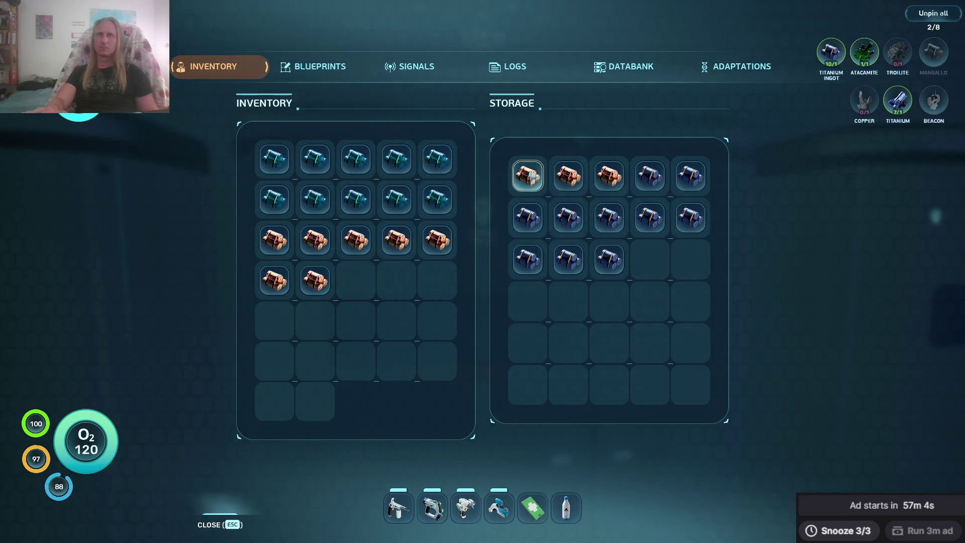
{"action": "left_click", "coordinate": [528, 176]}
{"action": "left_click", "coordinate": [528, 176]}
{"action": "left_click", "coordinate": [528, 176]}
{"action": "left_click", "coordinate": [527, 176]}
{"action": "left_click", "coordinate": [528, 175]}
{"action": "left_click", "coordinate": [527, 175]}
{"action": "left_click", "coordinate": [527, 175]}
{"action": "left_click", "coordinate": [527, 176]}
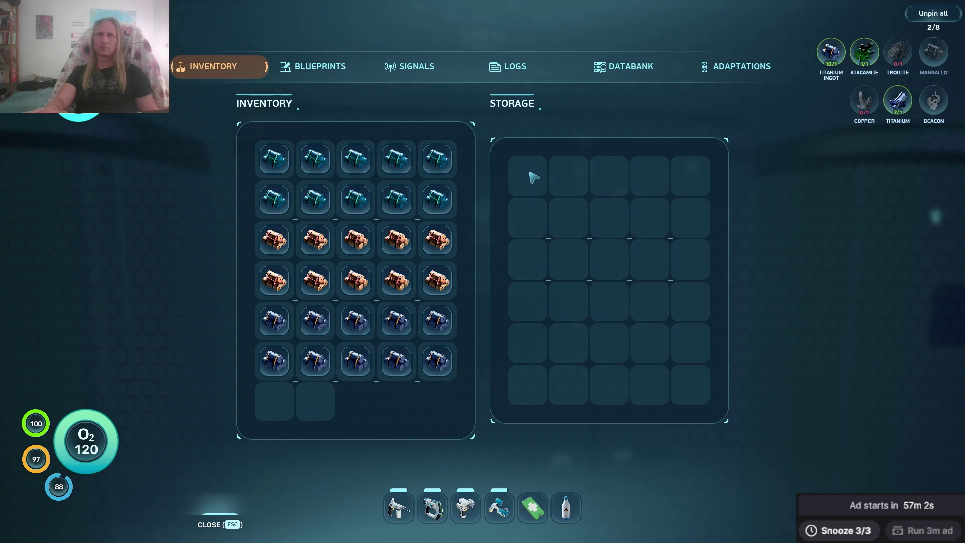
{"action": "key", "text": "Escape"}
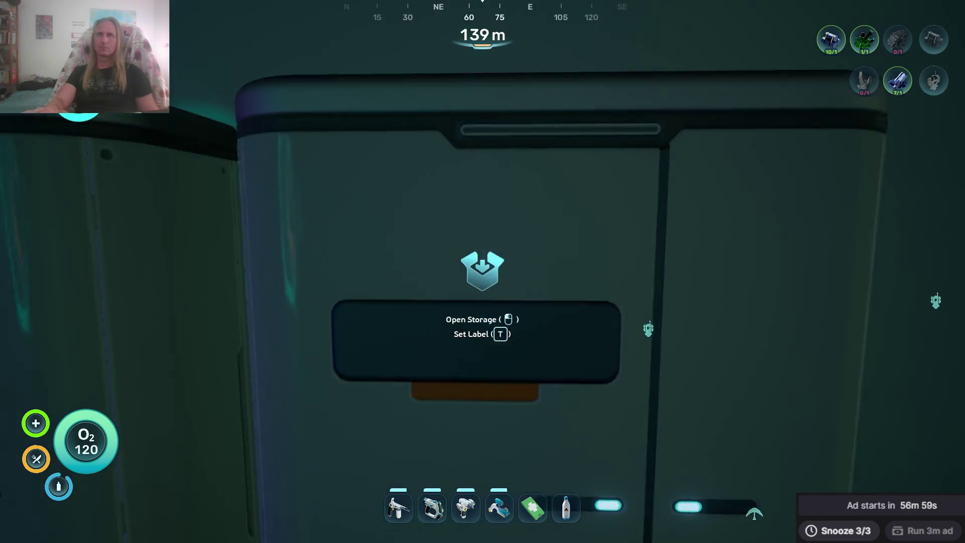
Take a water bottle from the other locker, then check the next locker and the inventory.
{"action": "left_click", "coordinate": [483, 272]}
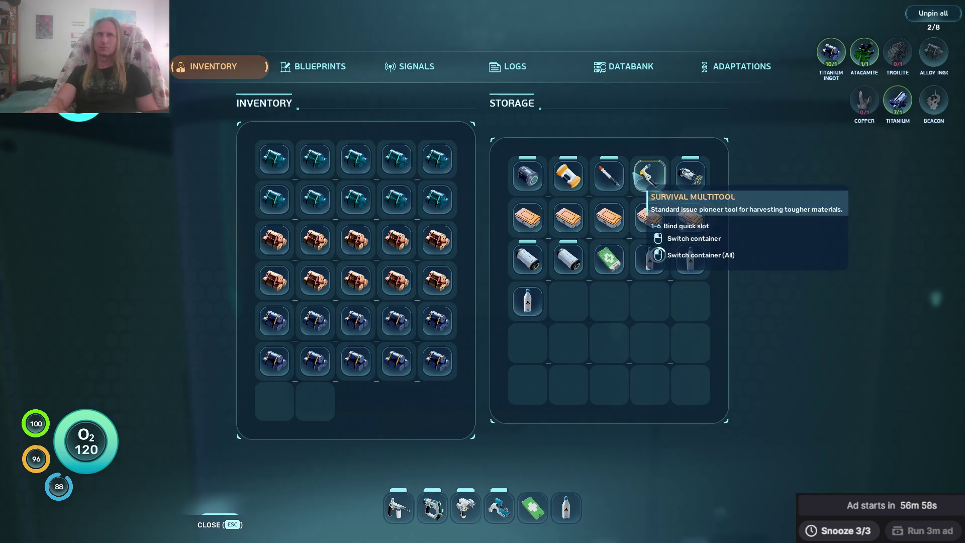
{"action": "left_click", "coordinate": [662, 251]}
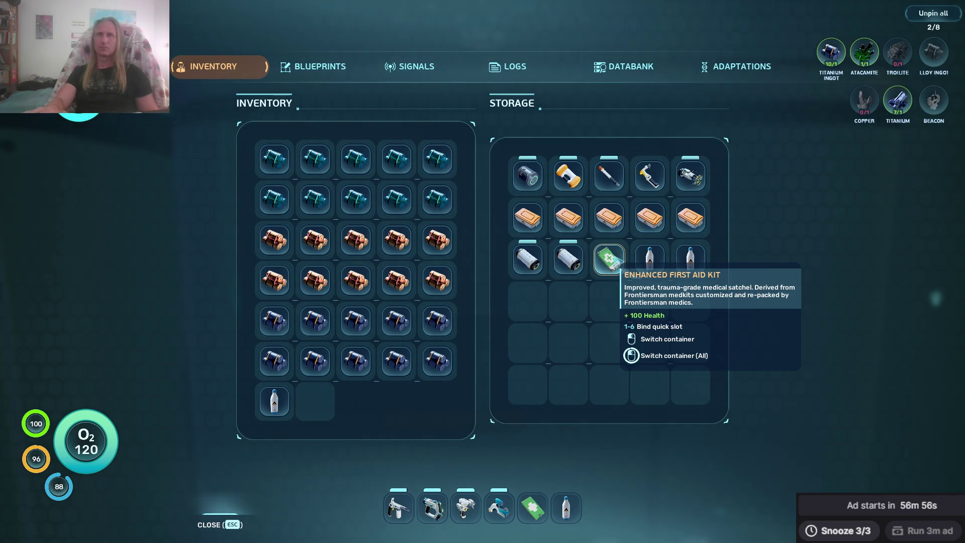
{"action": "key", "text": "Escape"}
{"action": "left_click", "coordinate": [482, 271]}
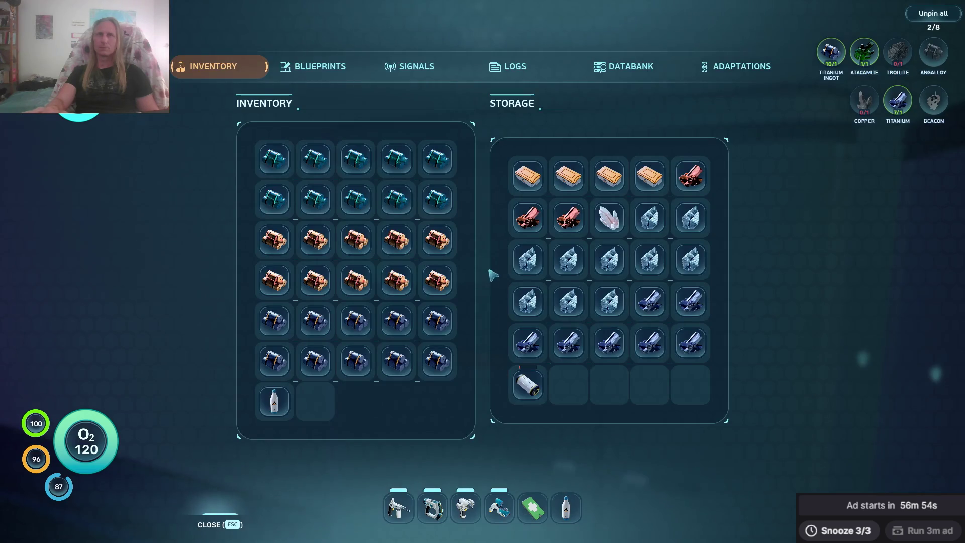
{"action": "key", "text": "Escape"}
{"action": "key", "text": "Tab"}
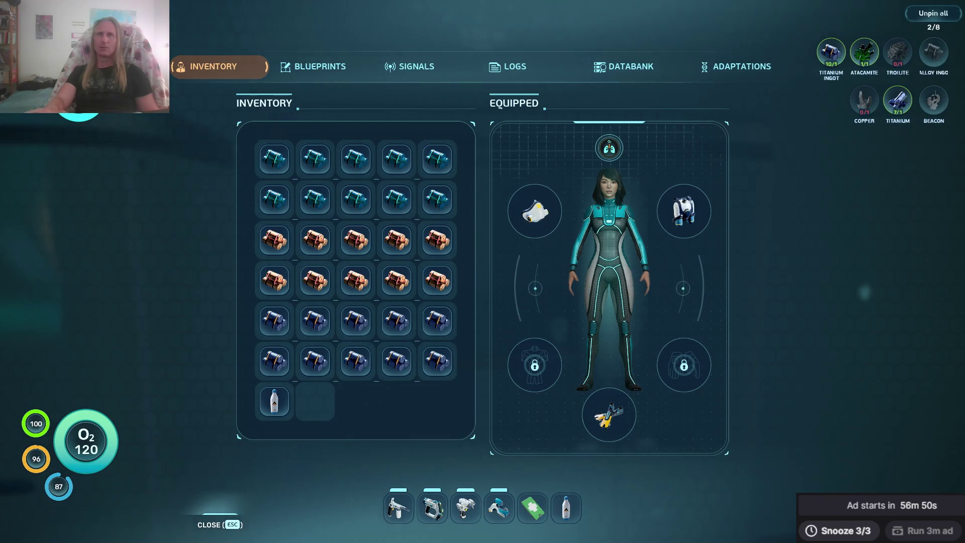
{"action": "key", "text": "Tab"}
Return the water bottle, take a Threemoon Temaki and Distraction Flare, and quick-slot the flare.
{"action": "left_click", "coordinate": [482, 271]}
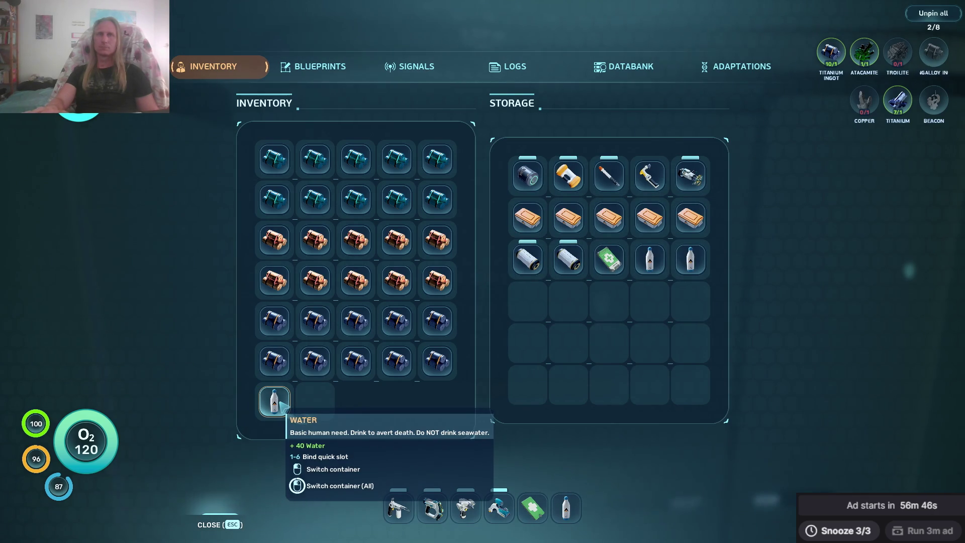
{"action": "left_click", "coordinate": [279, 405]}
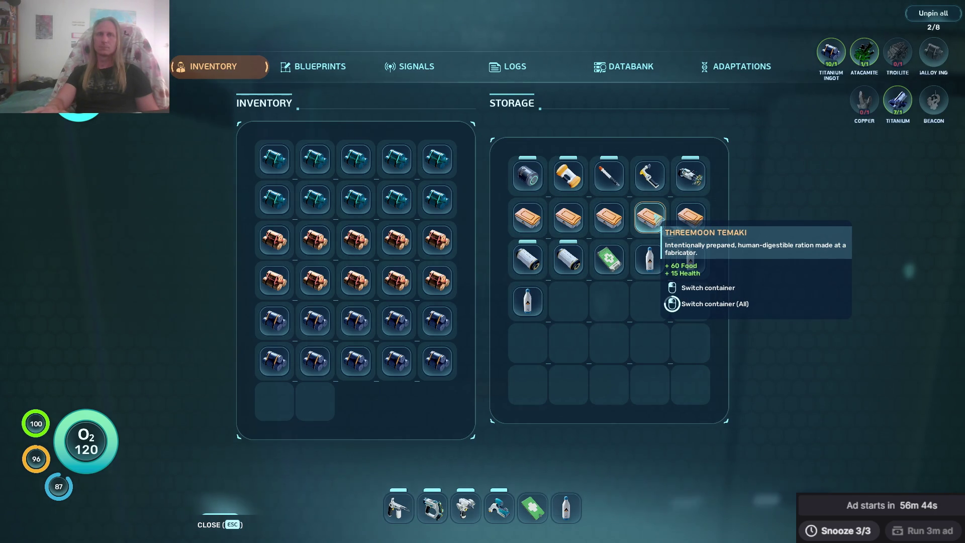
{"action": "left_click", "coordinate": [649, 217]}
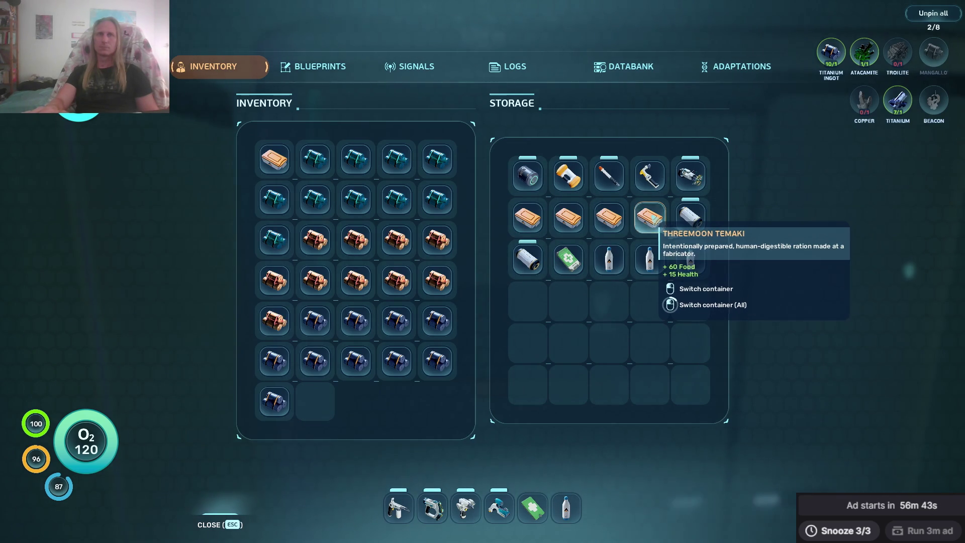
{"action": "left_click", "coordinate": [609, 176]}
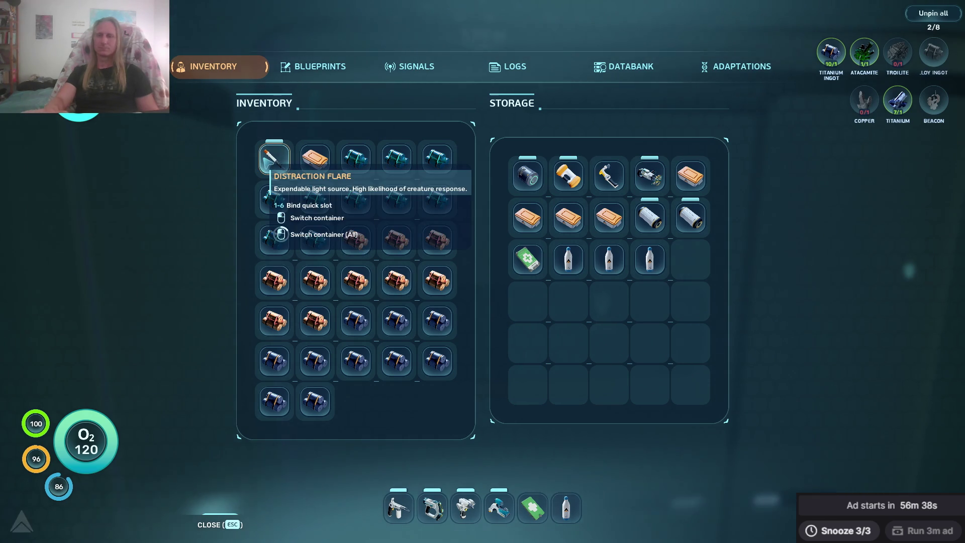
{"action": "key", "text": "Escape"}
{"action": "key", "text": "Tab"}
{"action": "left_click", "coordinate": [284, 162]}
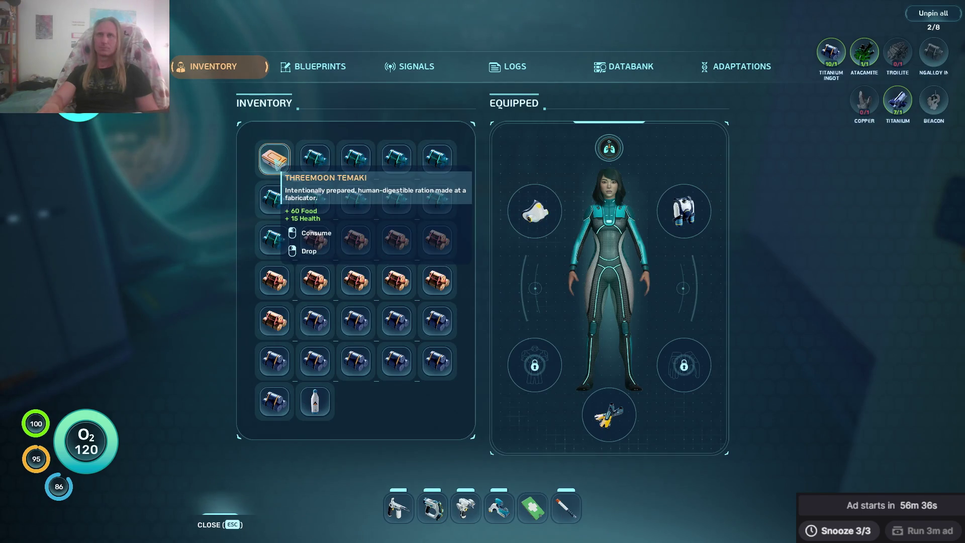
{"action": "key", "text": "Tab"}
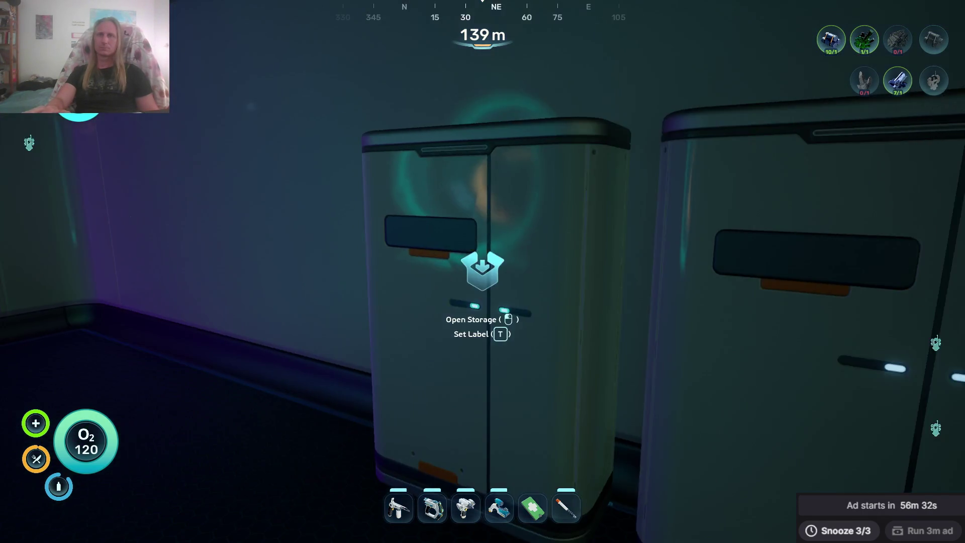
Leave the habitat, board the sub and drive it toward the Angel Comb beacon.
{"action": "key", "text": "Tab"}
{"action": "key", "text": "Tab"}
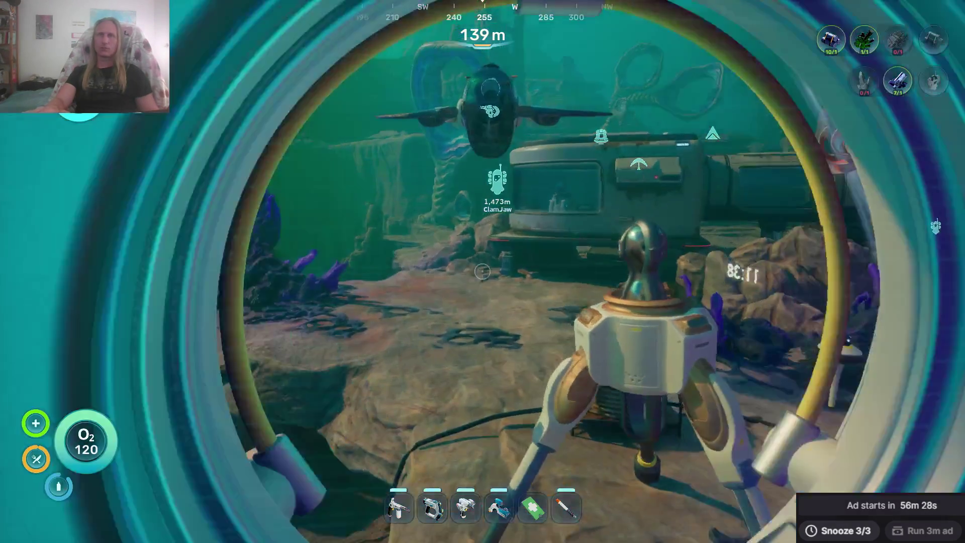
{"action": "left_click", "coordinate": [483, 272]}
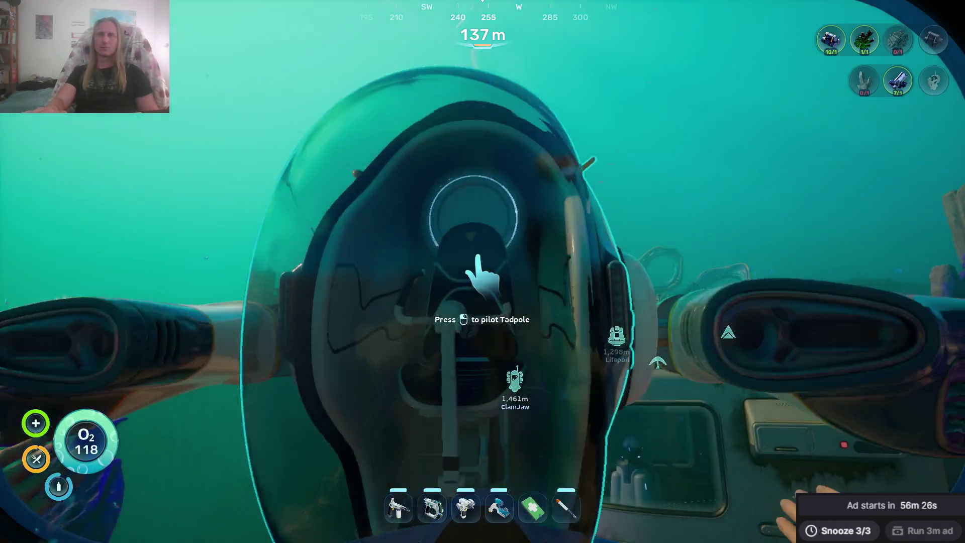
{"action": "left_click", "coordinate": [483, 272]}
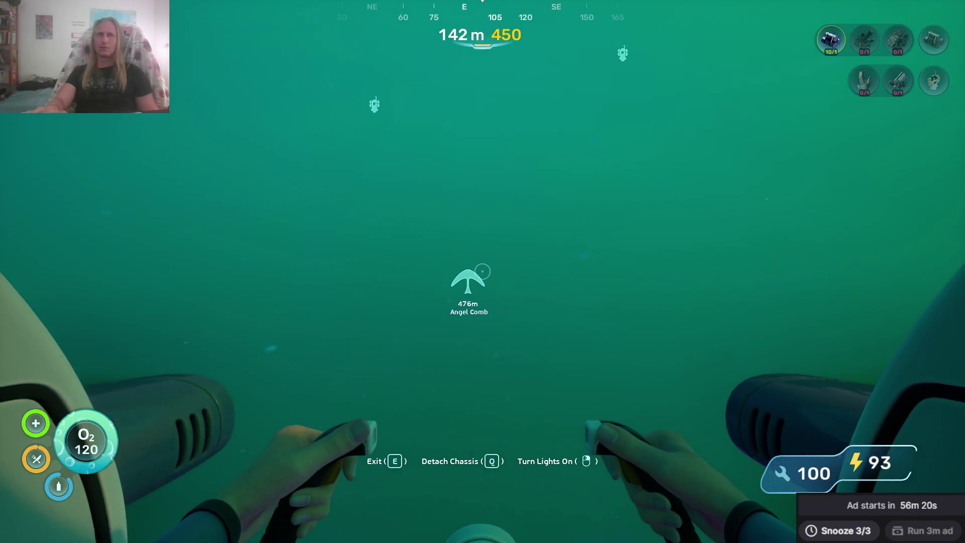
{"action": "key", "text": "w"}
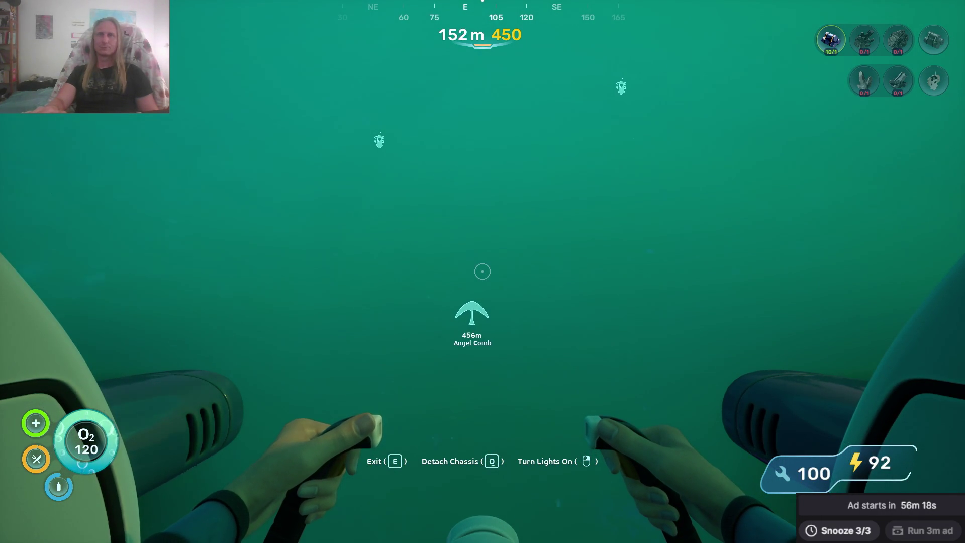
{"action": "key", "text": "w"}
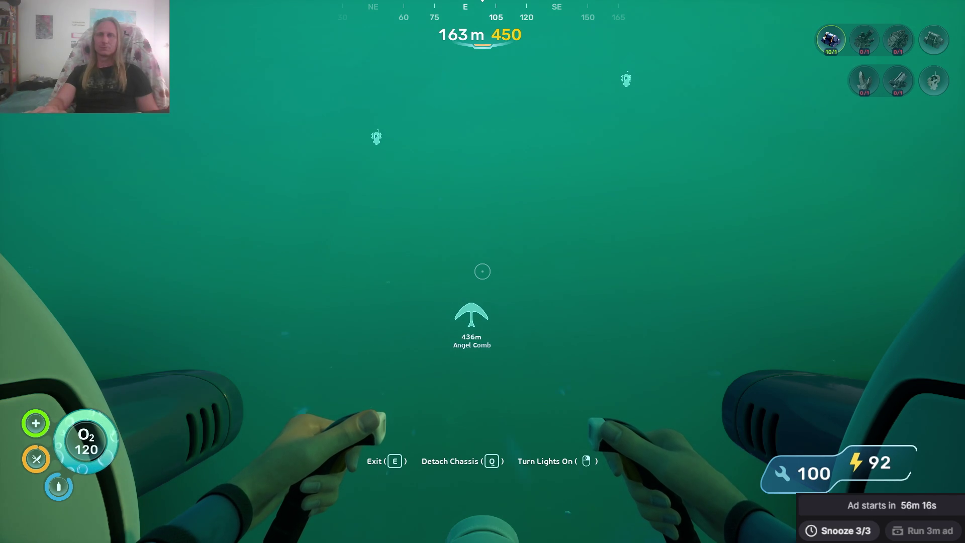
{"action": "key", "text": "w"}
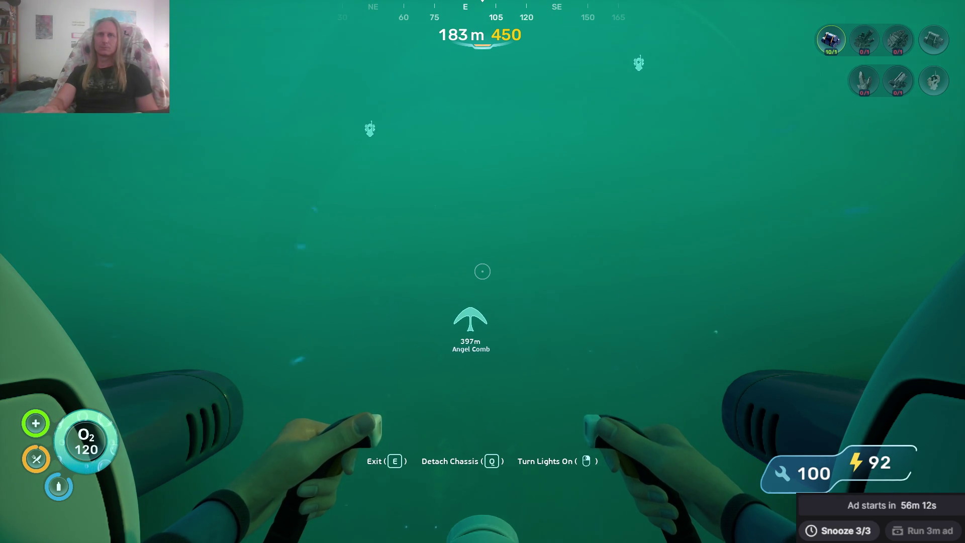
{"action": "key", "text": "w"}
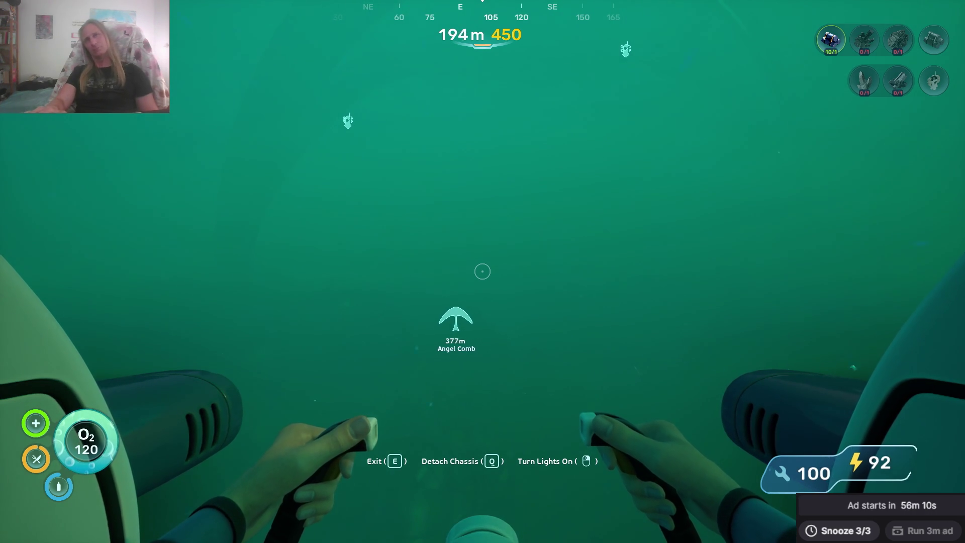
{"action": "key", "text": "w"}
{"action": "key", "text": "w"}
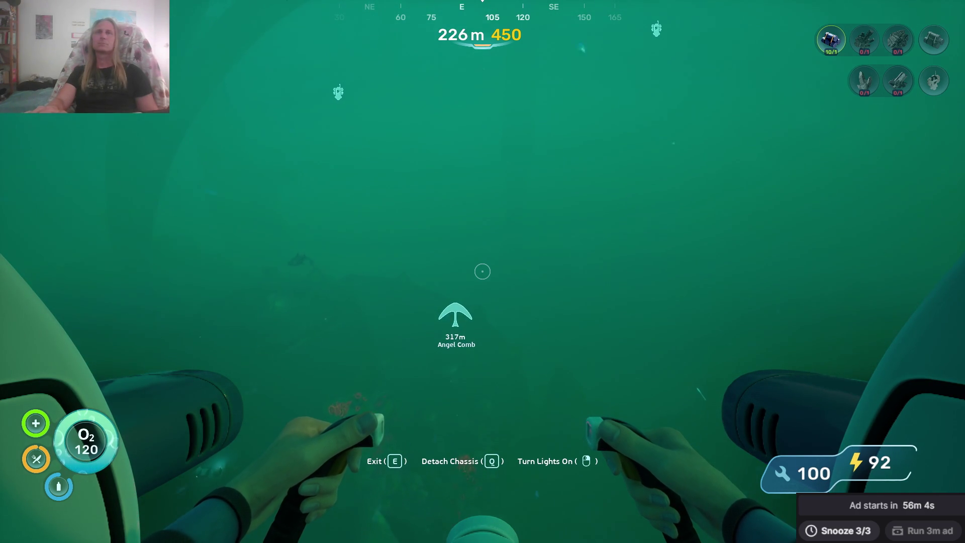
{"action": "key", "text": "w"}
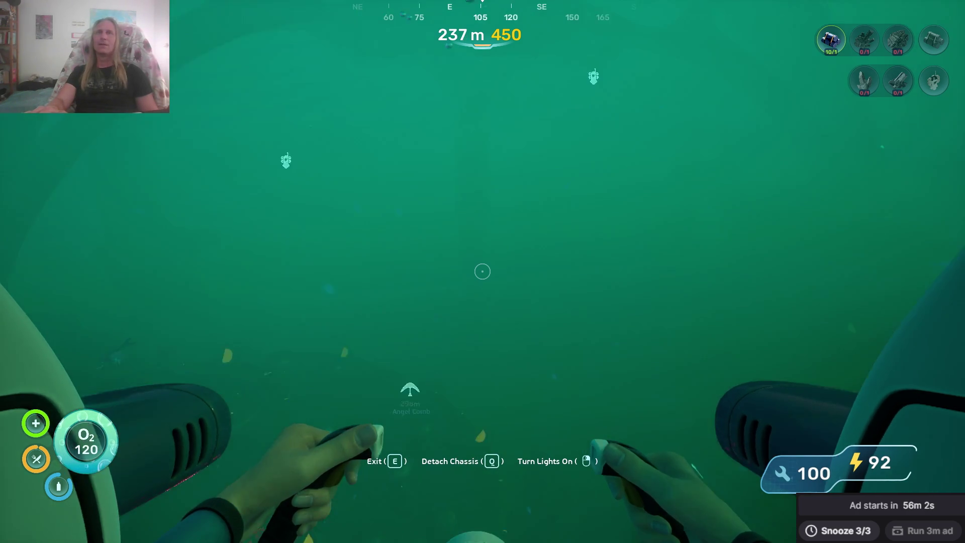
{"action": "key", "text": "w"}
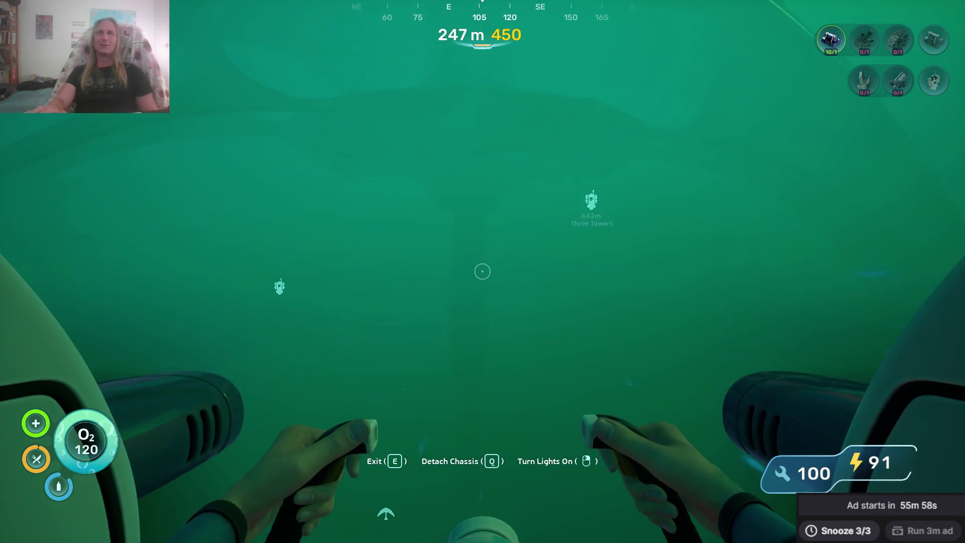
{"action": "key", "text": "w"}
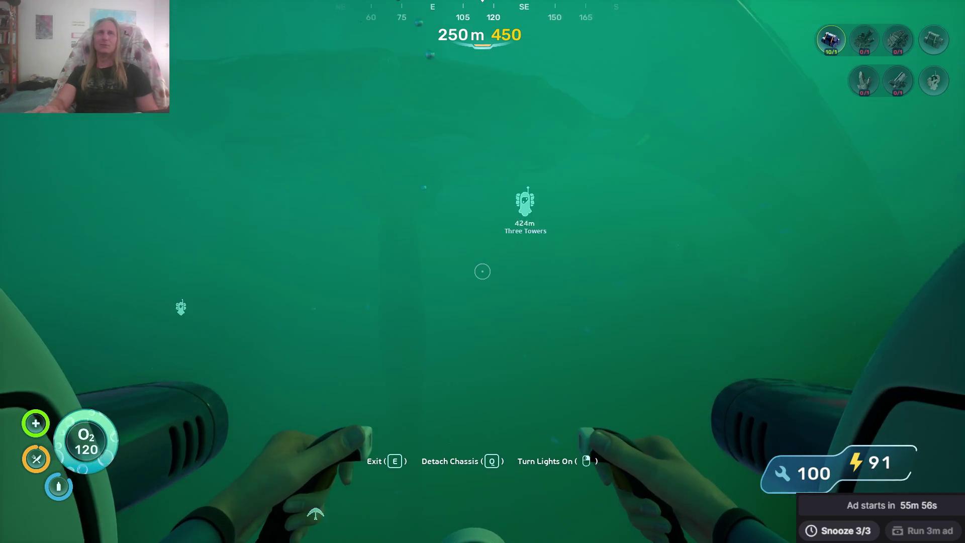
Climb and steer the sub toward the Three Towers beacon.
{"action": "key", "text": "w"}
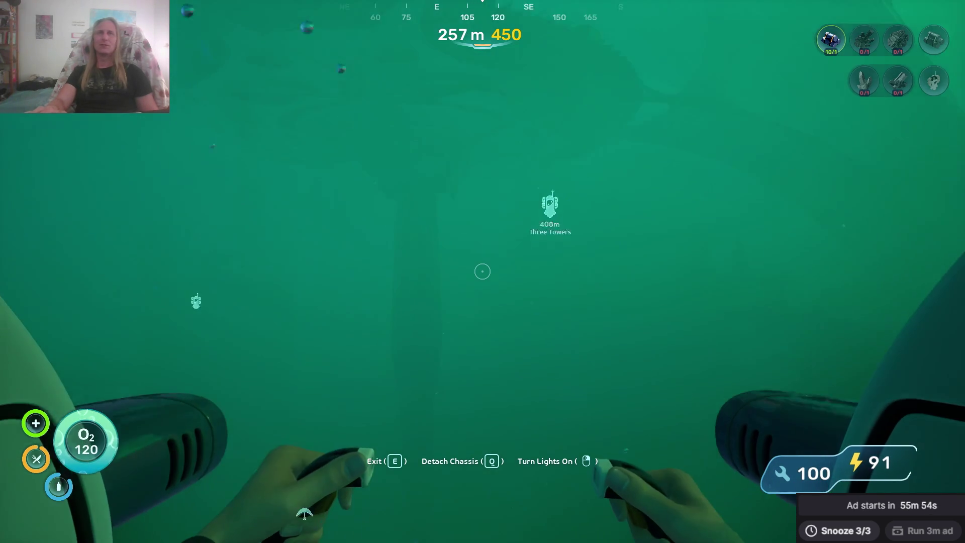
{"action": "key", "text": "w"}
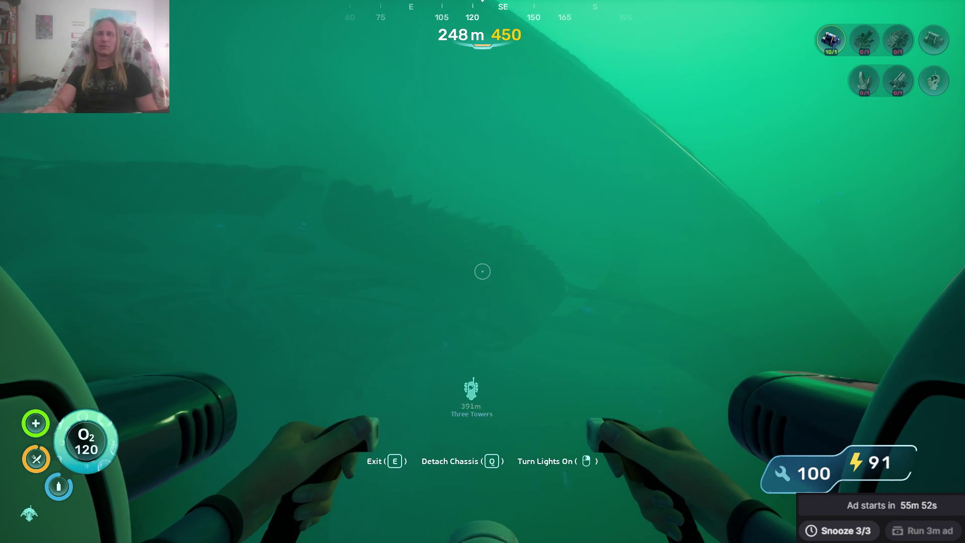
{"action": "key", "text": "w"}
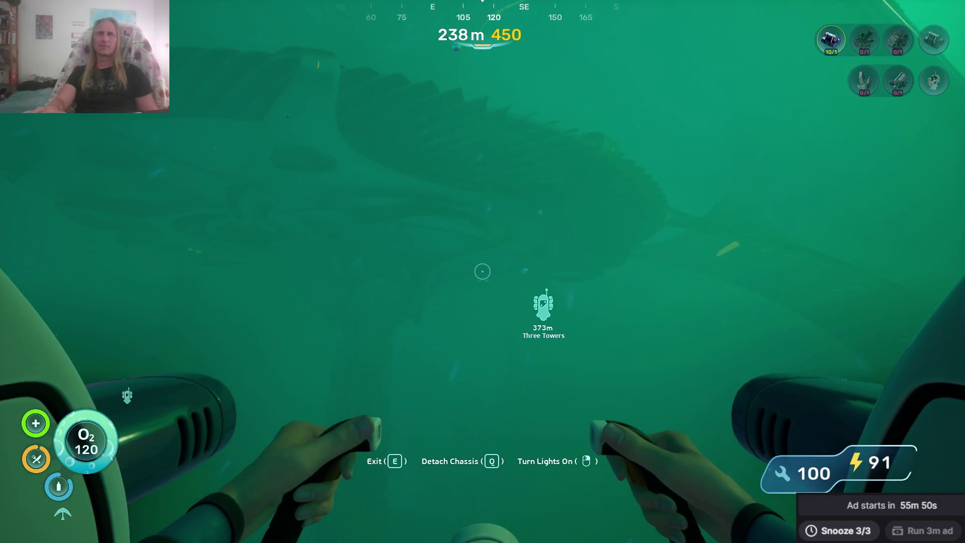
{"action": "key", "text": "w"}
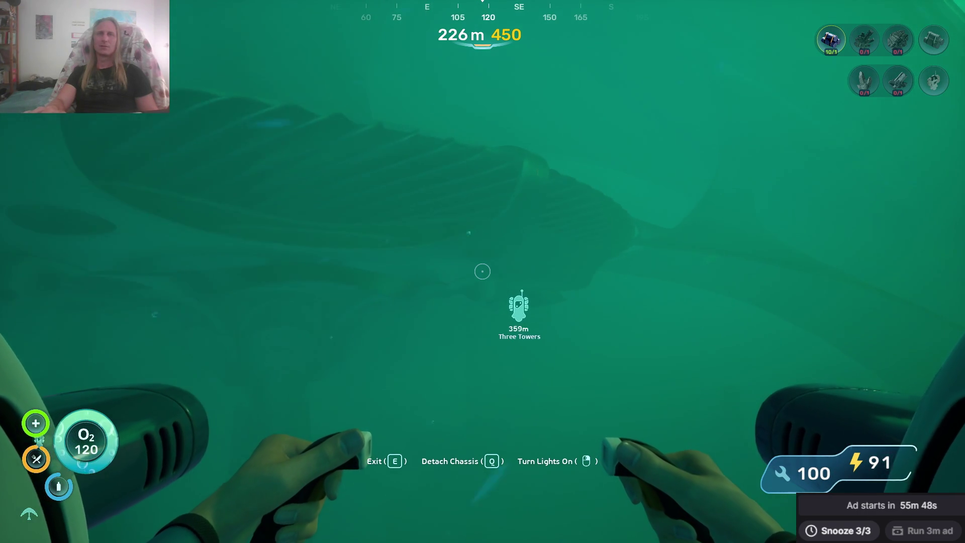
{"action": "key", "text": "w"}
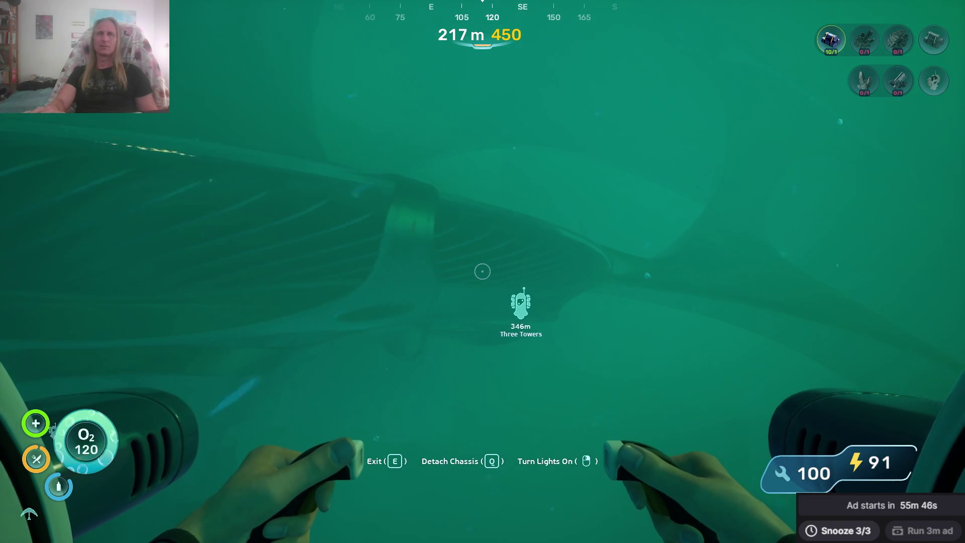
{"action": "key", "text": "w"}
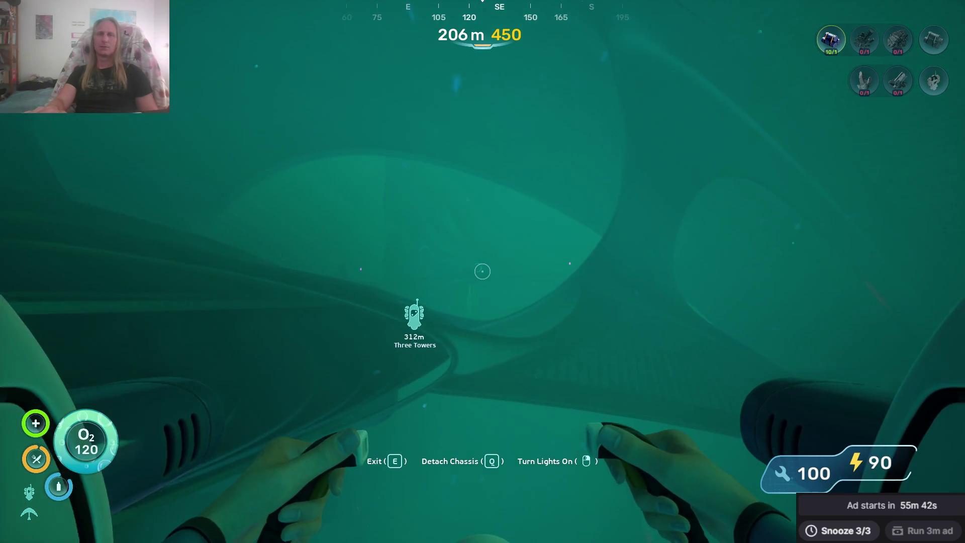
{"action": "key", "text": "w"}
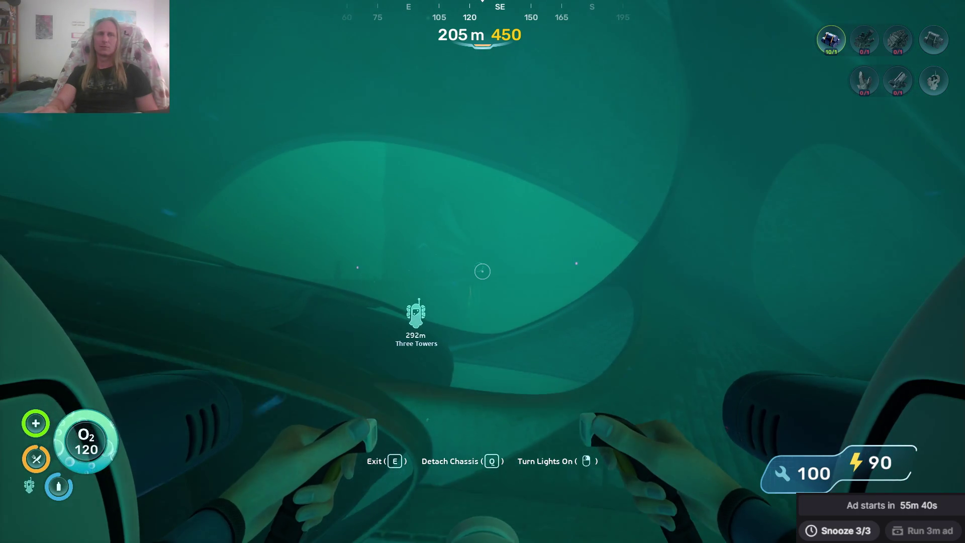
{"action": "key", "text": "w"}
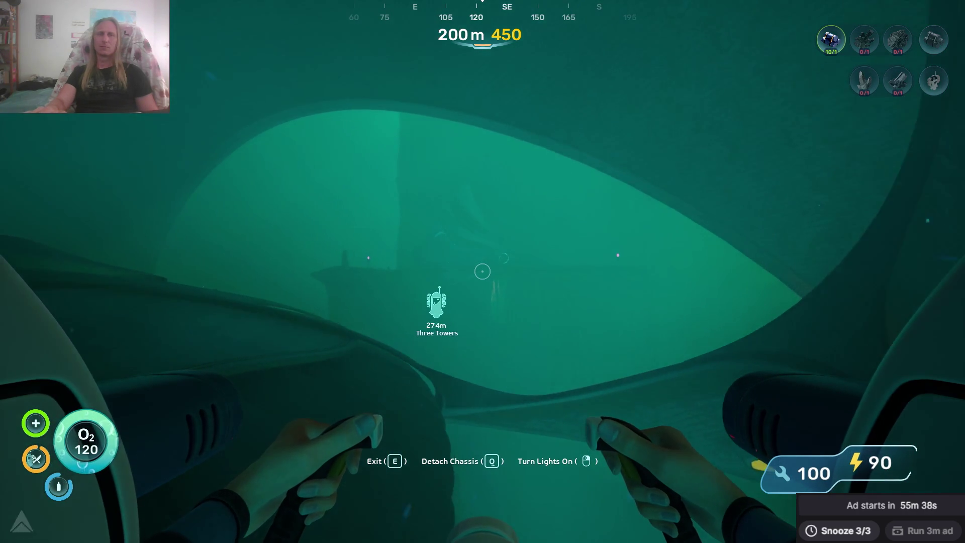
{"action": "key", "text": "w"}
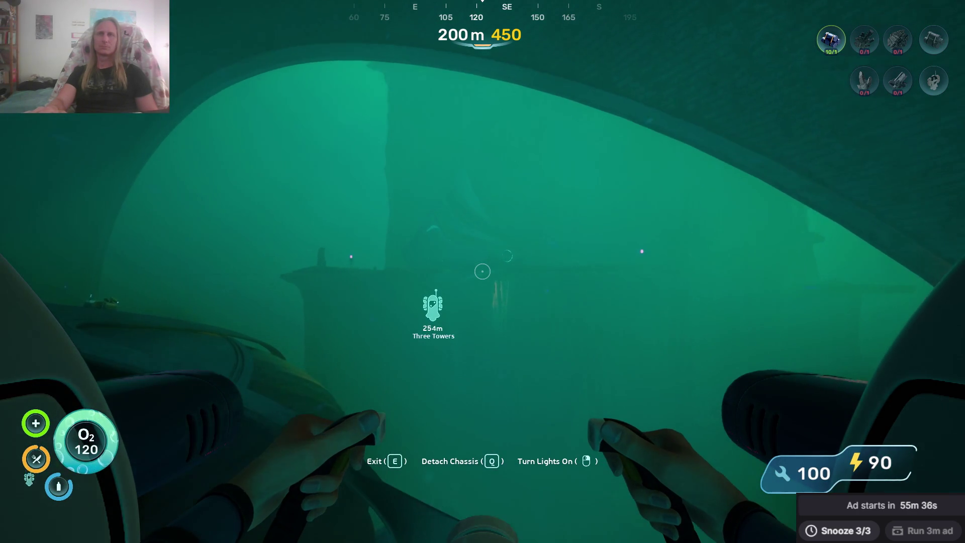
Line the Seatruck up with the alien structure's glowing window and leave the pilot seat.
{"action": "key", "text": "w"}
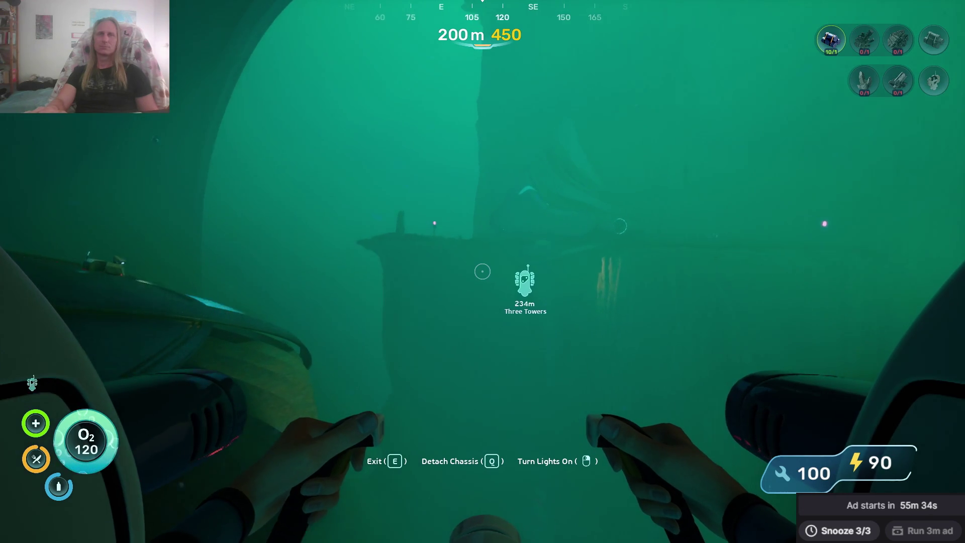
{"action": "key", "text": "w"}
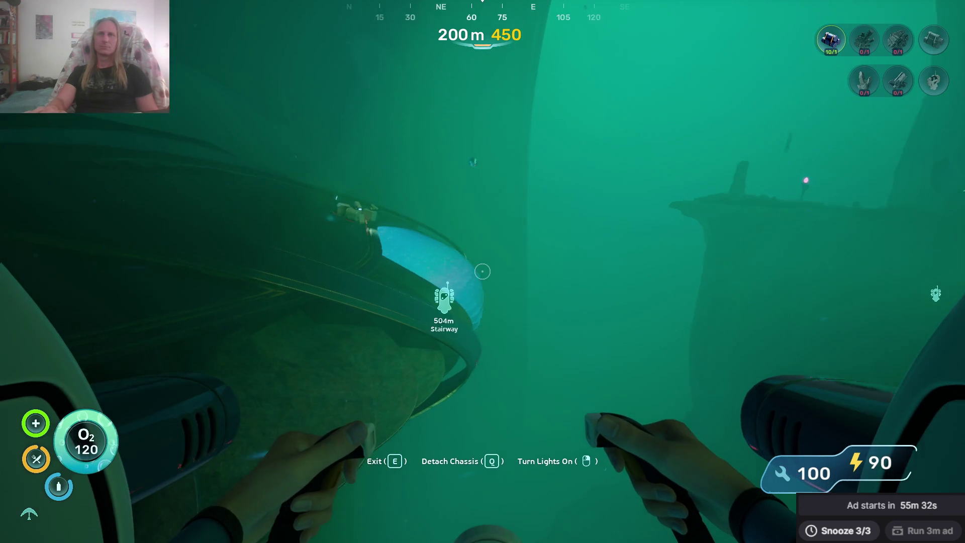
{"action": "key", "text": "w"}
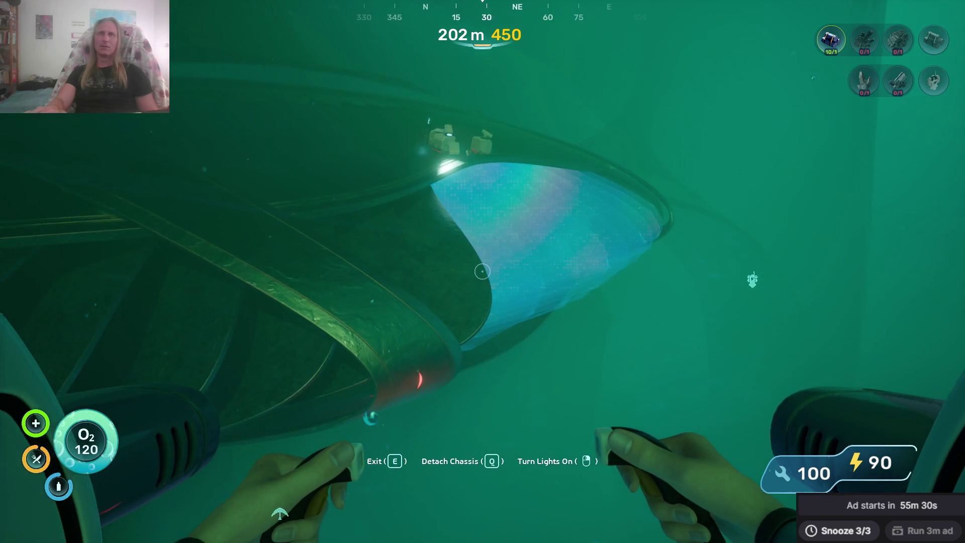
{"action": "key", "text": "w"}
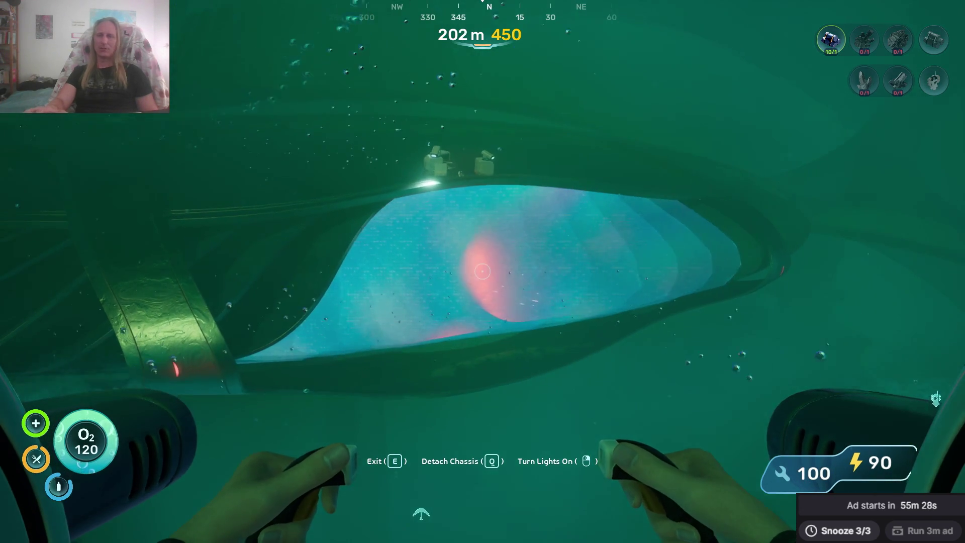
{"action": "key", "text": "e"}
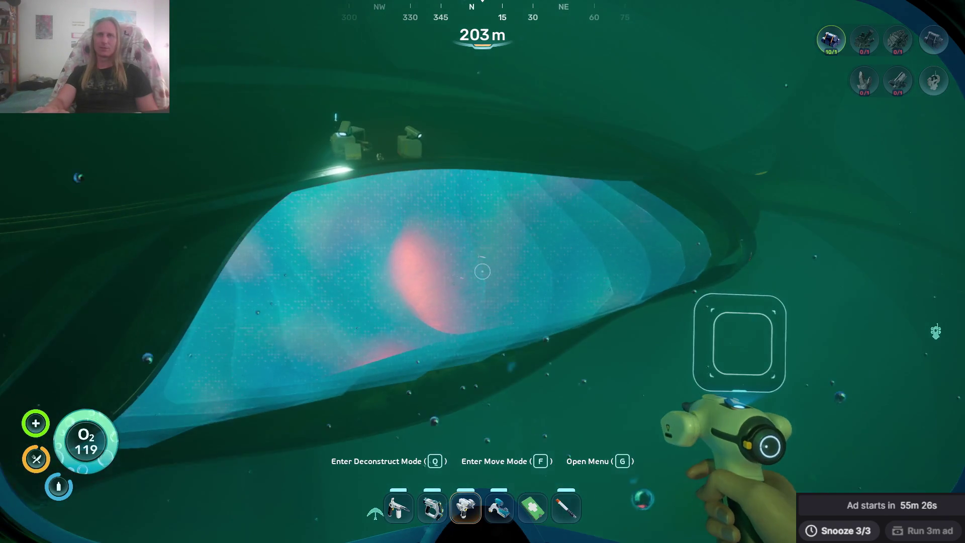
Swim into the alien window for the Construct requirements, check the builder list, then swim to the Seamoth.
{"action": "key", "text": "w"}
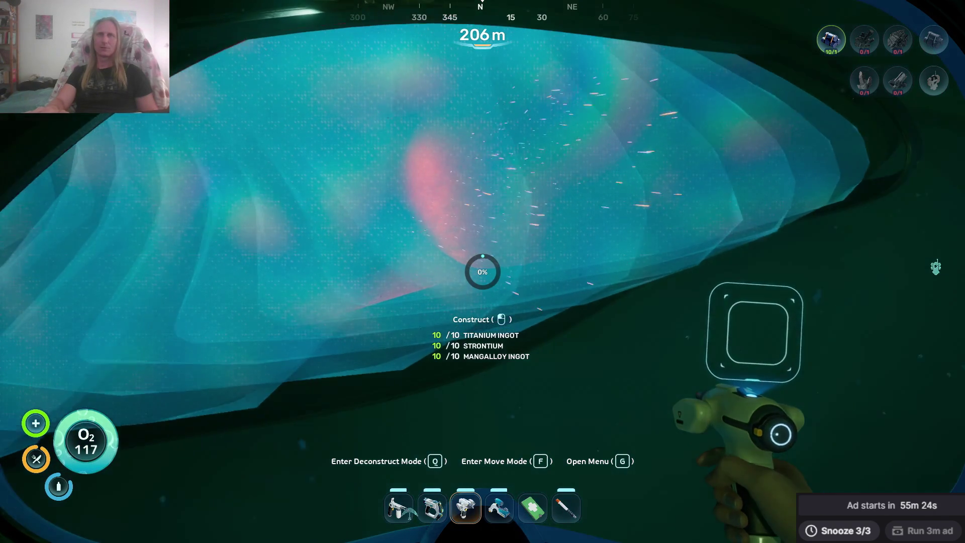
{"action": "key", "text": "w"}
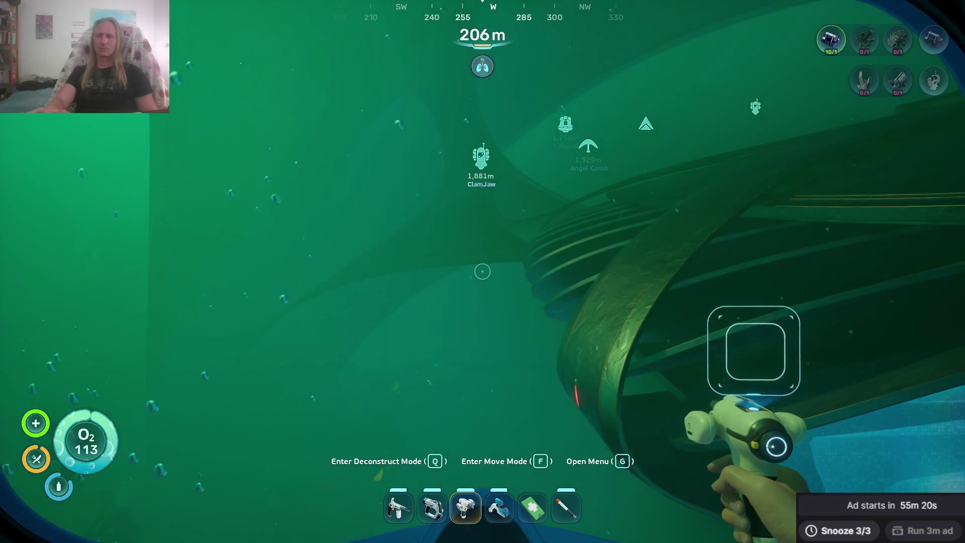
{"action": "key", "text": "g"}
{"action": "key", "text": "Escape"}
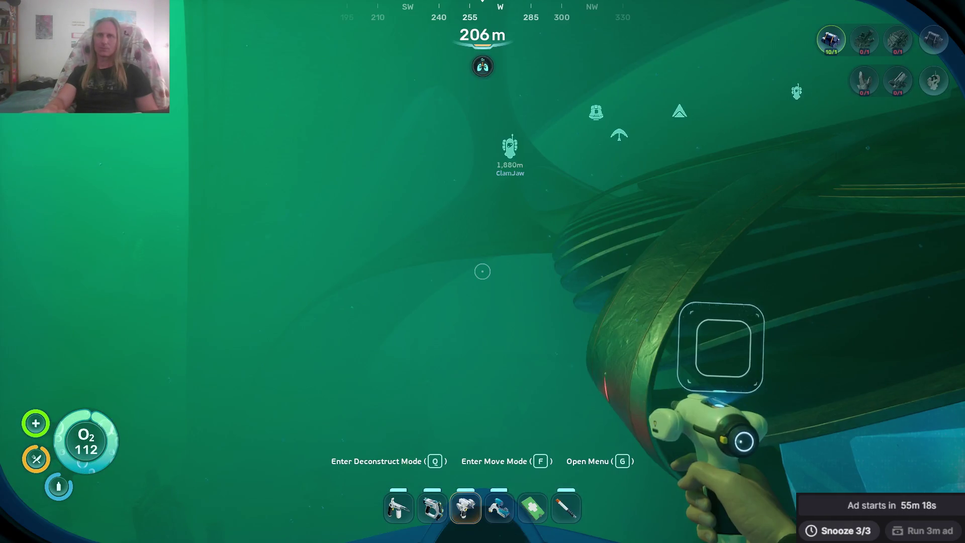
{"action": "key", "text": "w"}
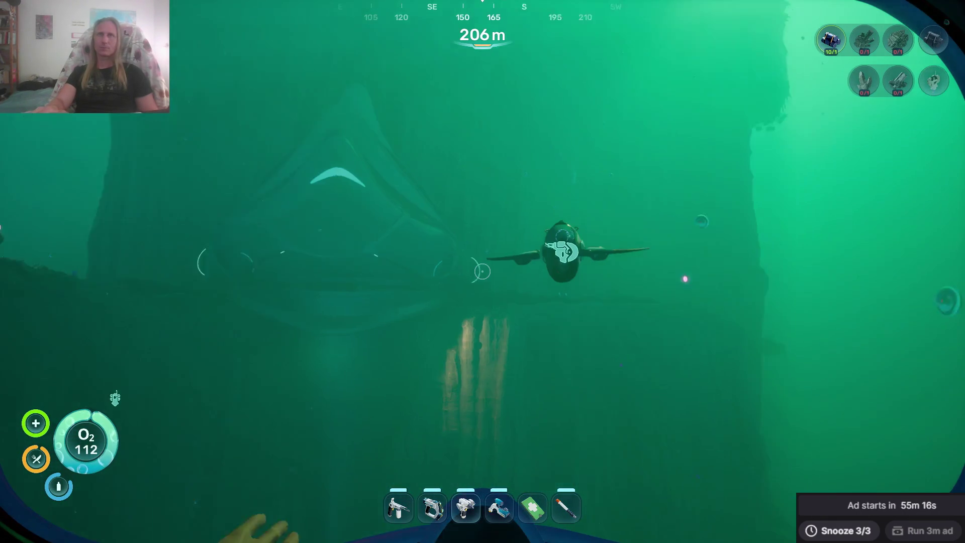
{"action": "key", "text": "w"}
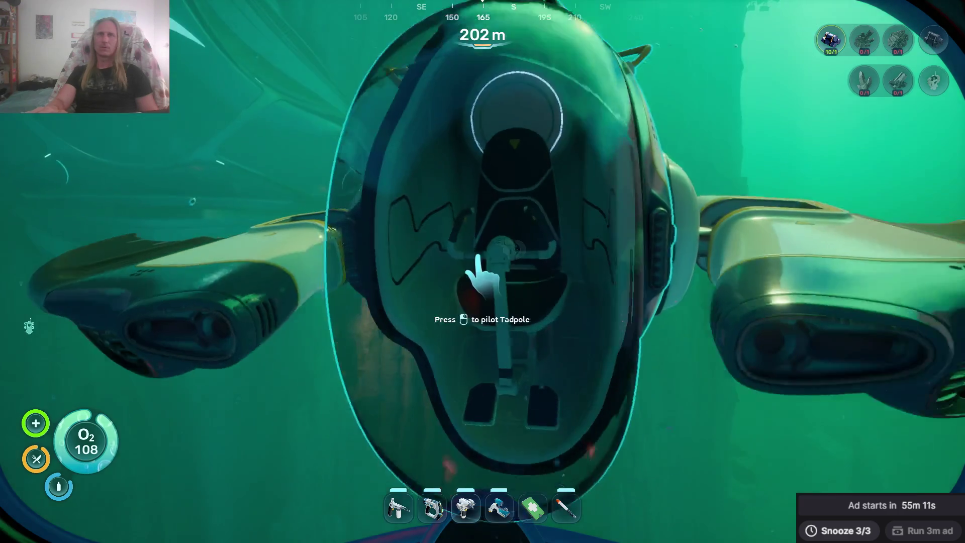
Board the Seamoth, make a manual save, save and exit to the main menu, then quit.
{"action": "left_click", "coordinate": [482, 272]}
{"action": "key", "text": "Escape"}
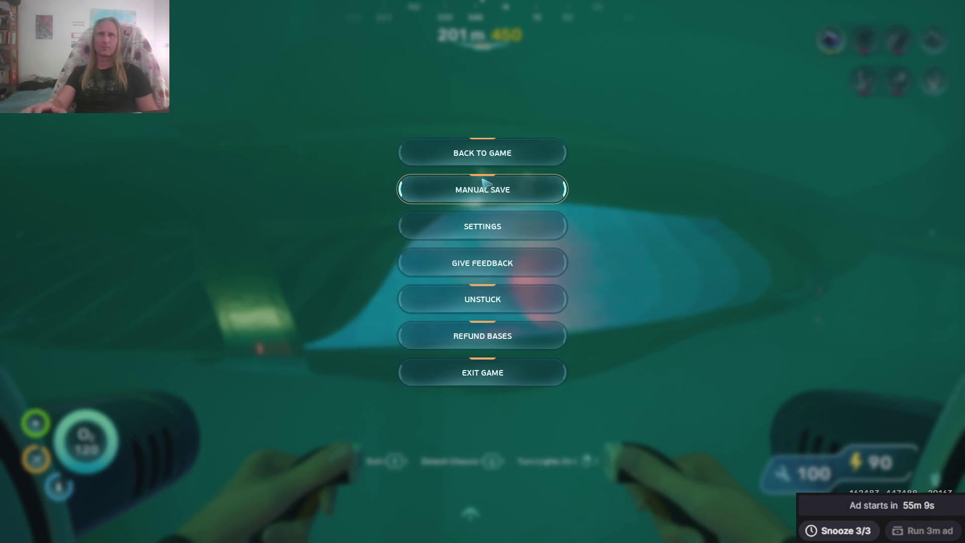
{"action": "left_click", "coordinate": [485, 183]}
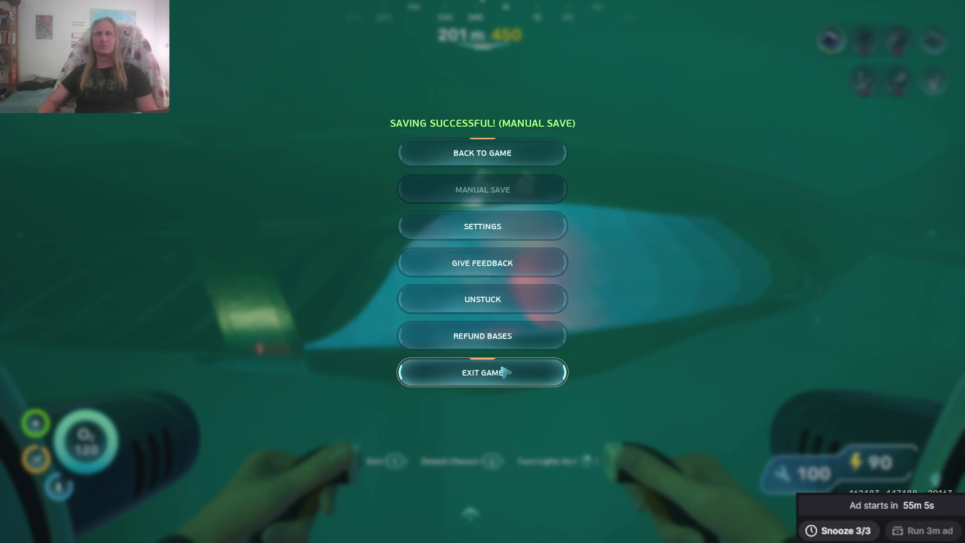
{"action": "left_click", "coordinate": [523, 379]}
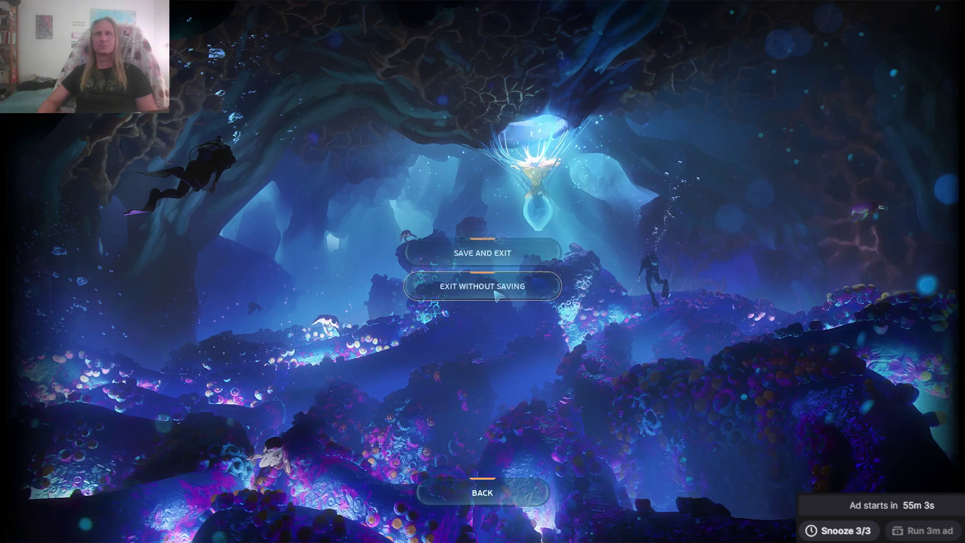
{"action": "left_click", "coordinate": [501, 264]}
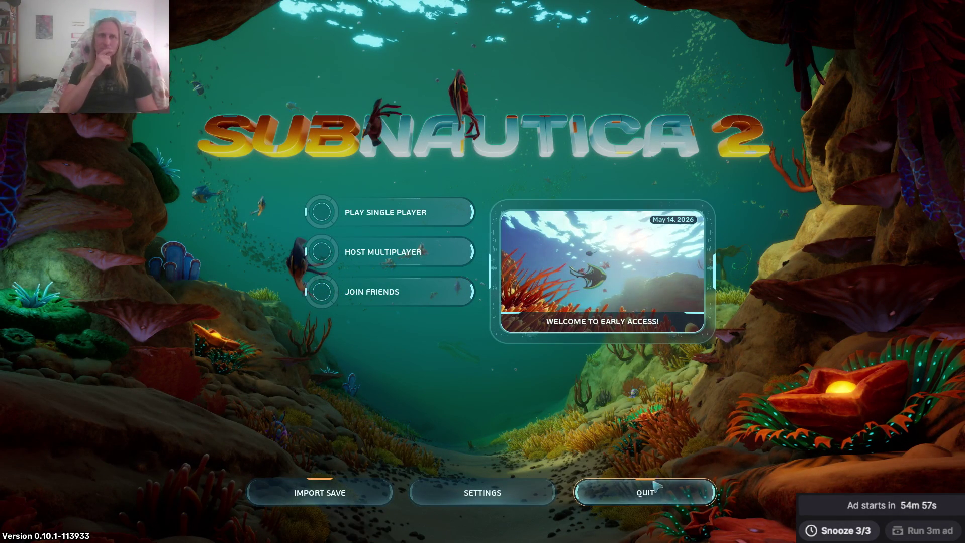
{"action": "left_click", "coordinate": [653, 498]}
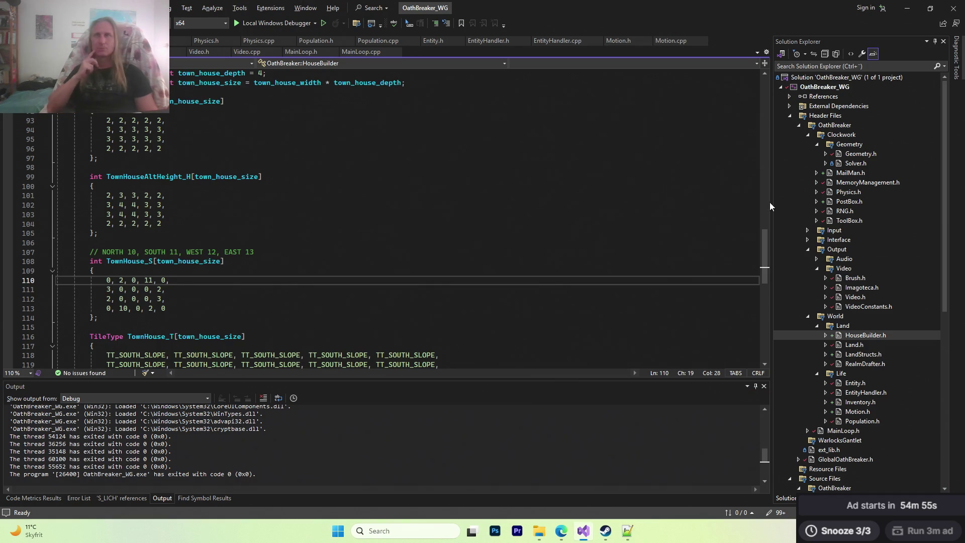
Delete the old shop-interior KMF file from the D_01_FWD_FWD folder.
{"action": "mouse_move", "coordinate": [539, 528]}
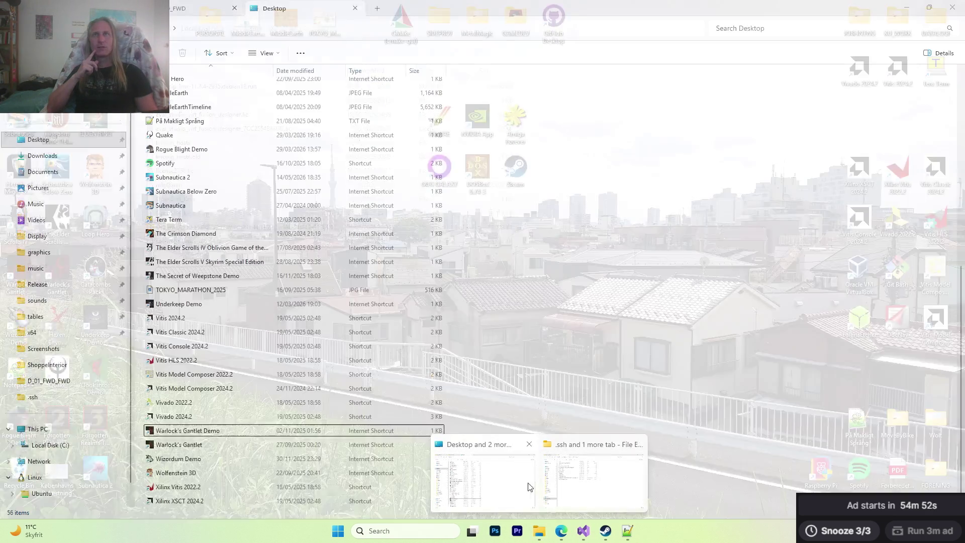
{"action": "left_click", "coordinate": [529, 486]}
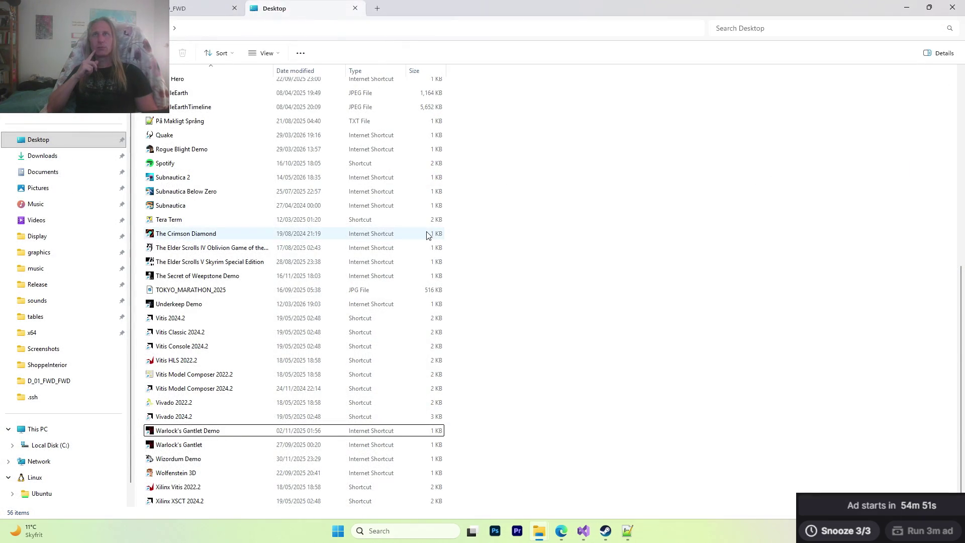
{"action": "left_click", "coordinate": [219, 5]}
{"action": "left_click", "coordinate": [226, 88]}
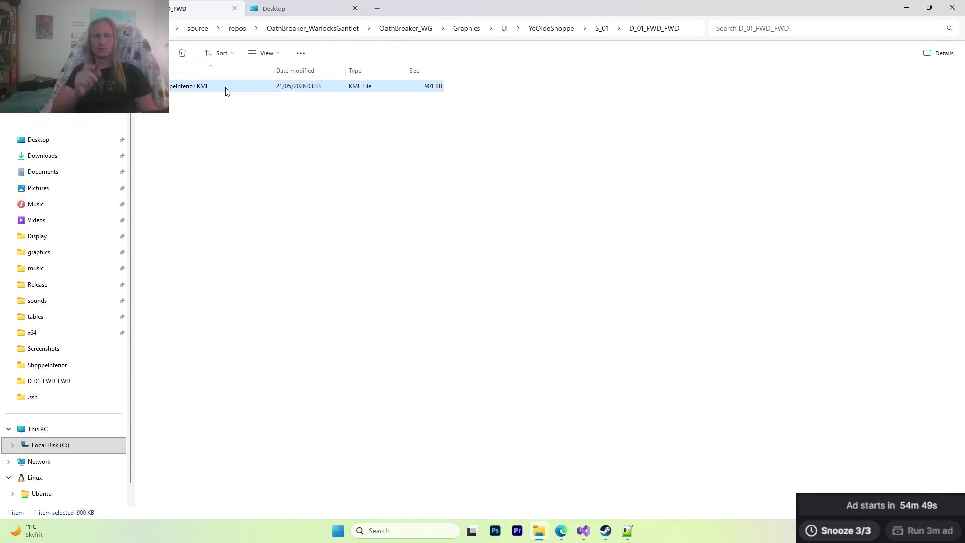
{"action": "key", "text": "Delete"}
Copy ShoppeInterior.KMF from Kaleidomancer\projects\ShoppeInterior into D_01_FWD_FWD and launch the build from Visual Studio.
{"action": "key", "text": "alt+Left"}
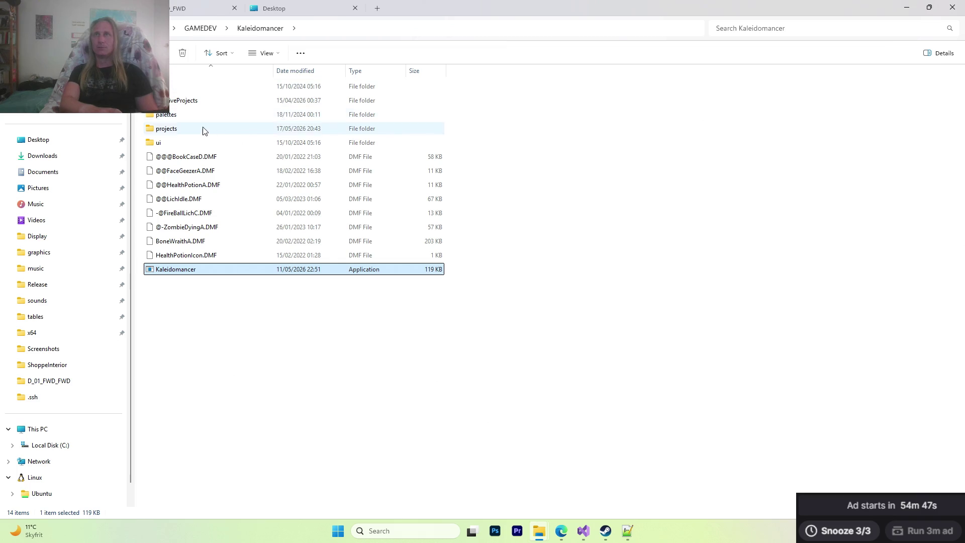
{"action": "double_click", "coordinate": [189, 269]}
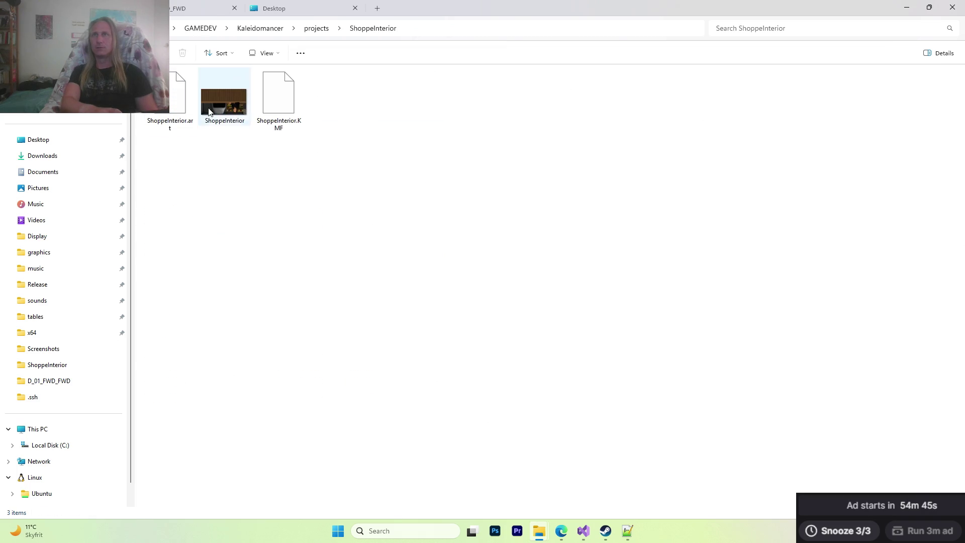
{"action": "left_click", "coordinate": [285, 120]}
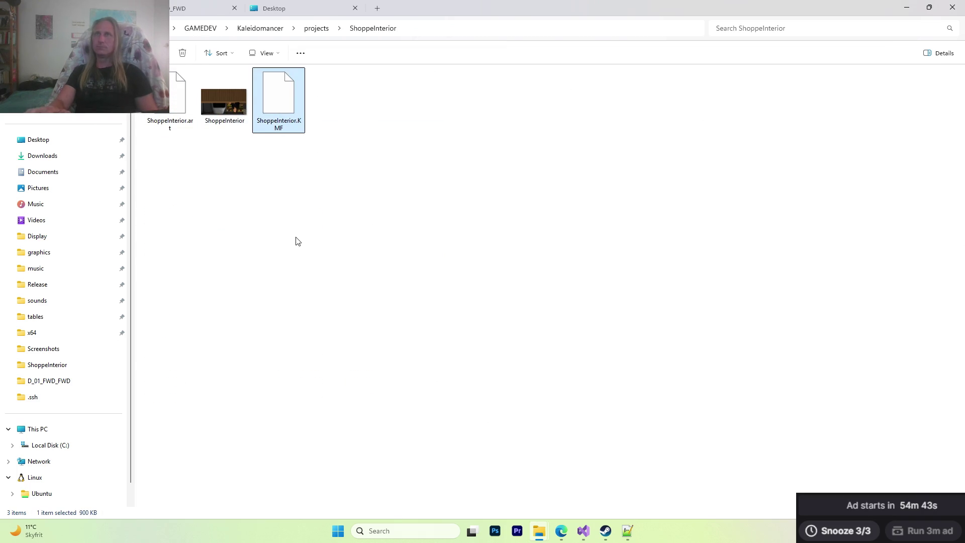
{"action": "key", "text": "ctrl+Tab"}
{"action": "key", "text": "ctrl+v"}
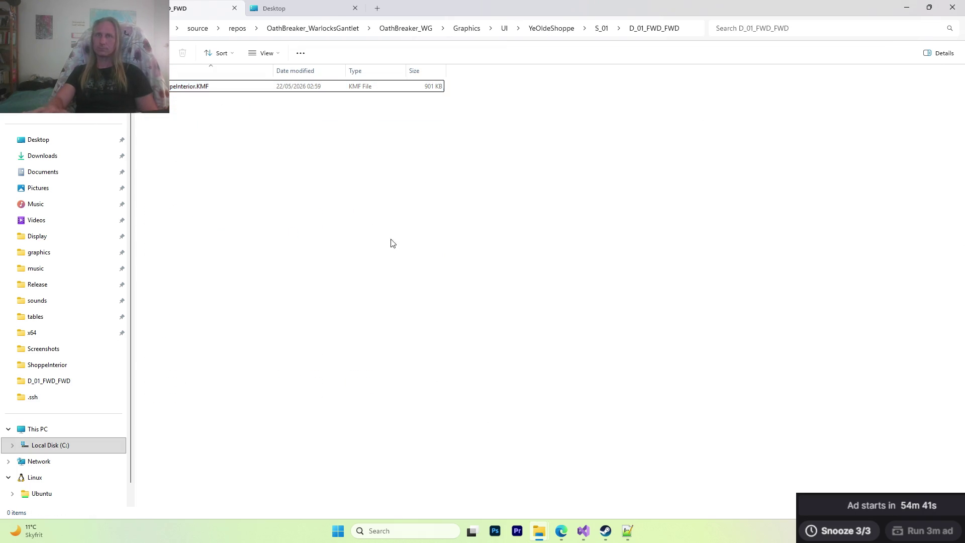
{"action": "left_click", "coordinate": [584, 529]}
{"action": "key", "text": "F5"}
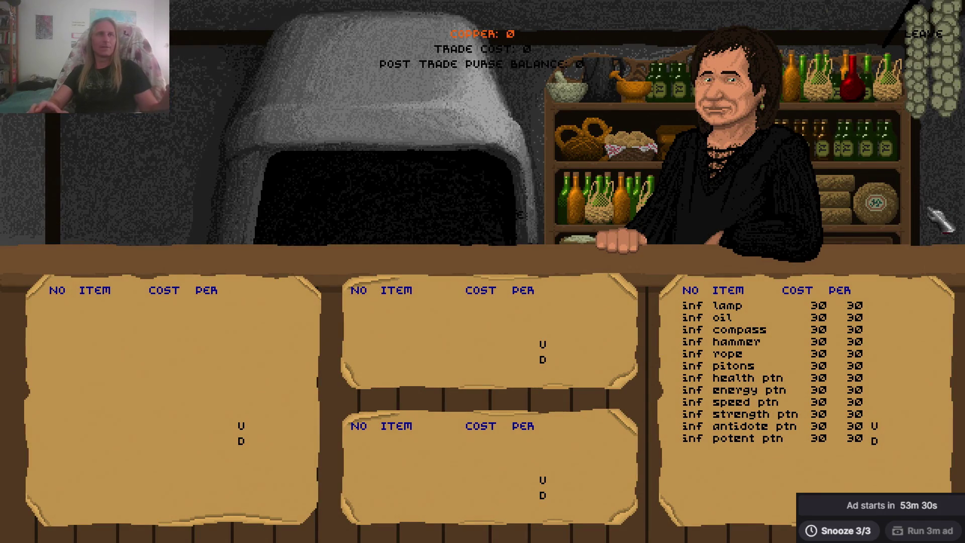
Leave the shop's trade screen and close the running OathBreaker game.
{"action": "left_click", "coordinate": [924, 40]}
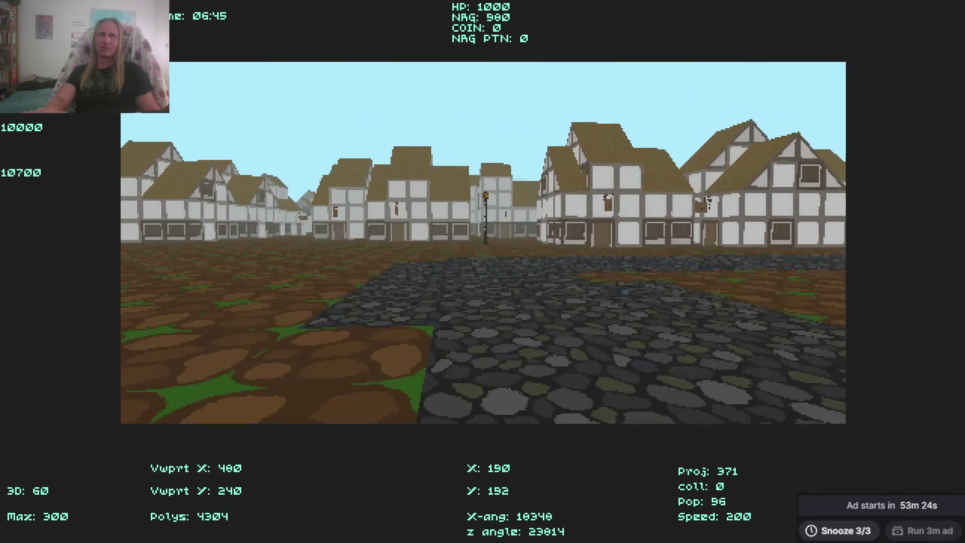
{"action": "key", "text": "Escape"}
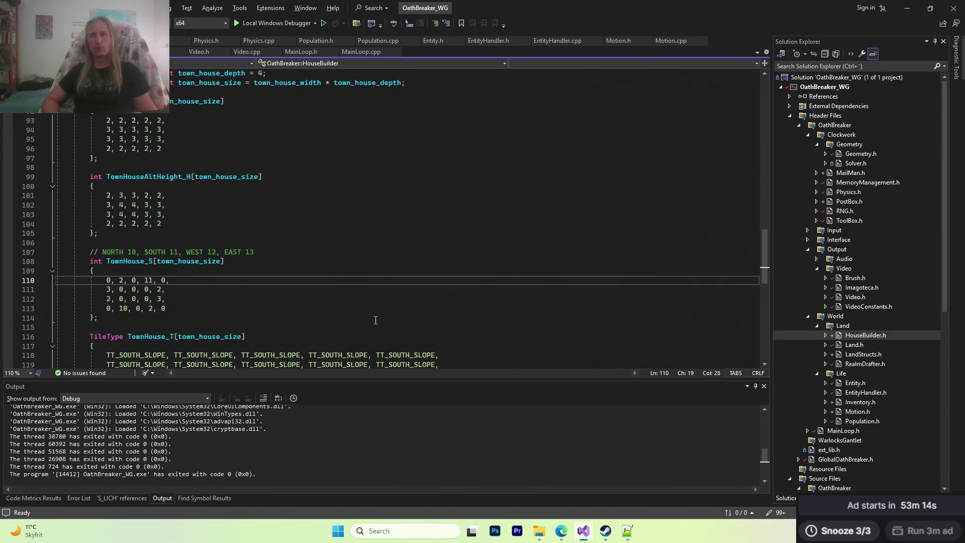
Minimise Visual Studio, File Explorer, the browser and Steam.
{"action": "left_click", "coordinate": [907, 7]}
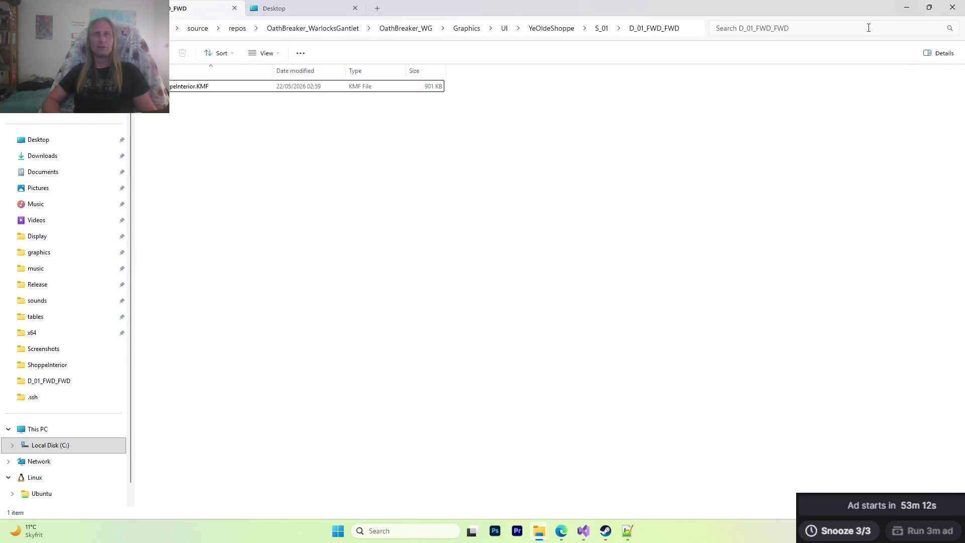
{"action": "left_click", "coordinate": [906, 11]}
{"action": "left_click", "coordinate": [904, 14]}
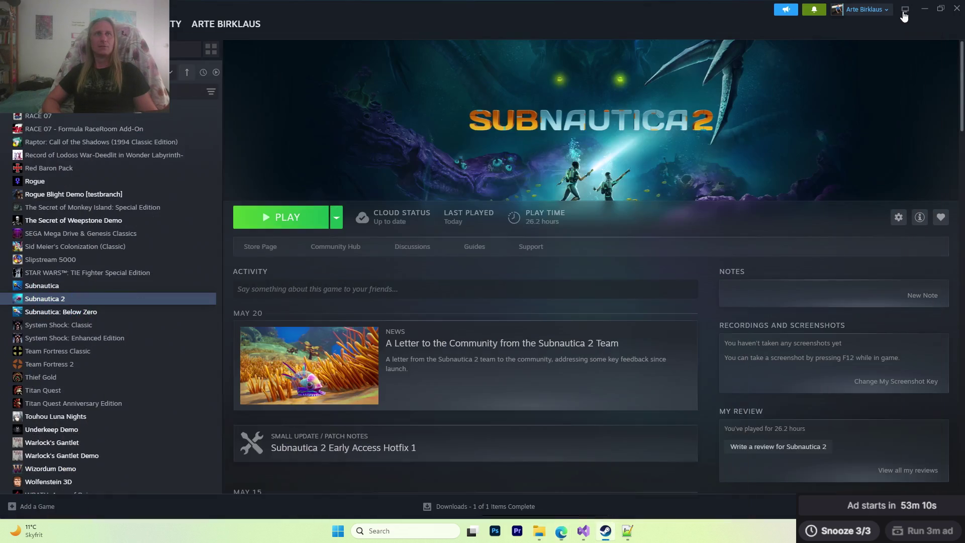
{"action": "left_click", "coordinate": [924, 10]}
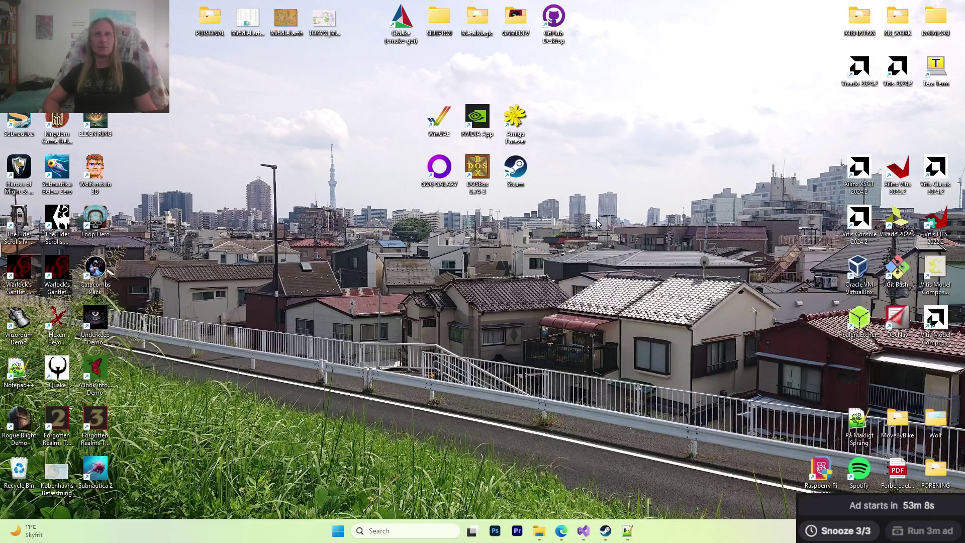